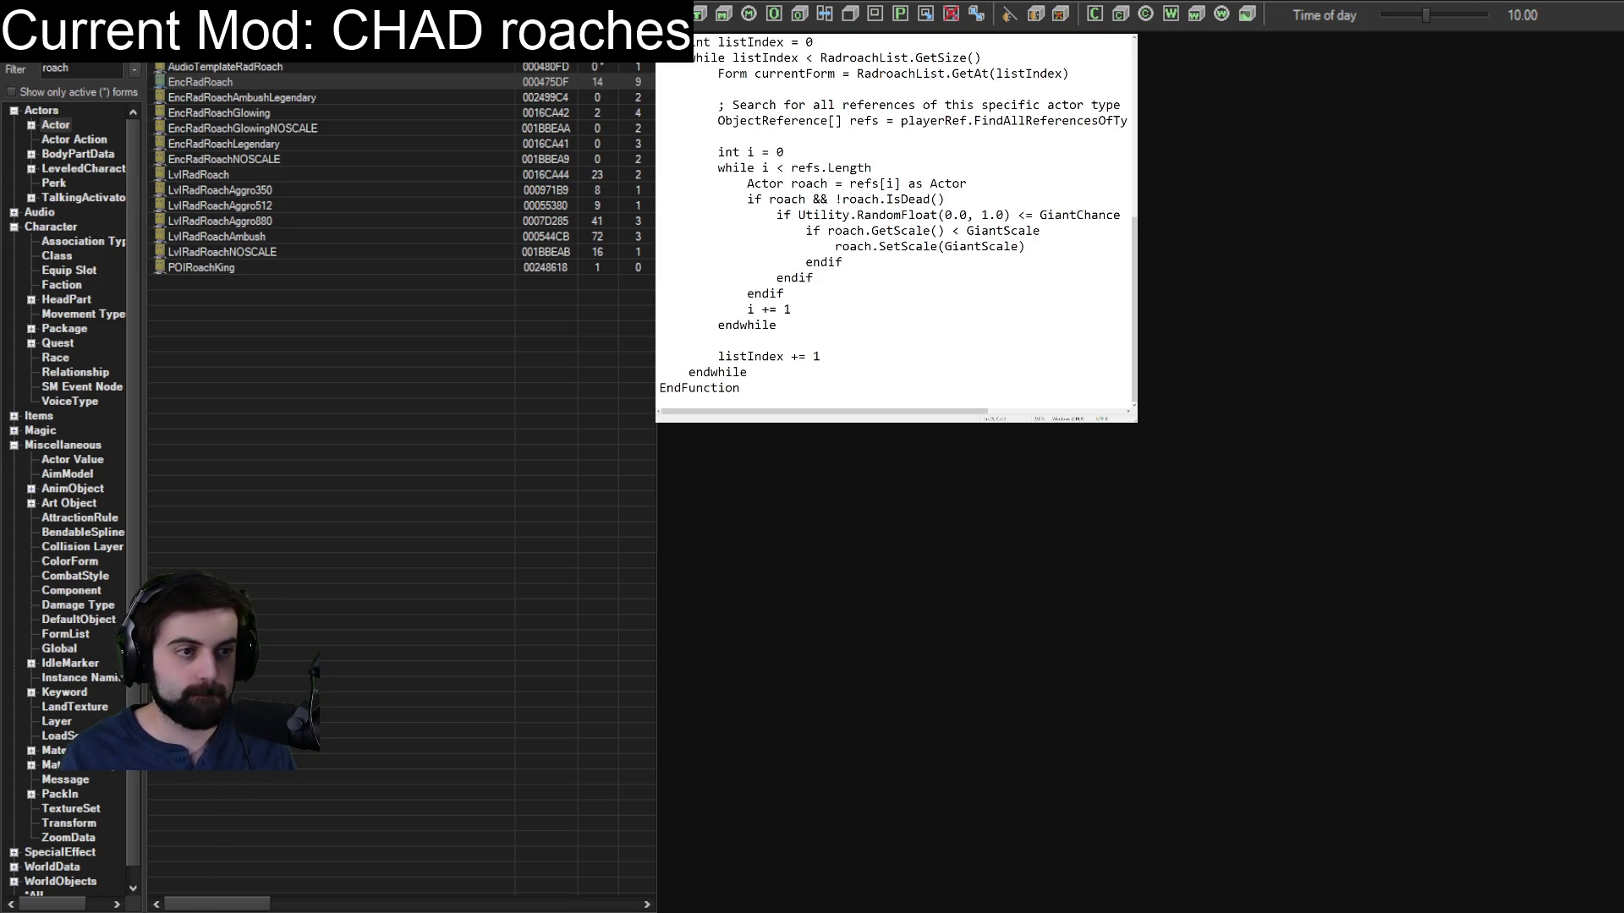
# Replace the whole ChadRoach script with the ScaleNearbyRoaches version and widen Notepad to show full lines.
pyautogui.hotkey('ctrl', 'a')
pyautogui.hotkey('ctrl', 'v')
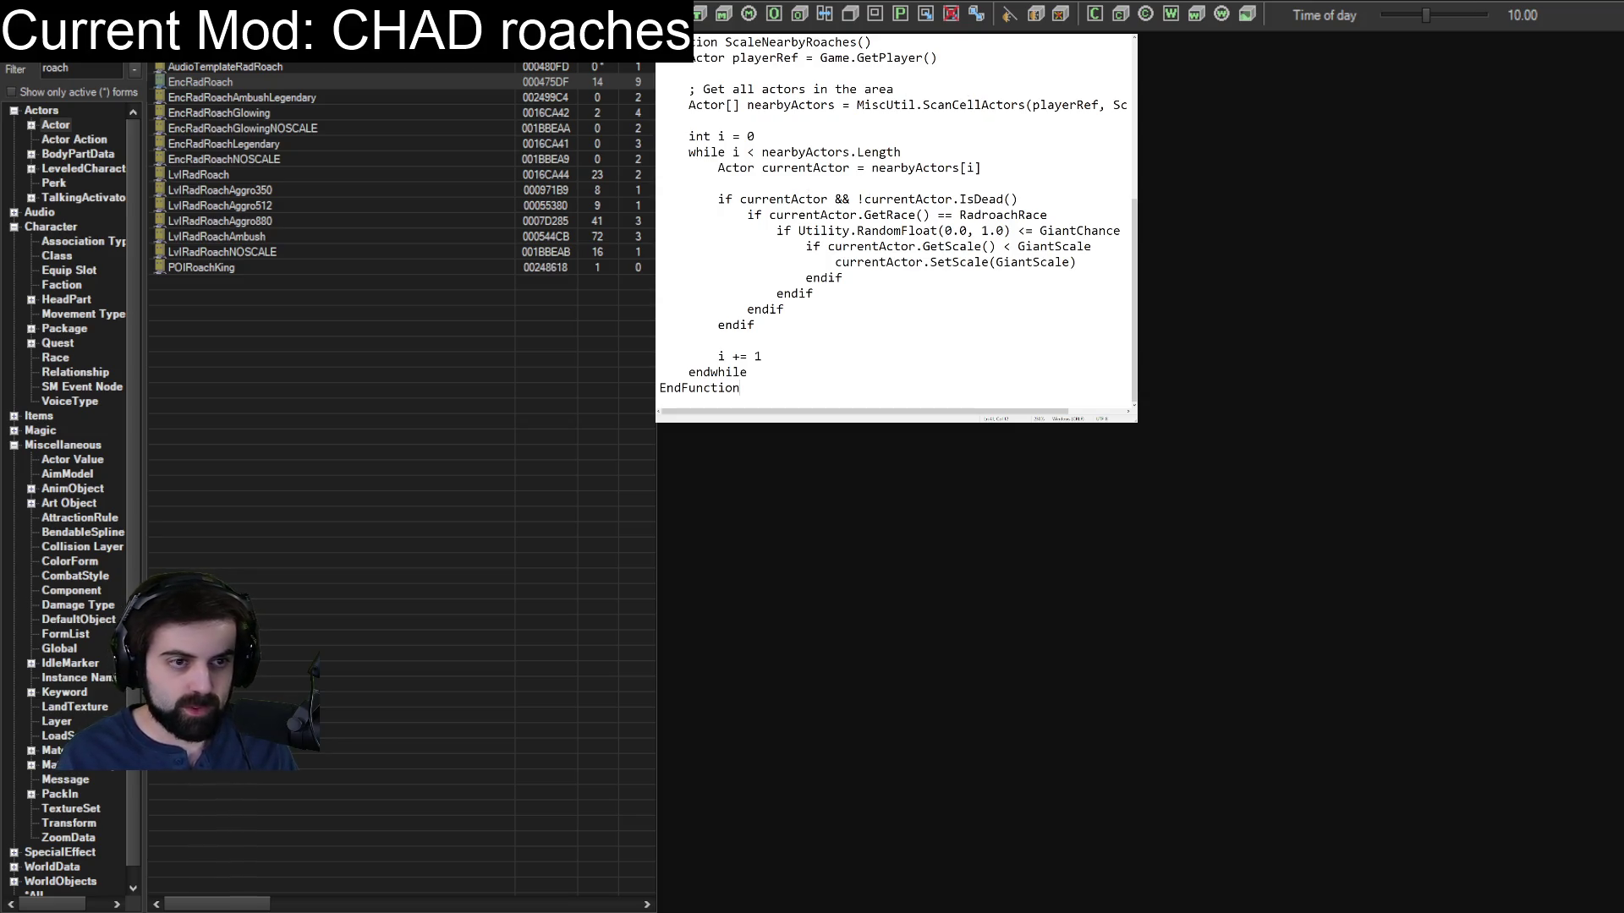
pyautogui.moveTo(1137, 229); pyautogui.dragTo(1271, 228)
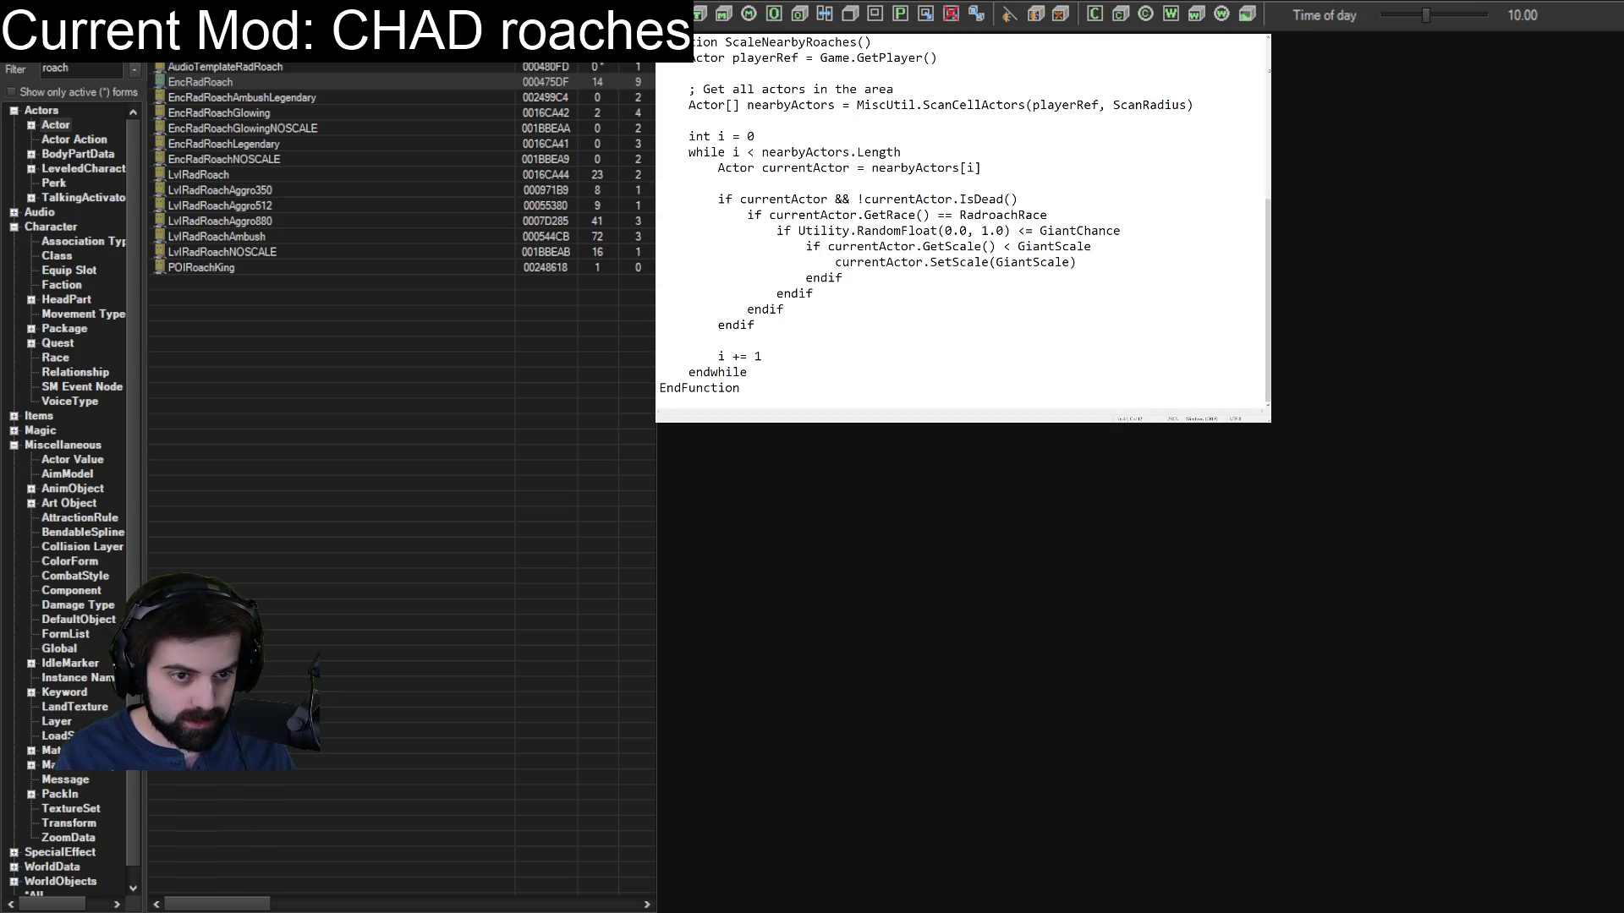
pyautogui.doubleClick(941, 105)
pyautogui.click(937, 104)
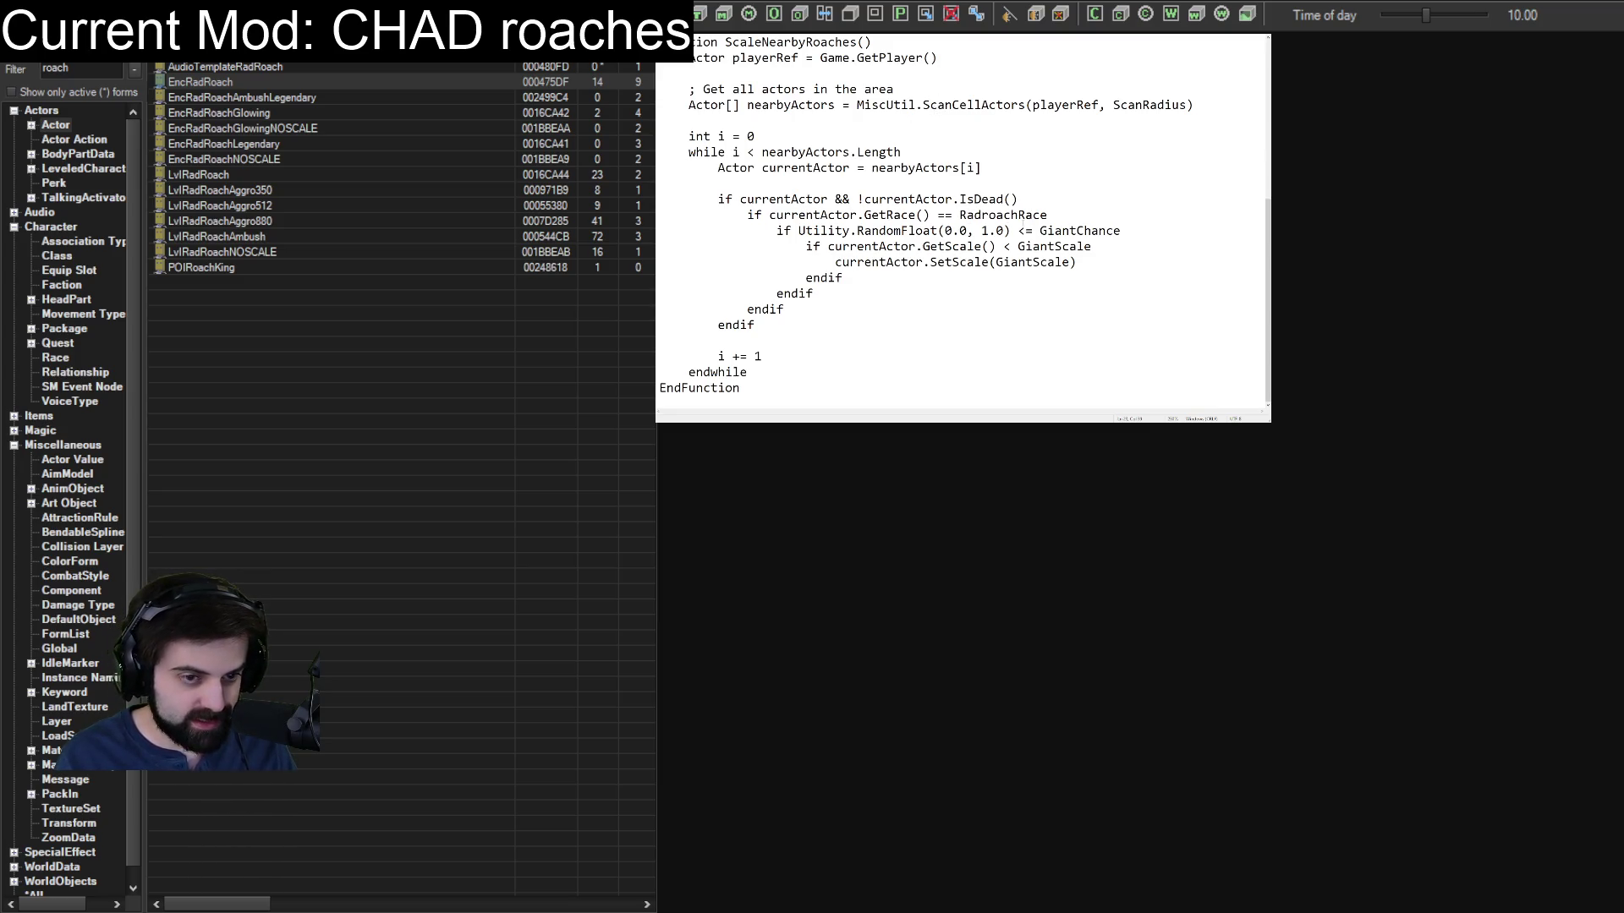
pyautogui.scroll(6, 885, 169)
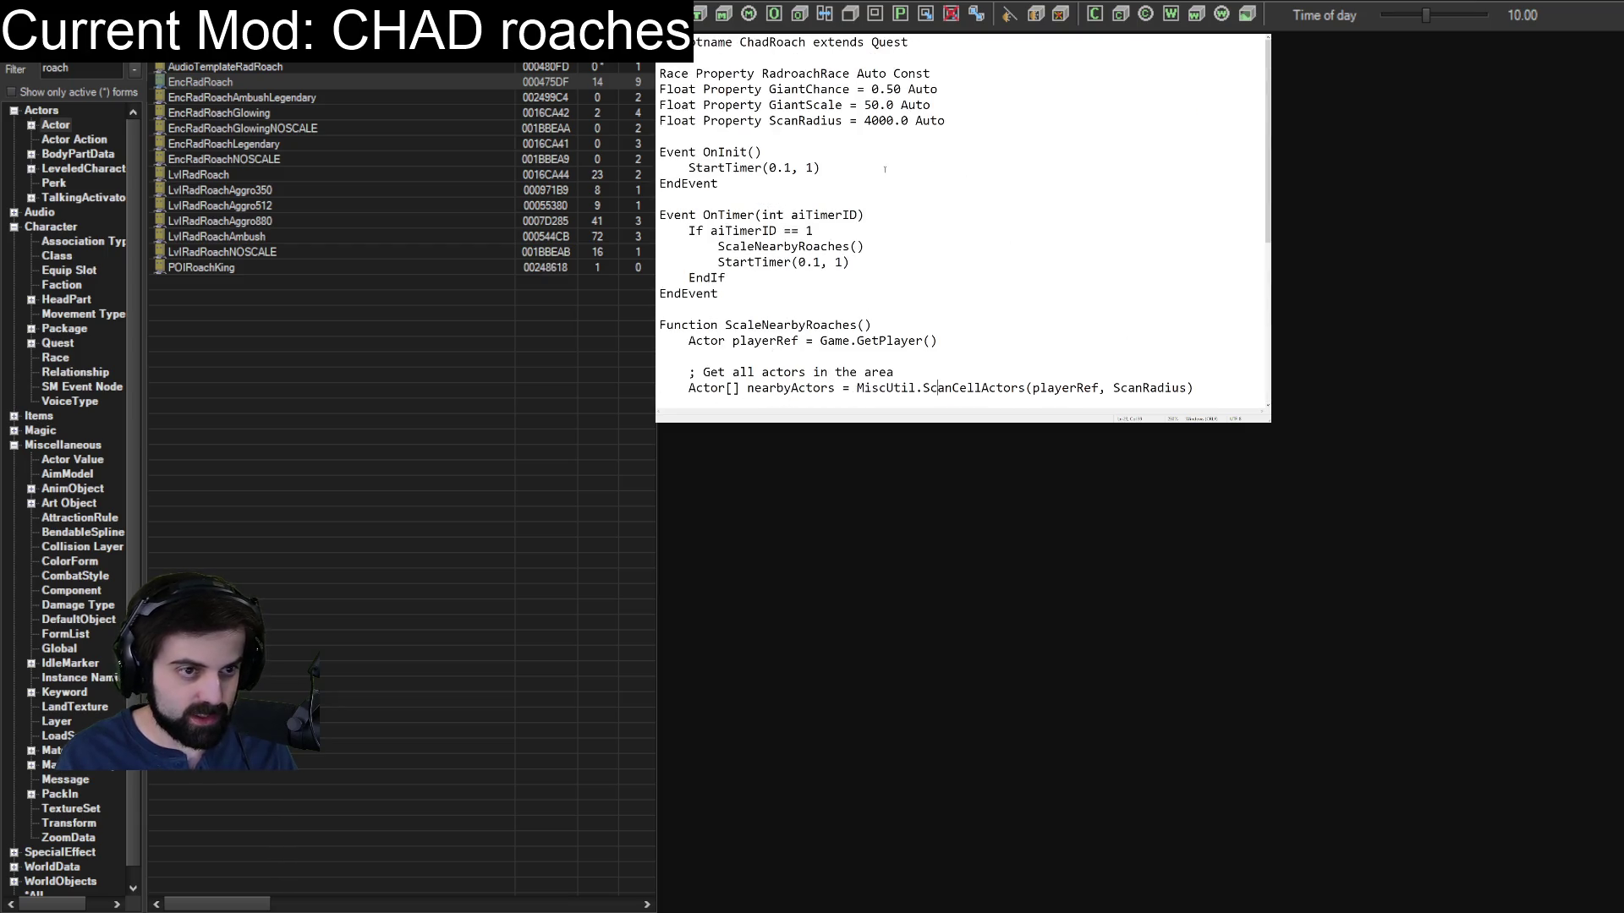
pyautogui.scroll(-6, 963, 219)
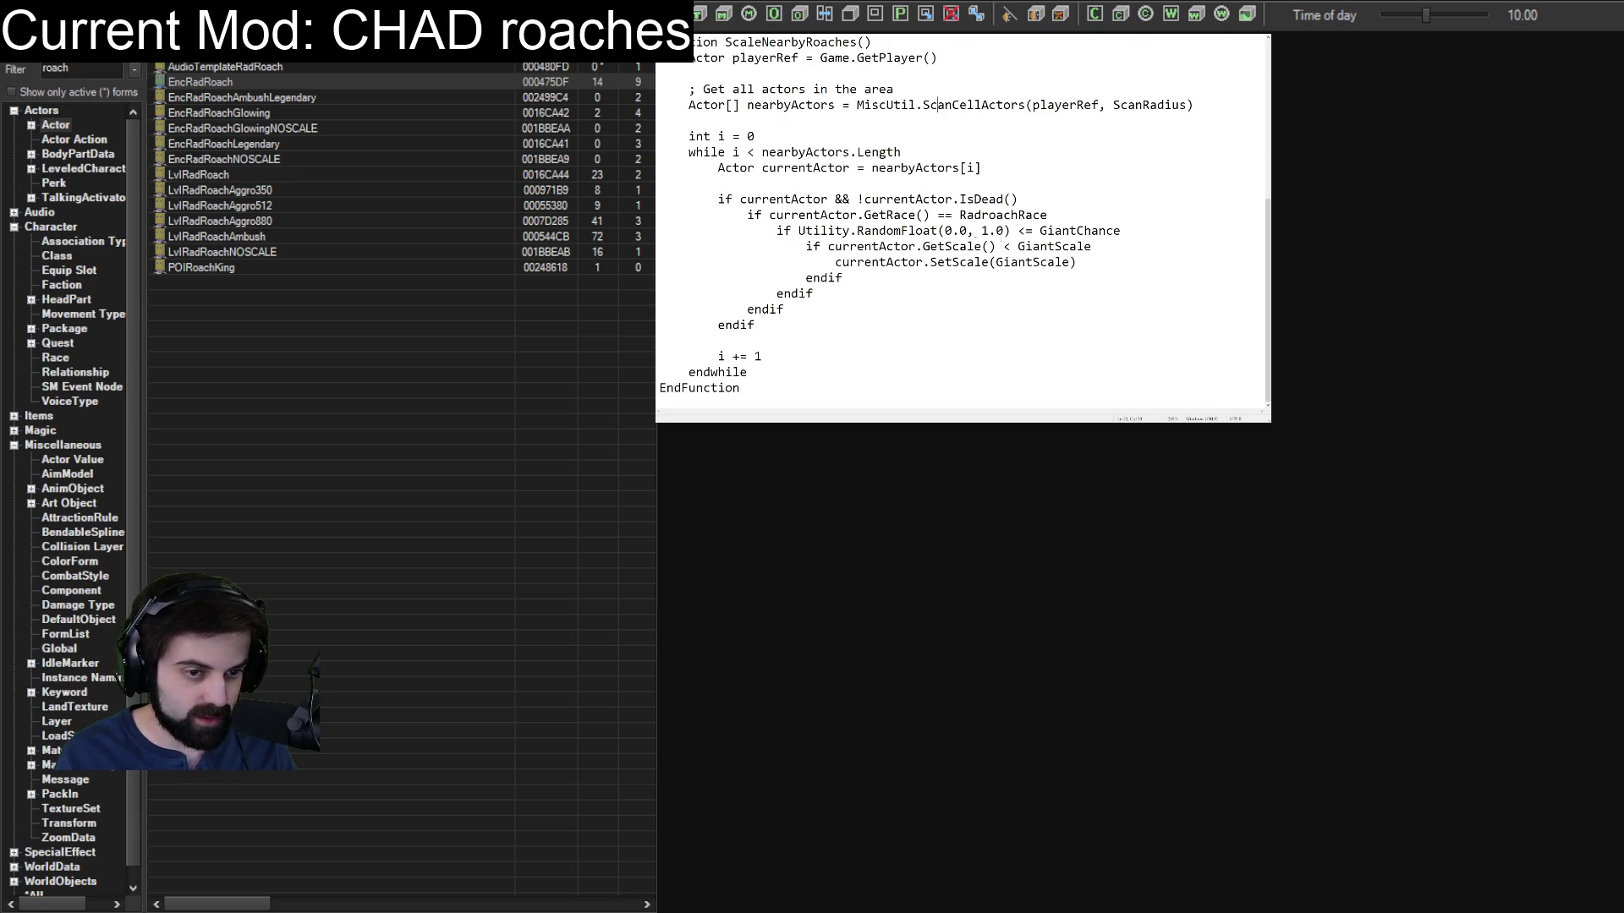
pyautogui.scroll(6, 832, 153)
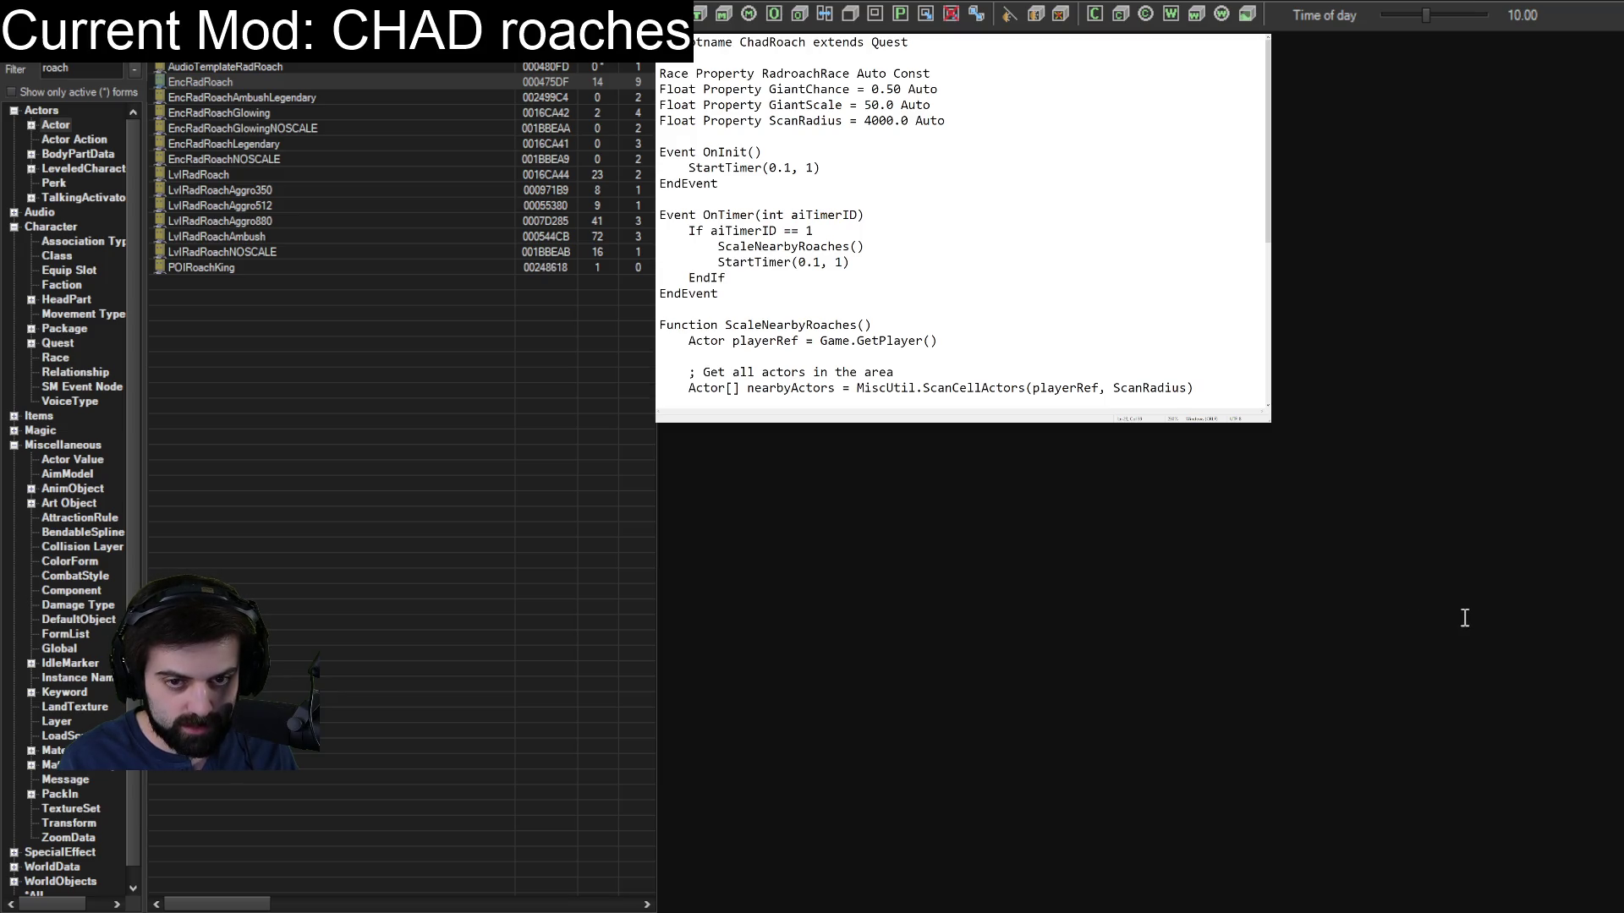
pyautogui.click(931, 105)
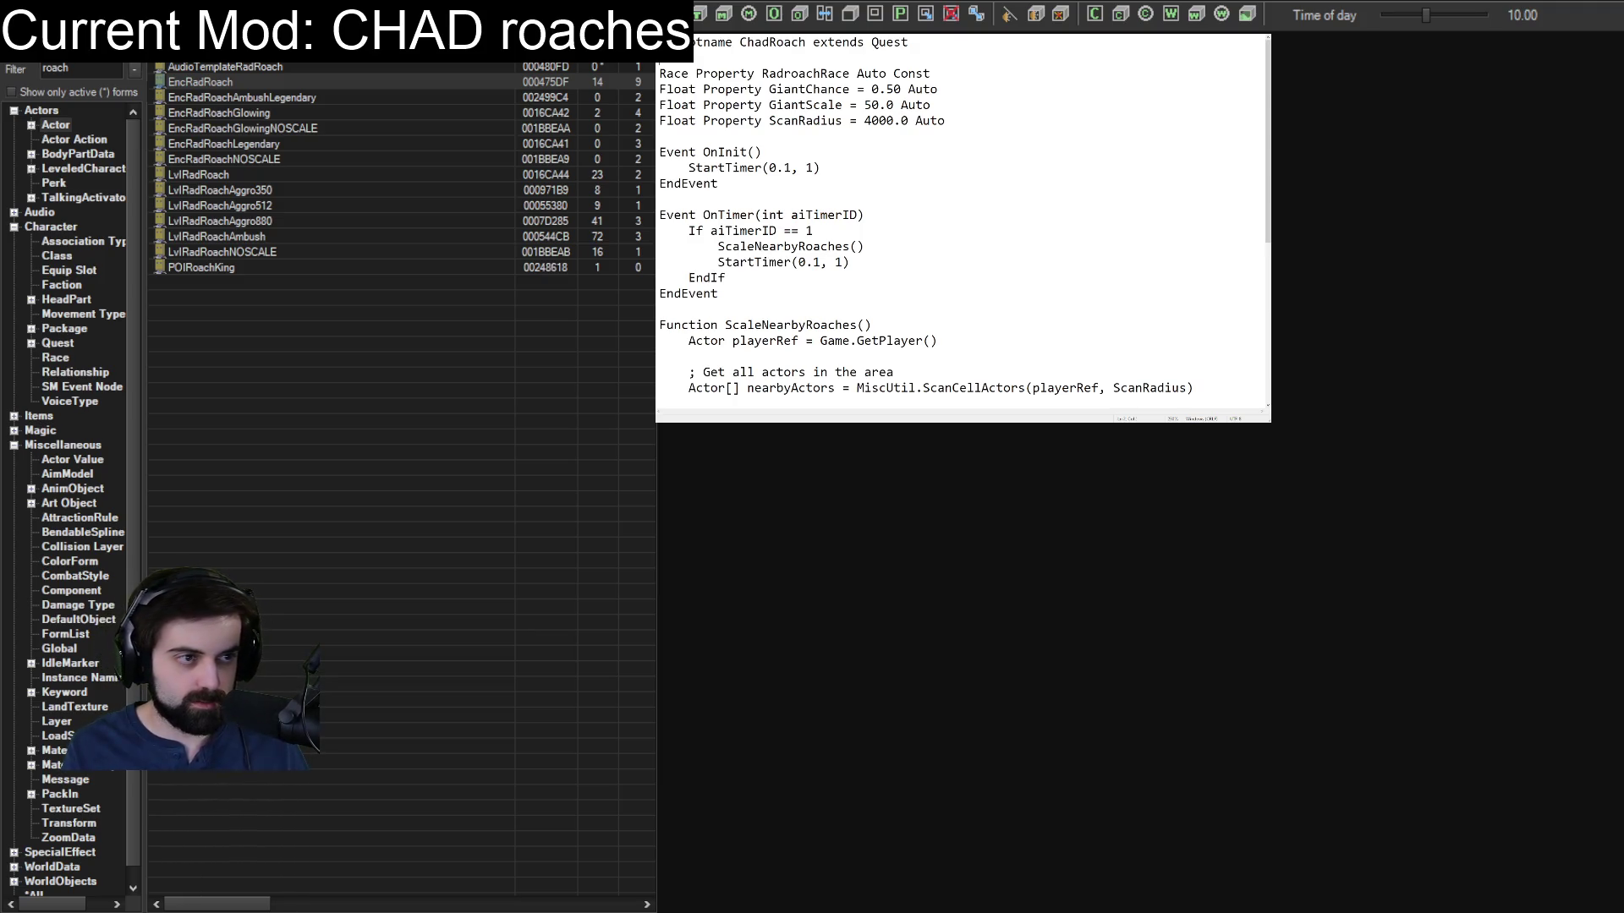
# Insert an 'import MiscUtil' line plus a blank line below the Scriptname line.
pyautogui.press('Return')
pyautogui.write('import MiscUtil')
pyautogui.press('Return')
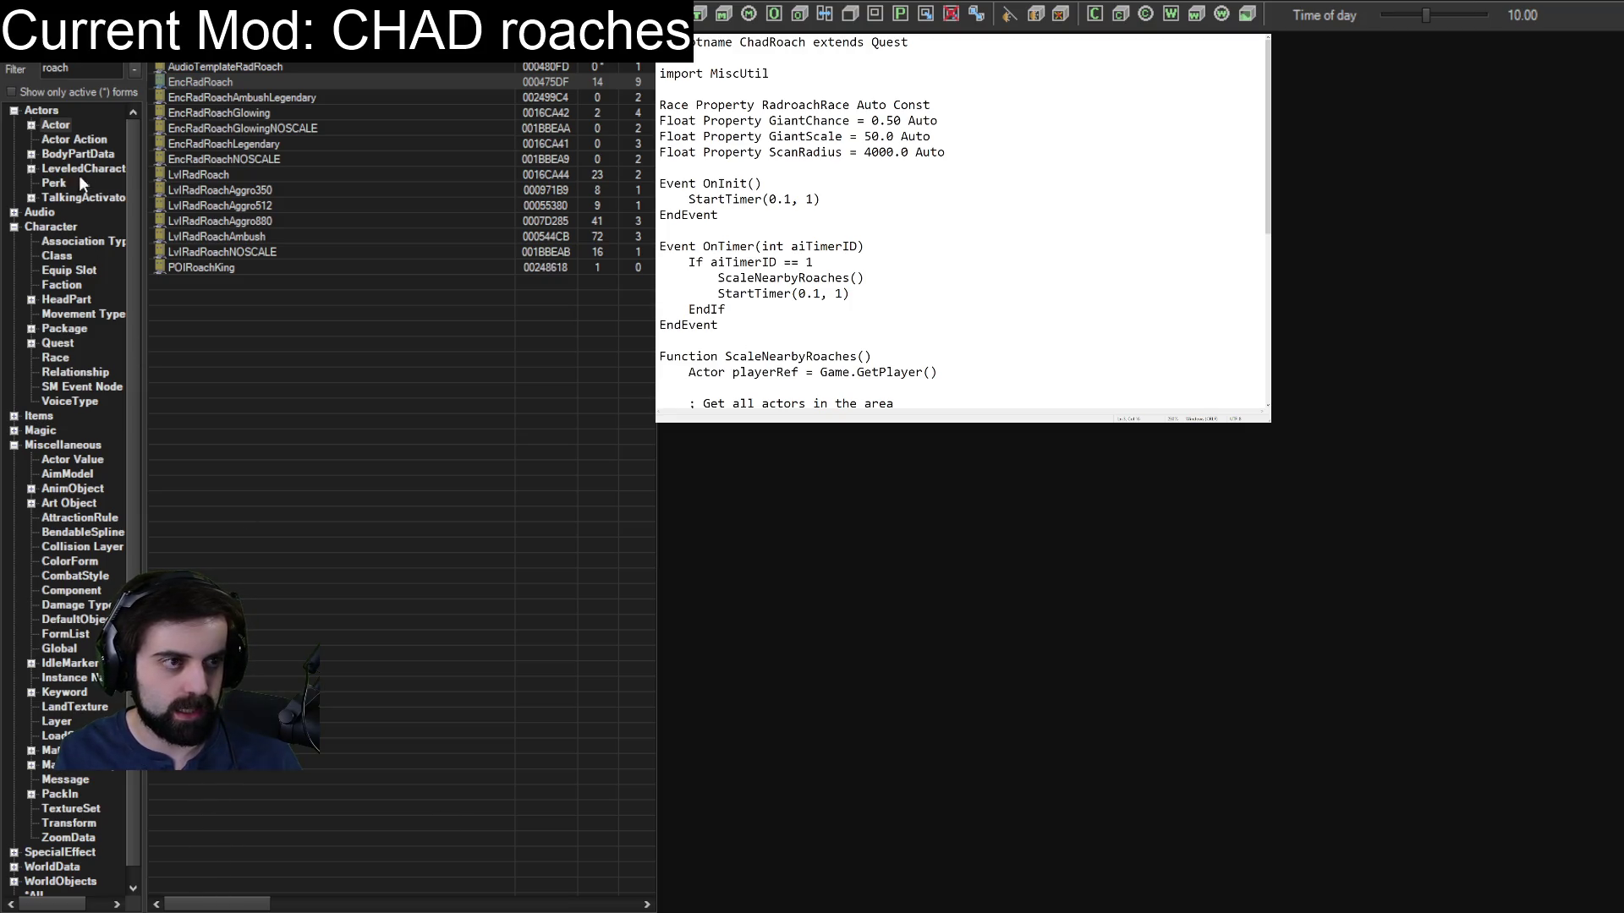
# Filter the *All Object Window category for 'miscutil', which finds no matching forms.
pyautogui.hscroll(3, 162, 382)
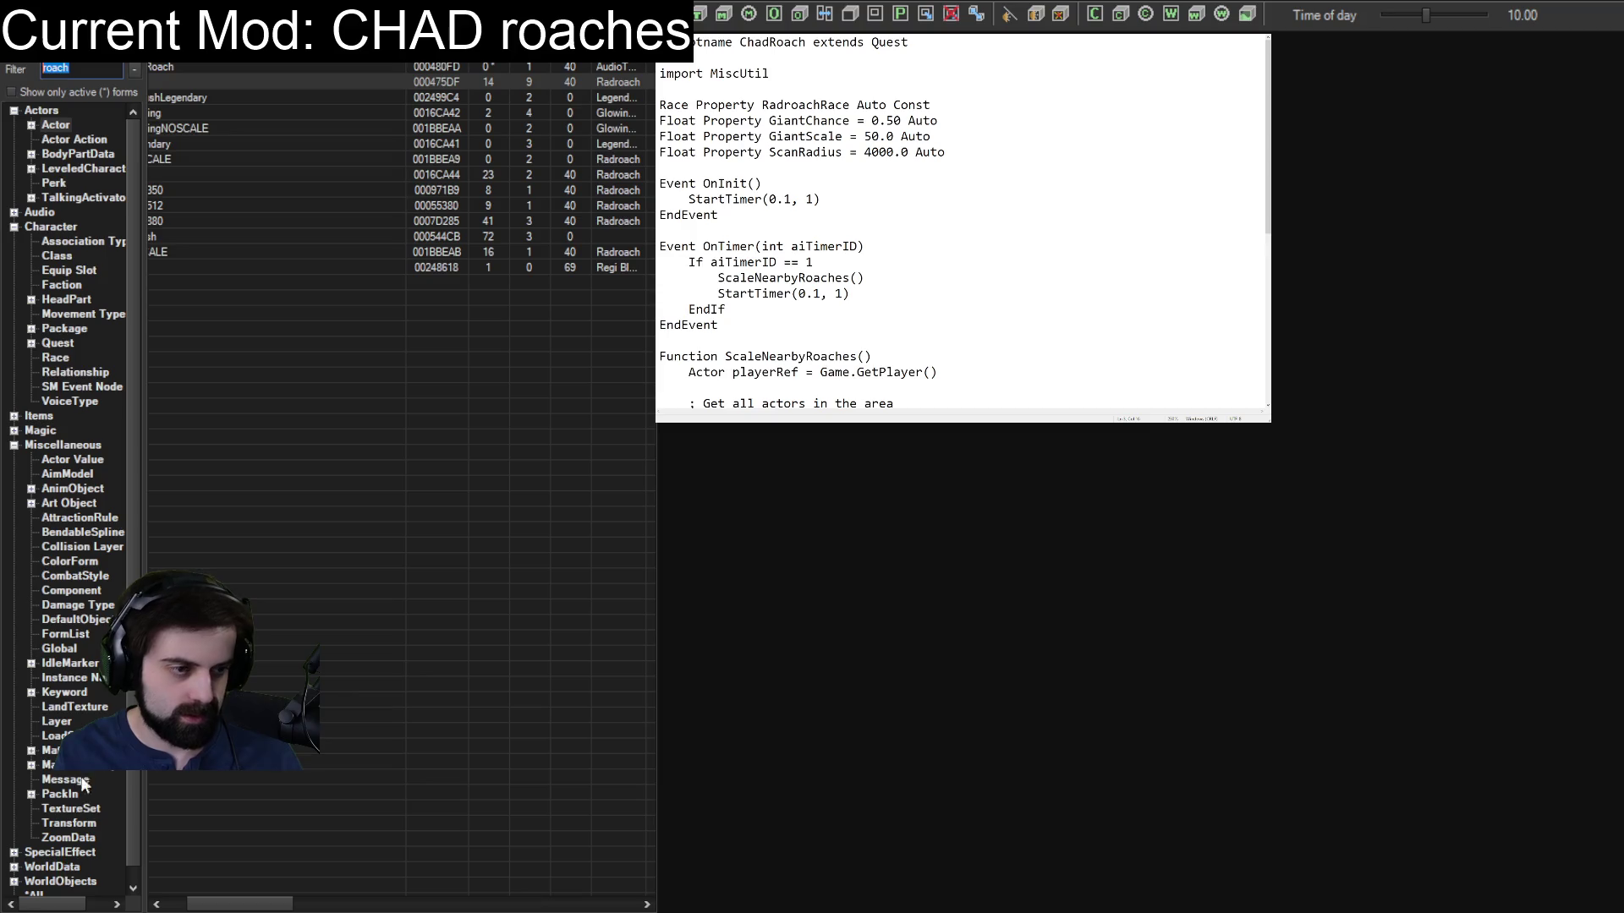
pyautogui.scroll(-1, 39, 428)
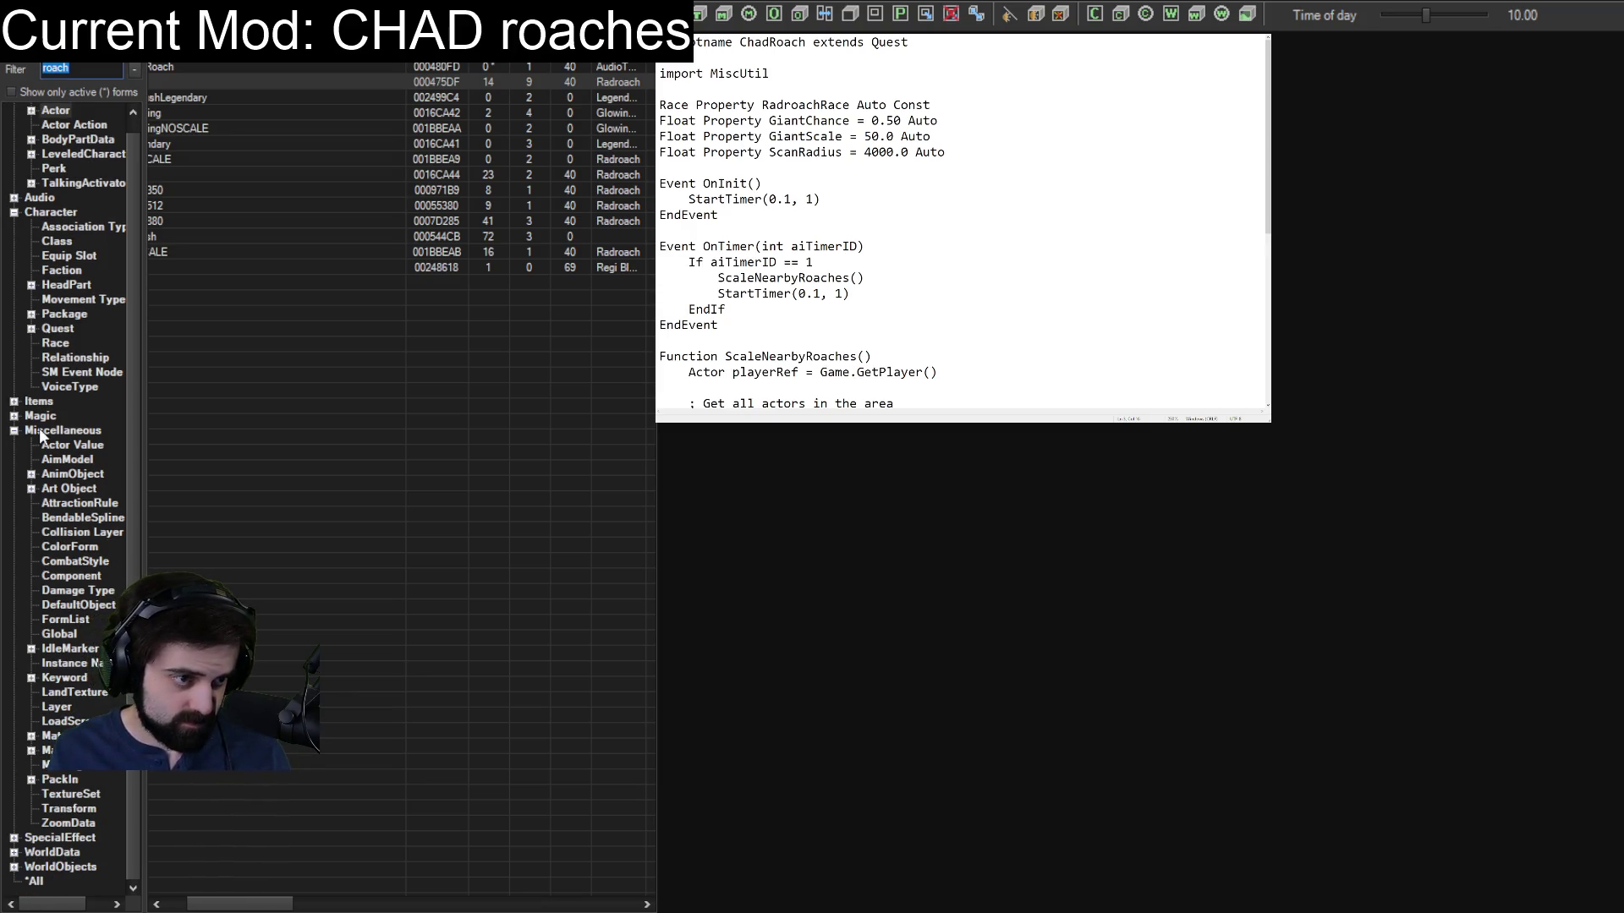
pyautogui.click(35, 881)
pyautogui.doubleClick(76, 68)
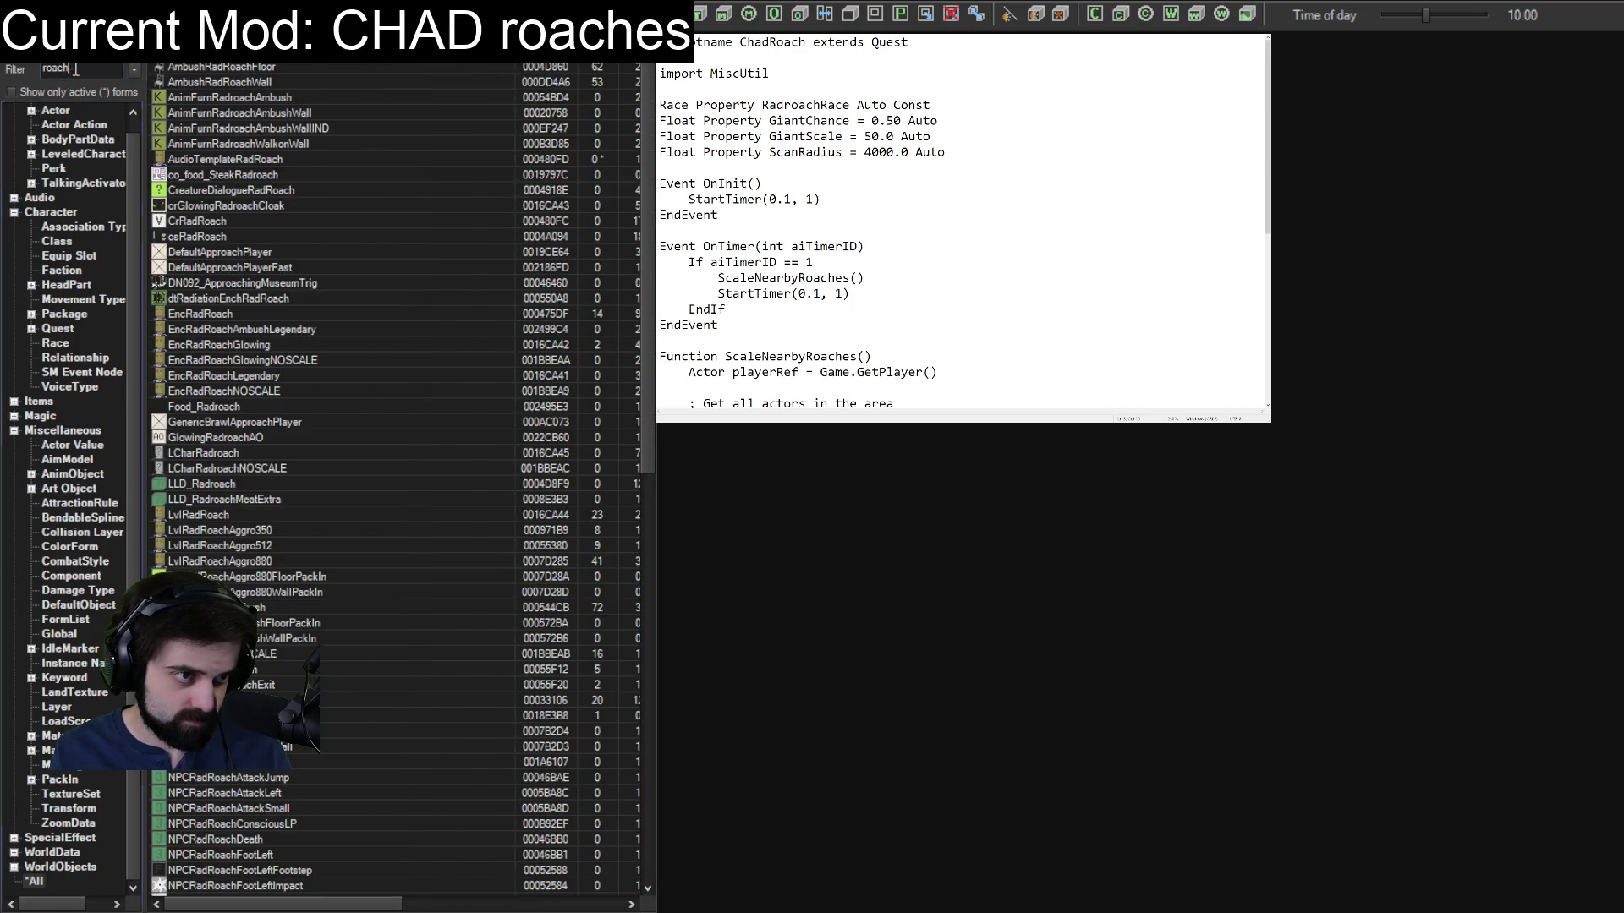
pyautogui.write('miscuti')
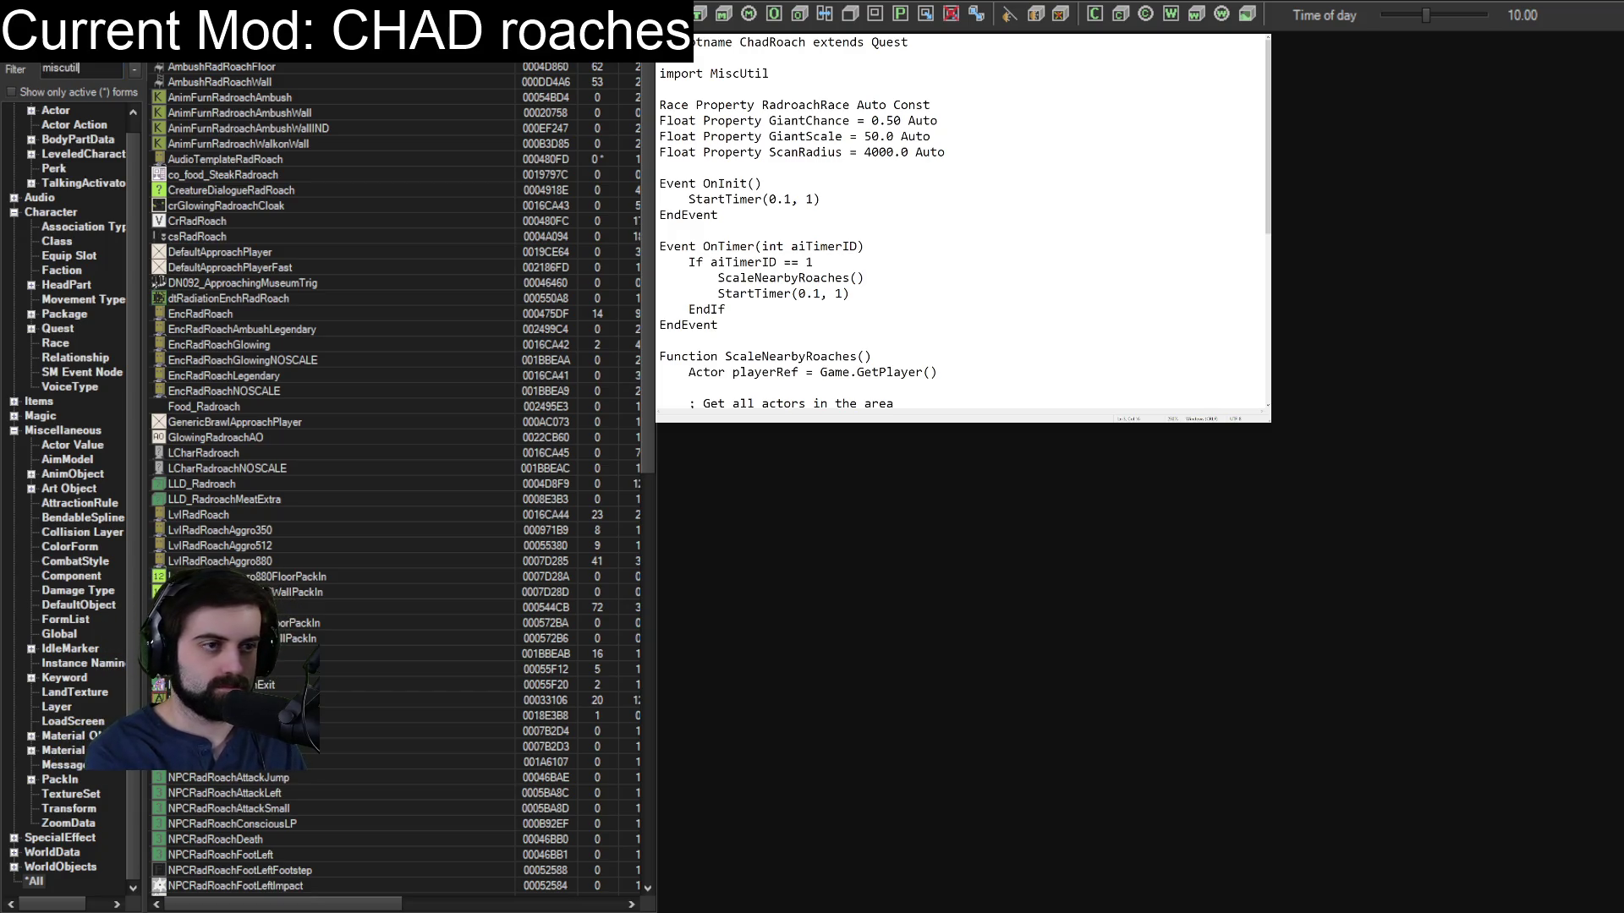
pyautogui.write('l')
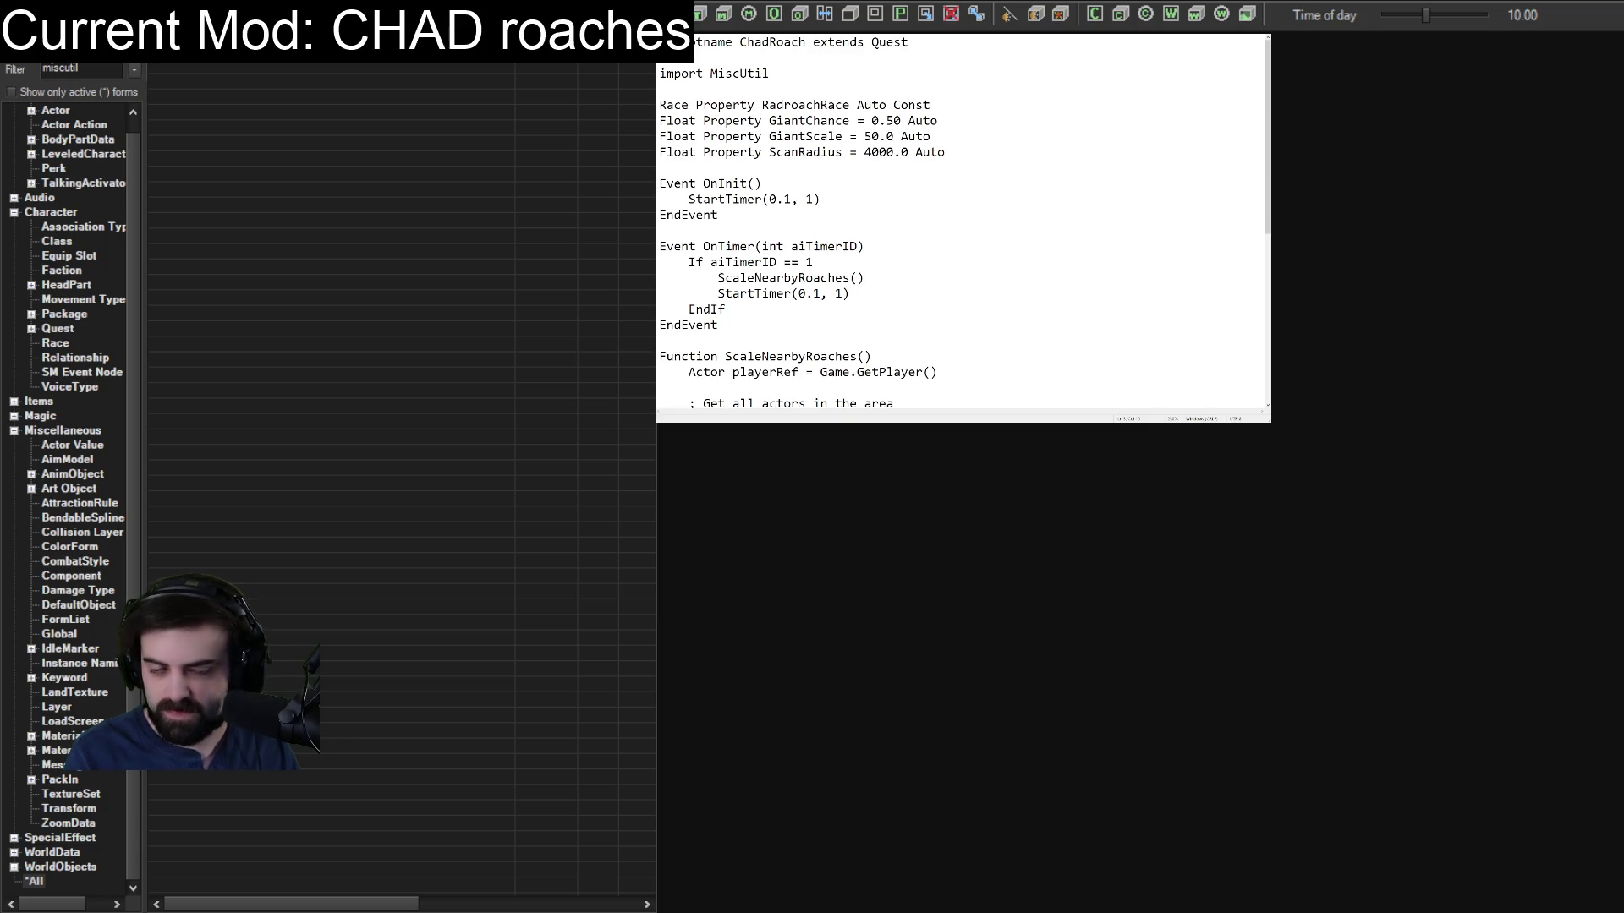
pyautogui.hotkey('ctrl', 'a')
# Swap the script to the GetActorsInRange version, then back to MiscUtil.ScanCellActors with an IsDead check.
pyautogui.hotkey('ctrl', 'v')
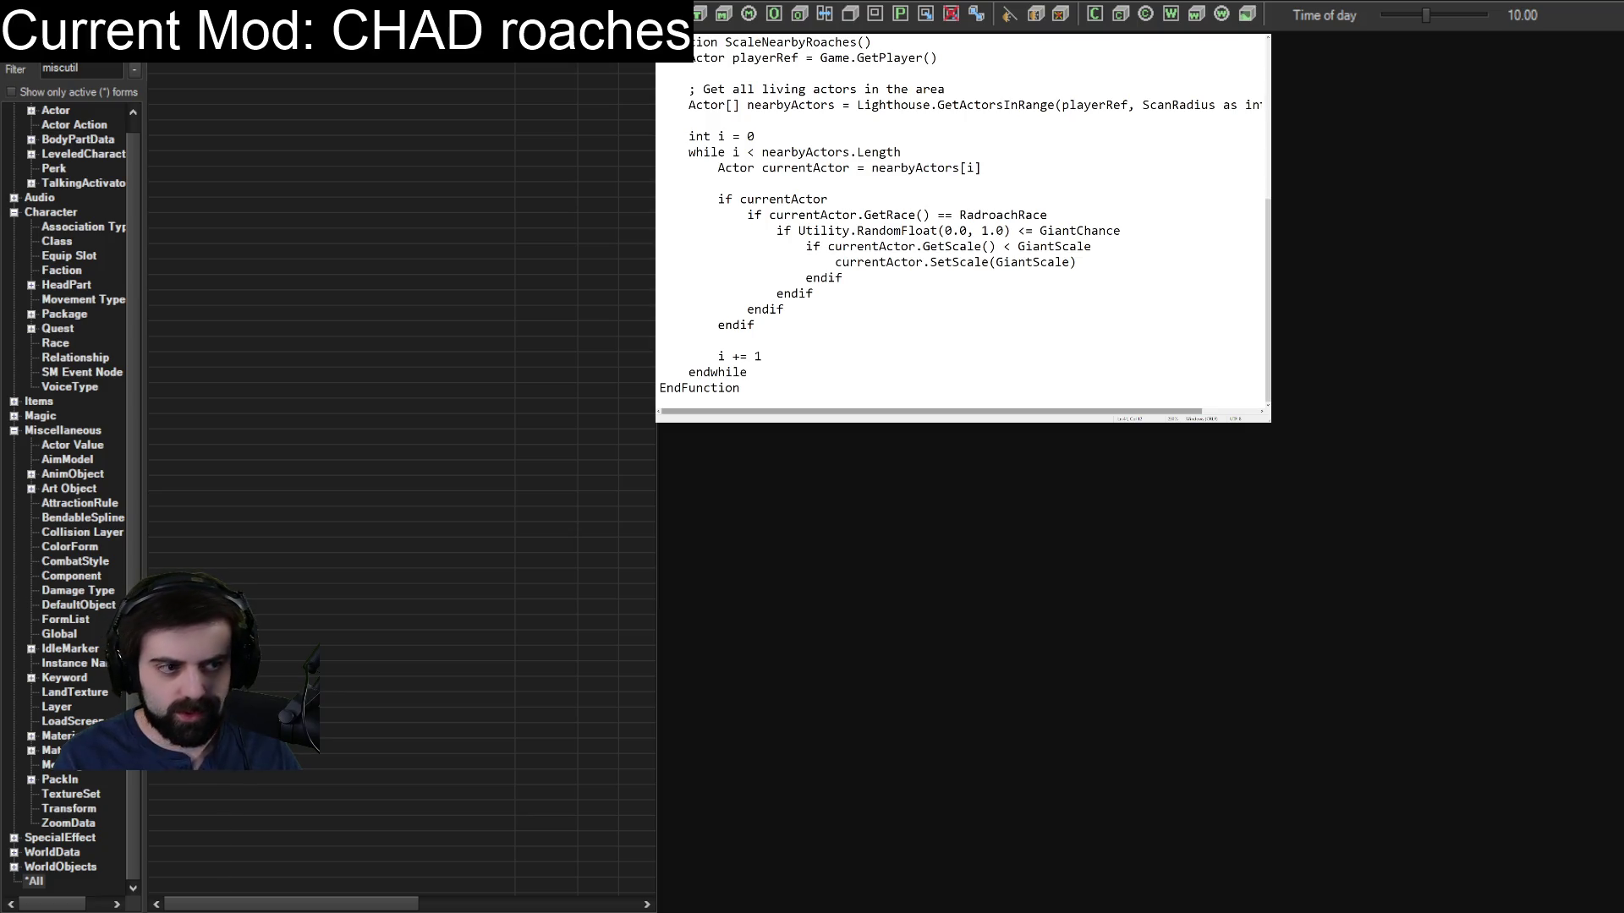
pyautogui.hotkey('ctrl', 'v')
pyautogui.hotkey('ctrl', 'a')
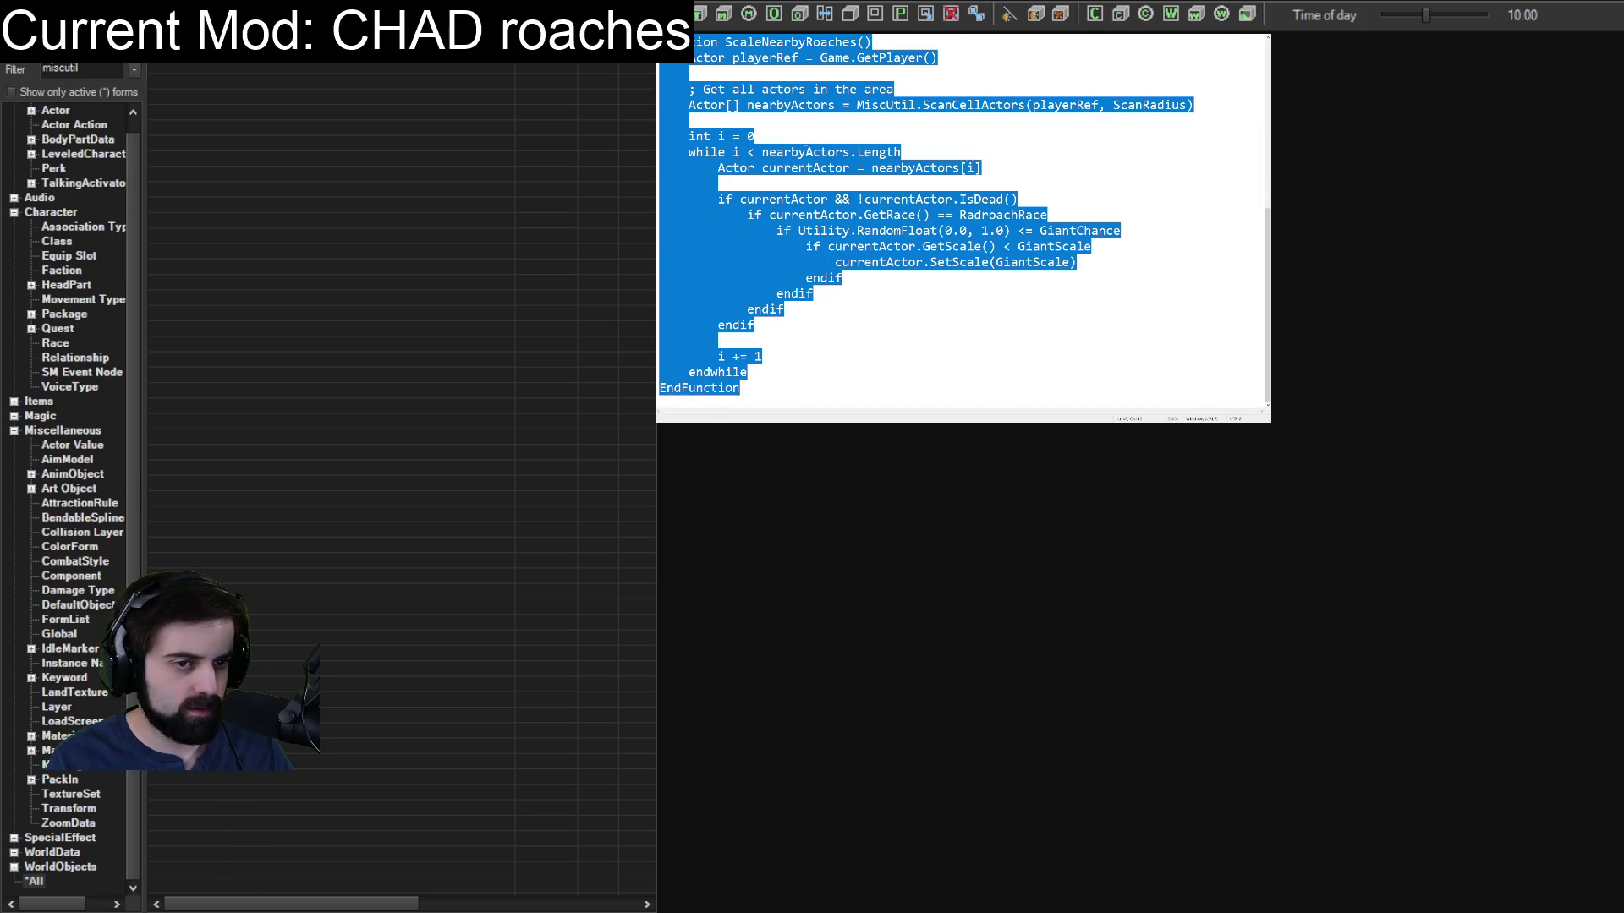
# Revert the script to the Lighthouse.GetActorsInRange version without the import line or IsDead check.
pyautogui.hotkey('ctrl', 'v')
pyautogui.hotkey('ctrl', 'a')
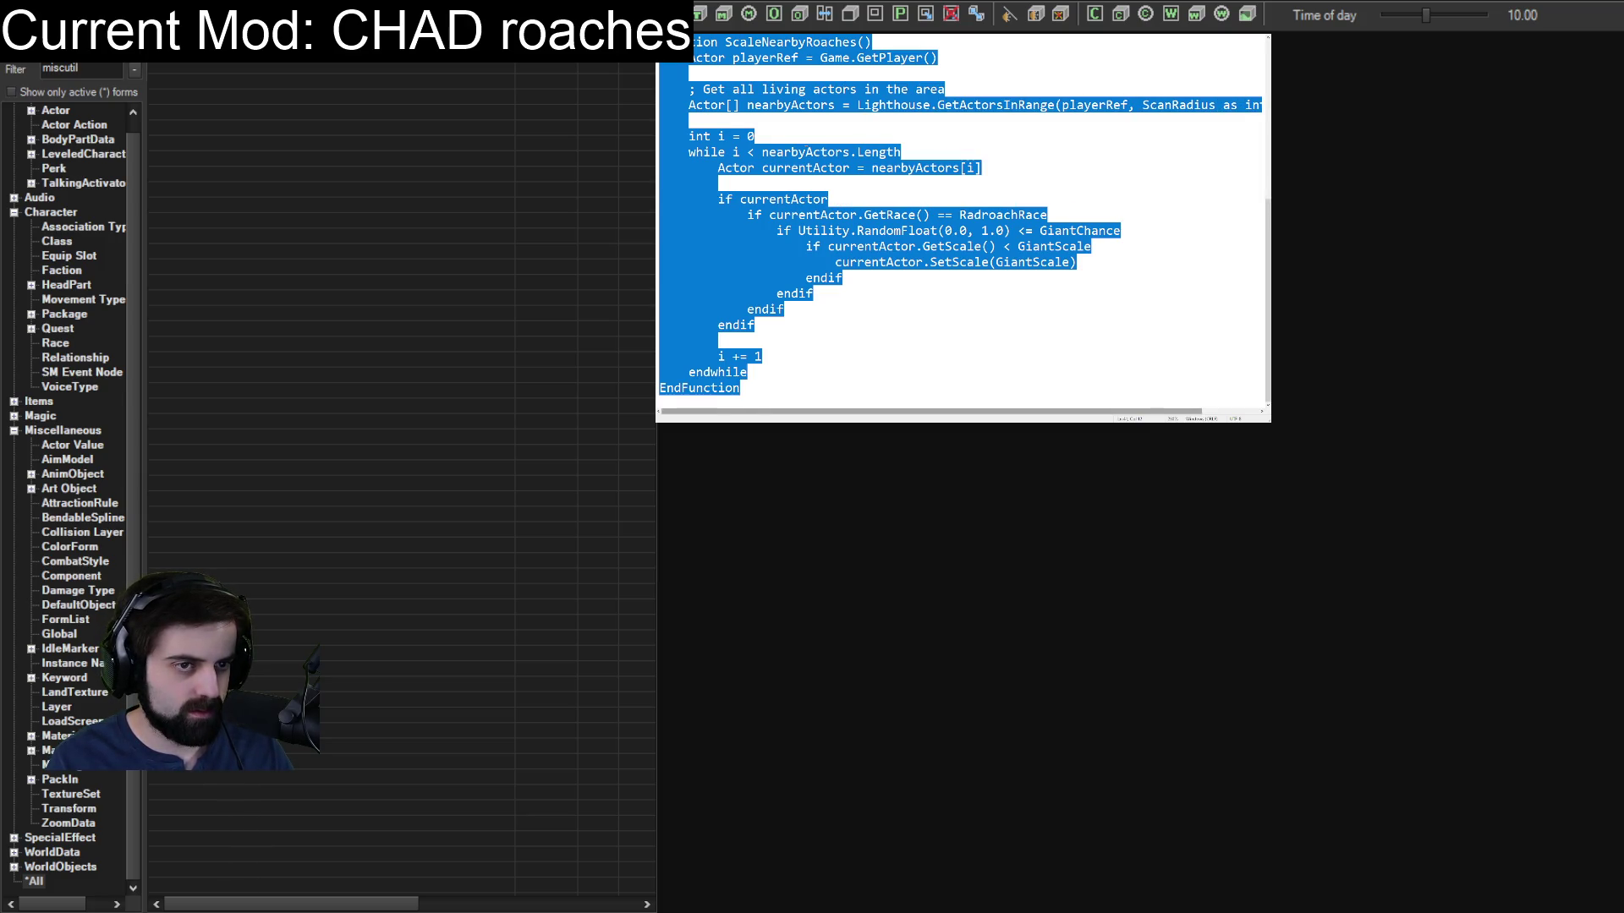
pyautogui.scroll(10, 964, 221)
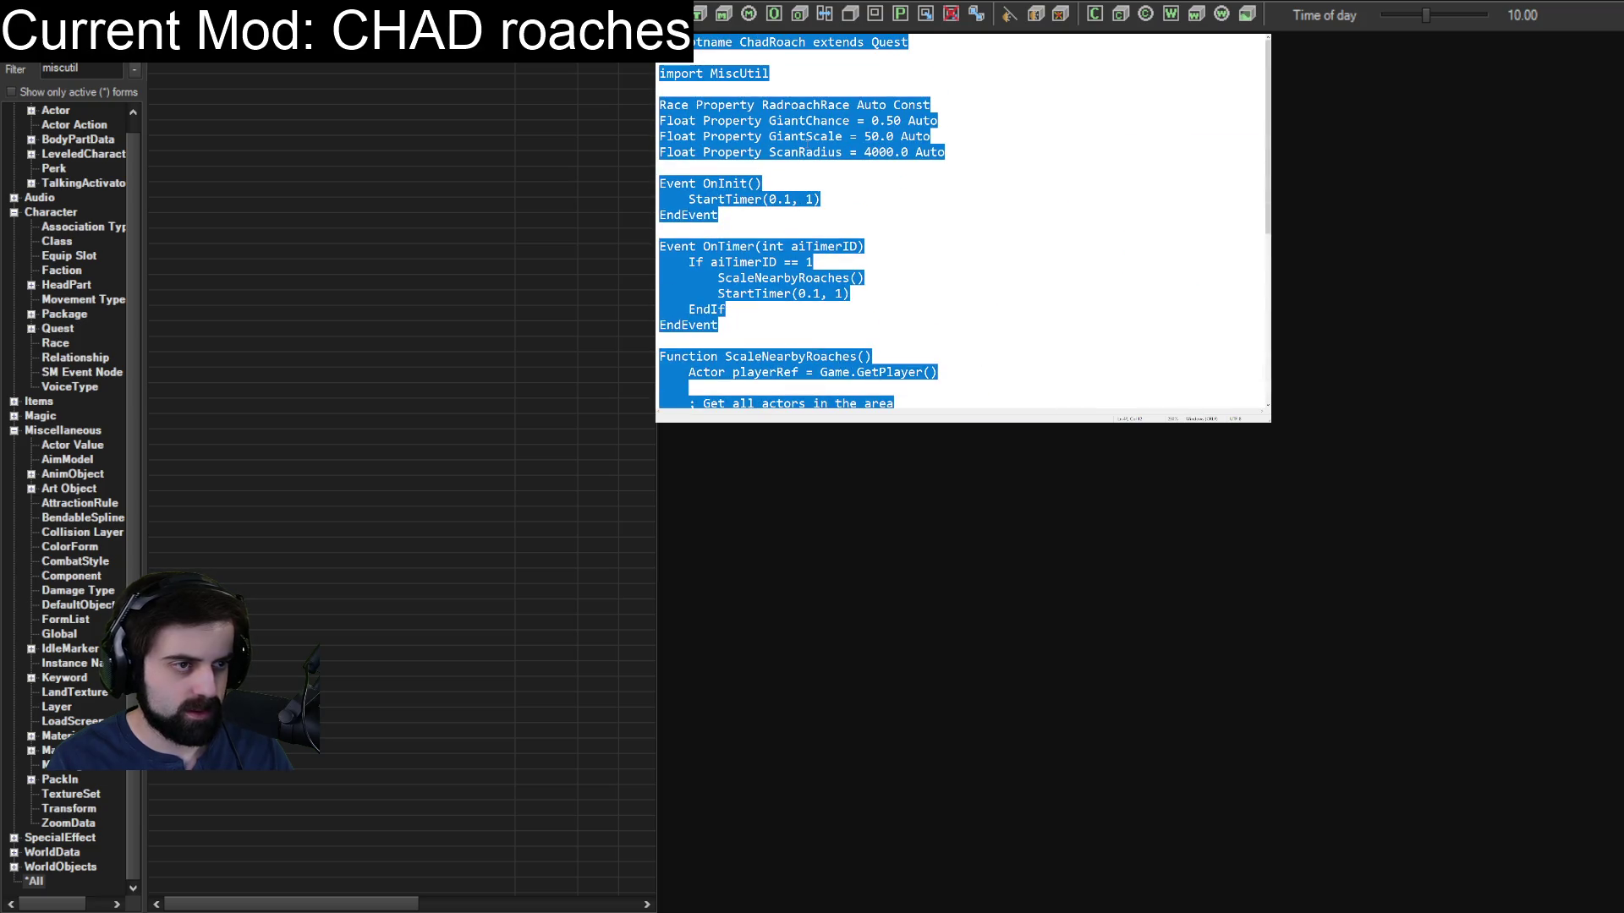
pyautogui.hotkey('ctrl', 'v')
pyautogui.hotkey('ctrl', 'a')
pyautogui.scroll(10, 775, 53)
# Begin an 'import Lighthouse' line beneath the ScriptName line.
pyautogui.click(775, 52)
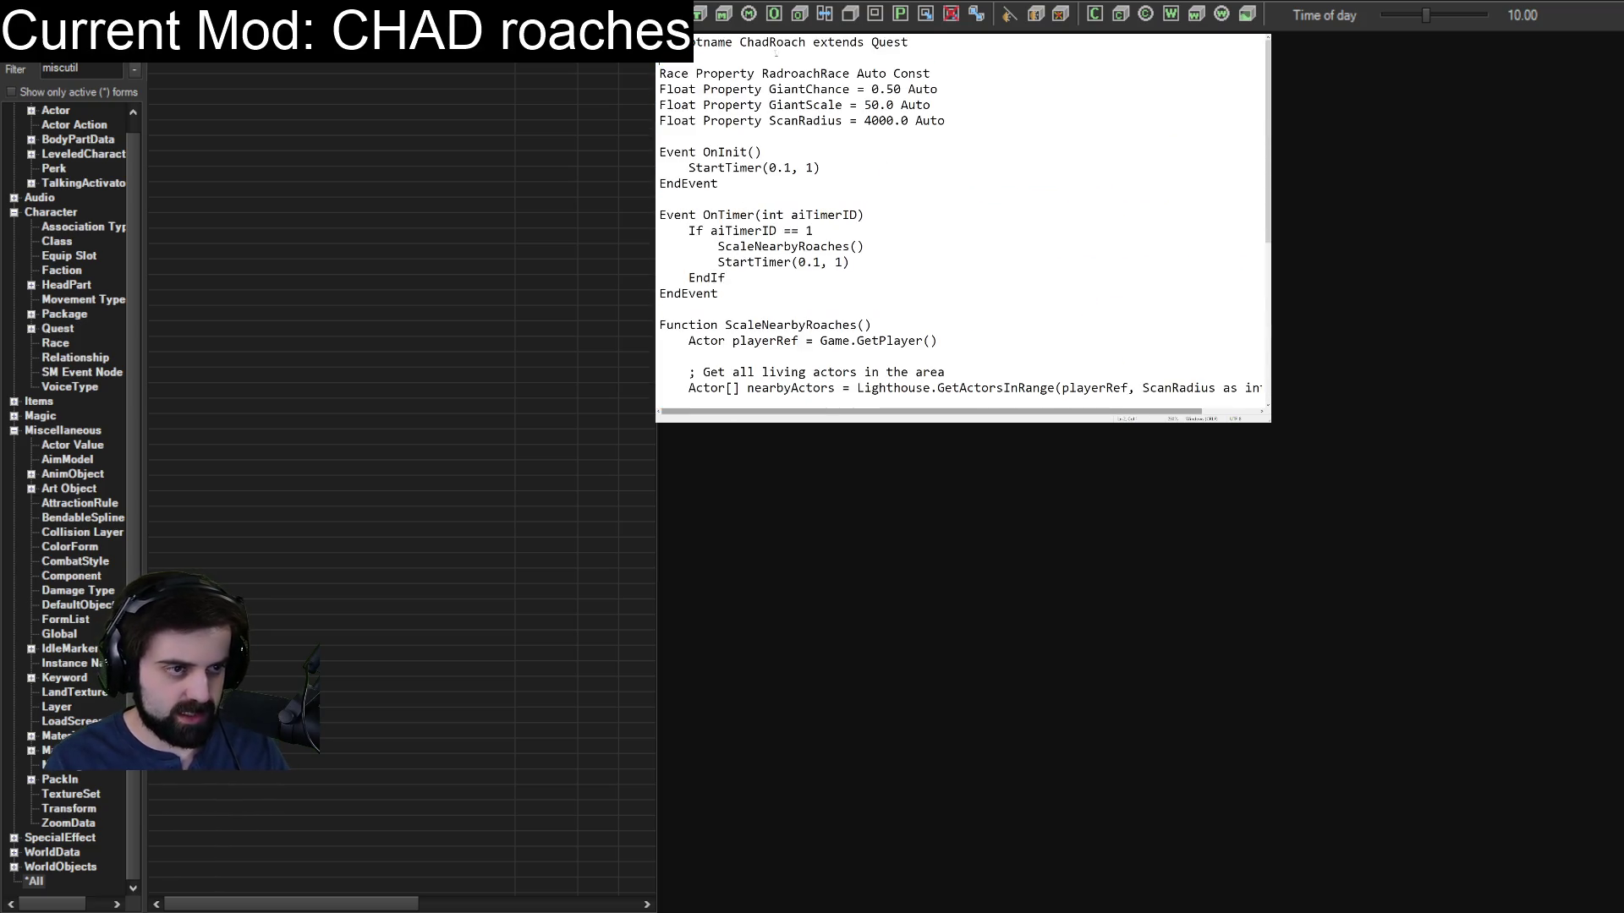
pyautogui.press('Return')
pyautogui.press('Return')
pyautogui.write('impor')
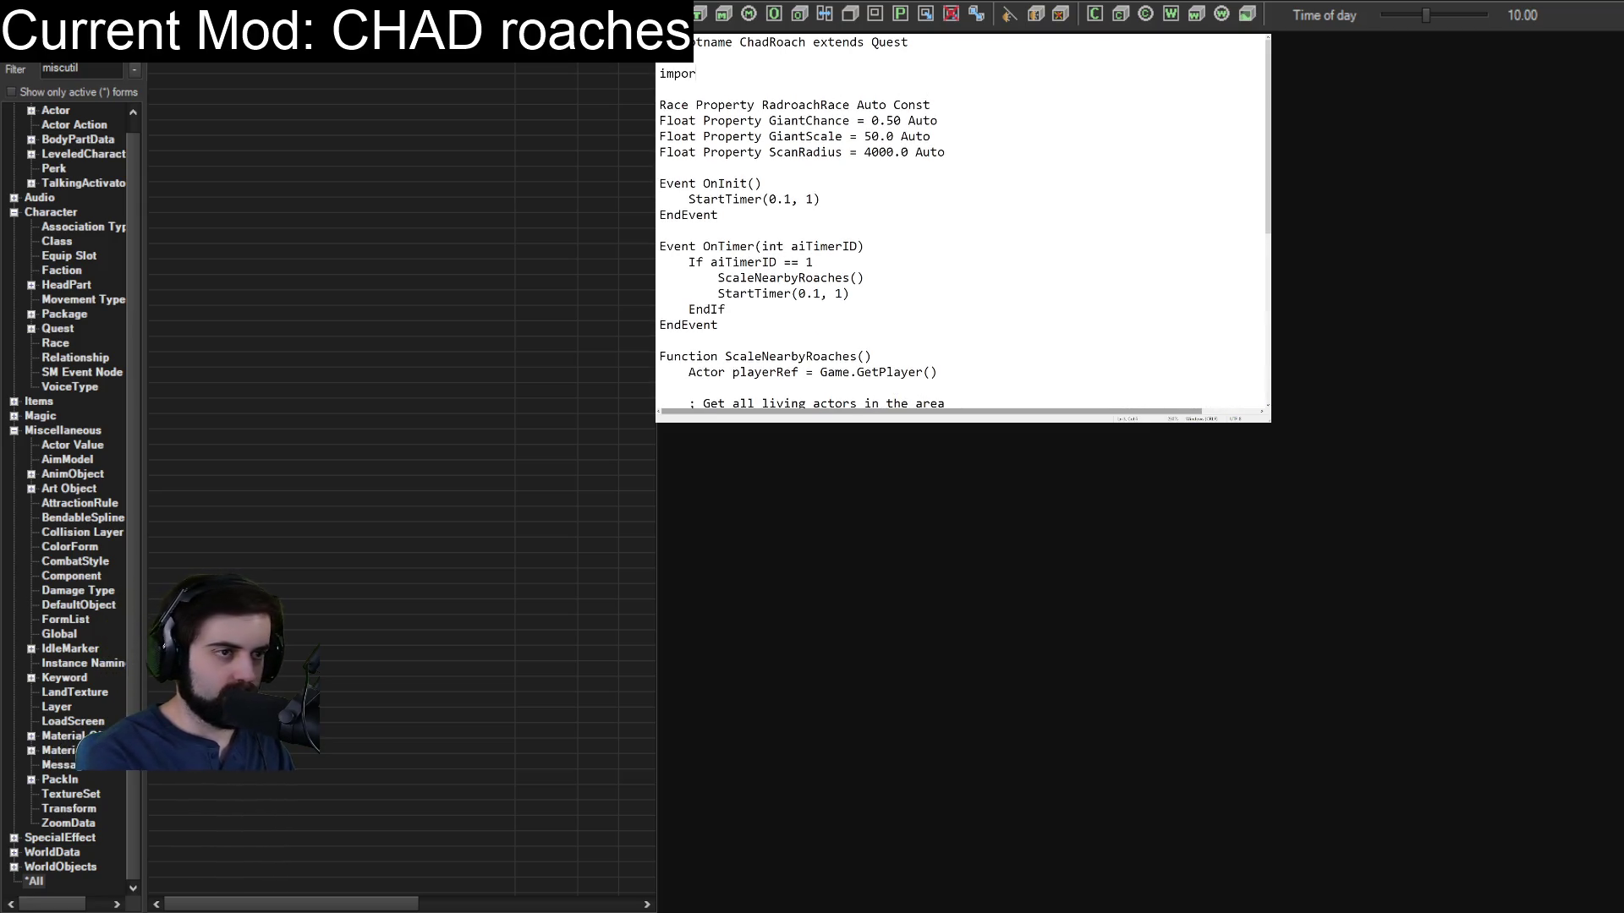
pyautogui.write('t Lighthouse')
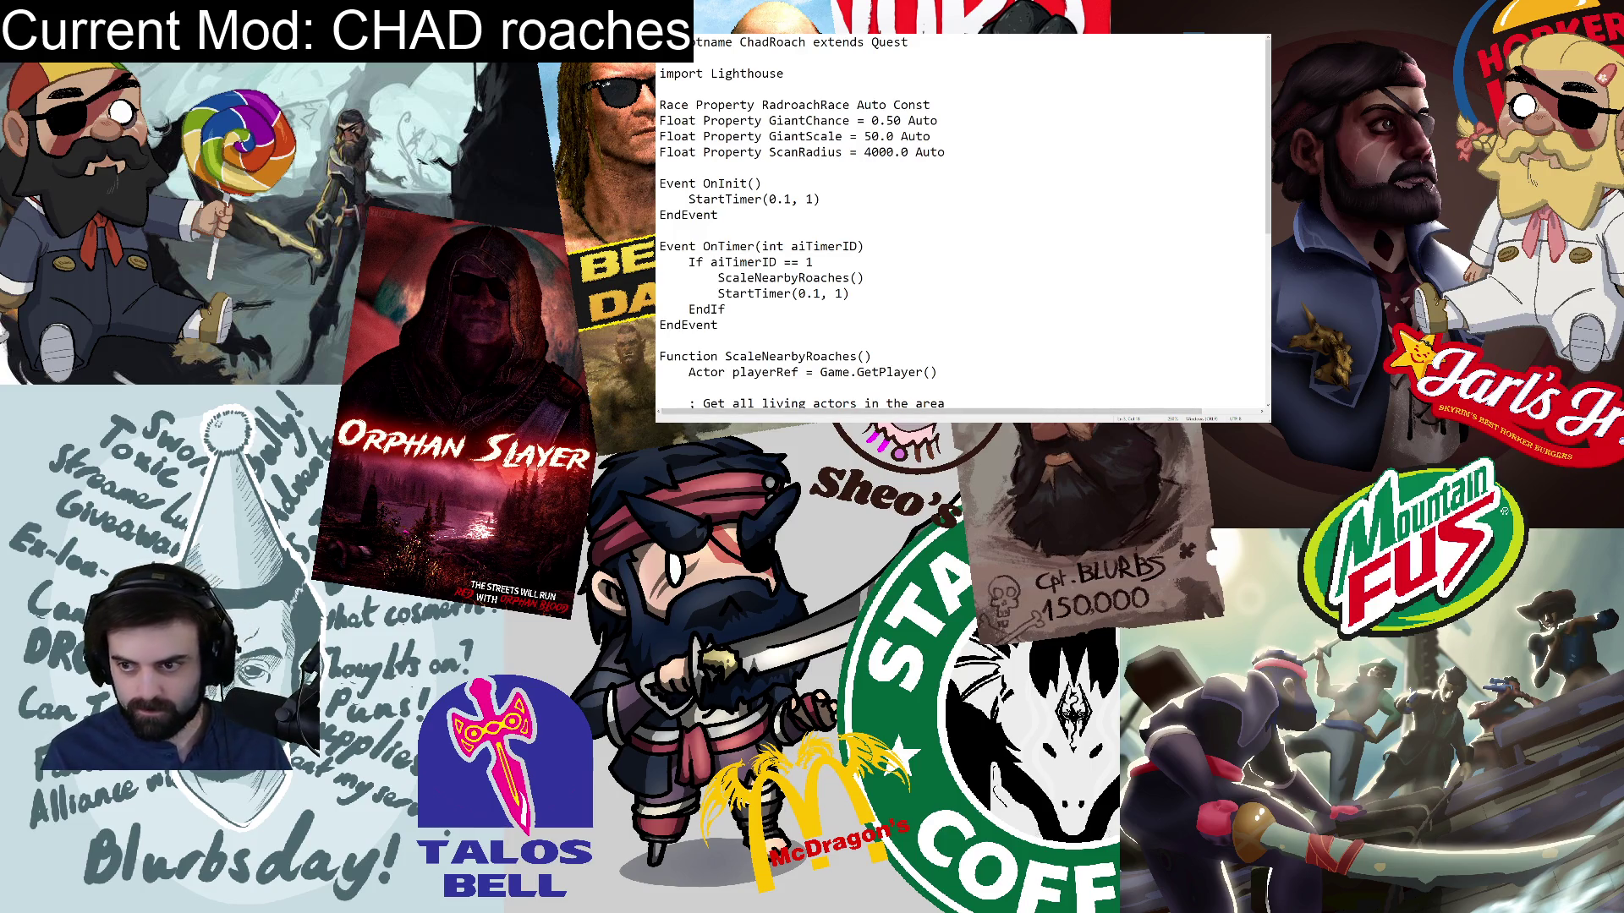
# Move the 'import Lighthouse' line to just above the property declarations, followed by a blank line.
pyautogui.hotkey('shift', 'Home')
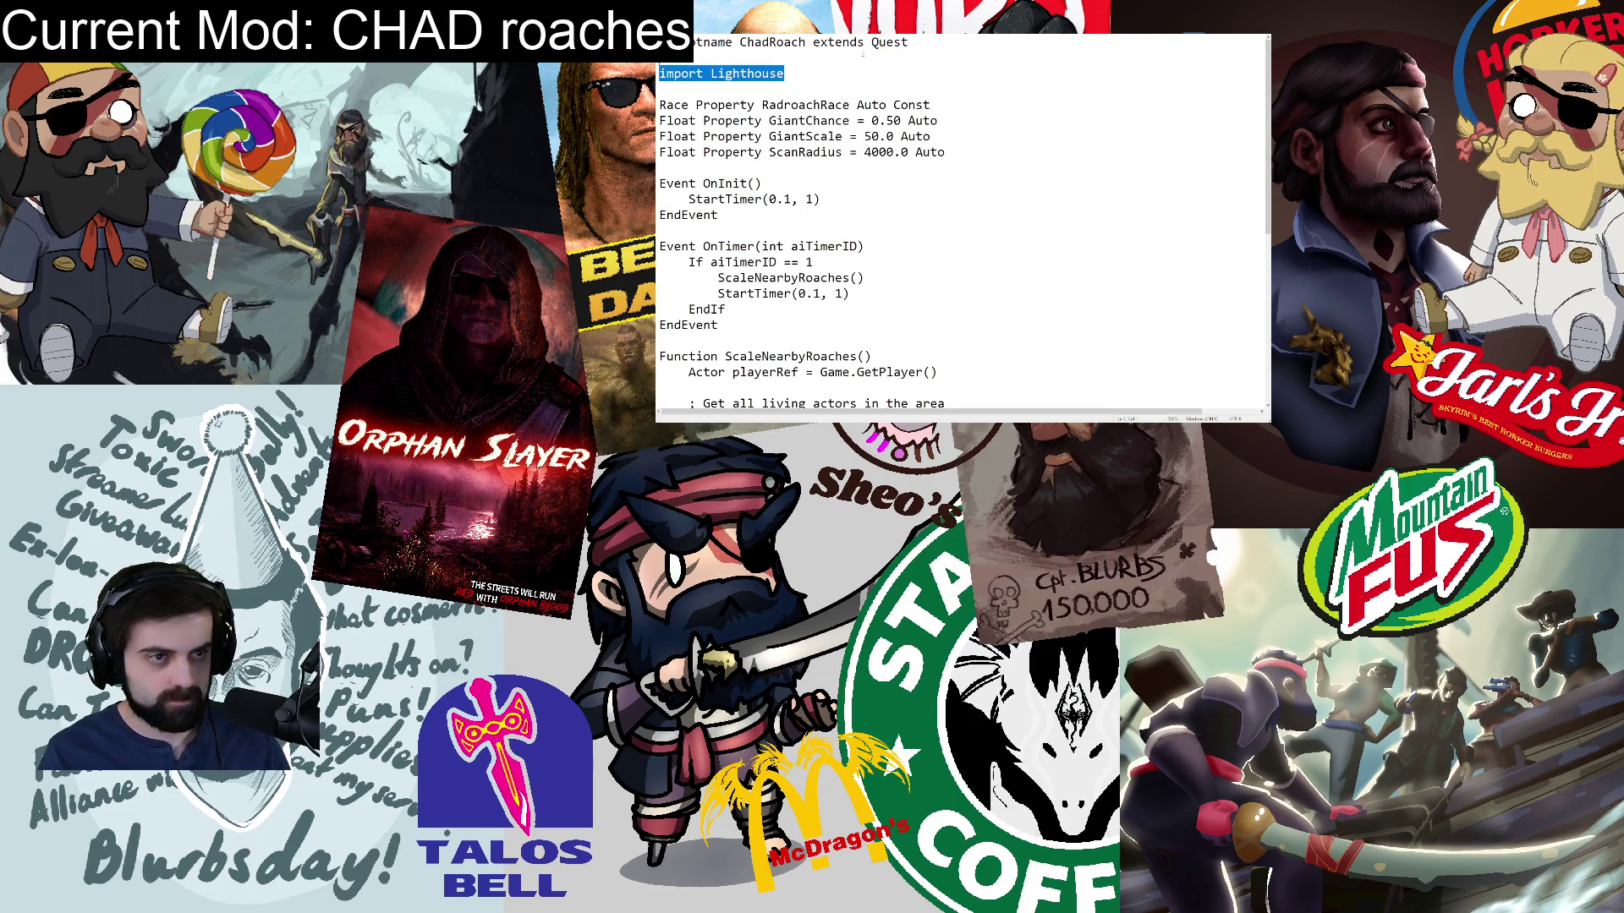
pyautogui.press('Delete')
pyautogui.press('Delete')
pyautogui.press('Delete')
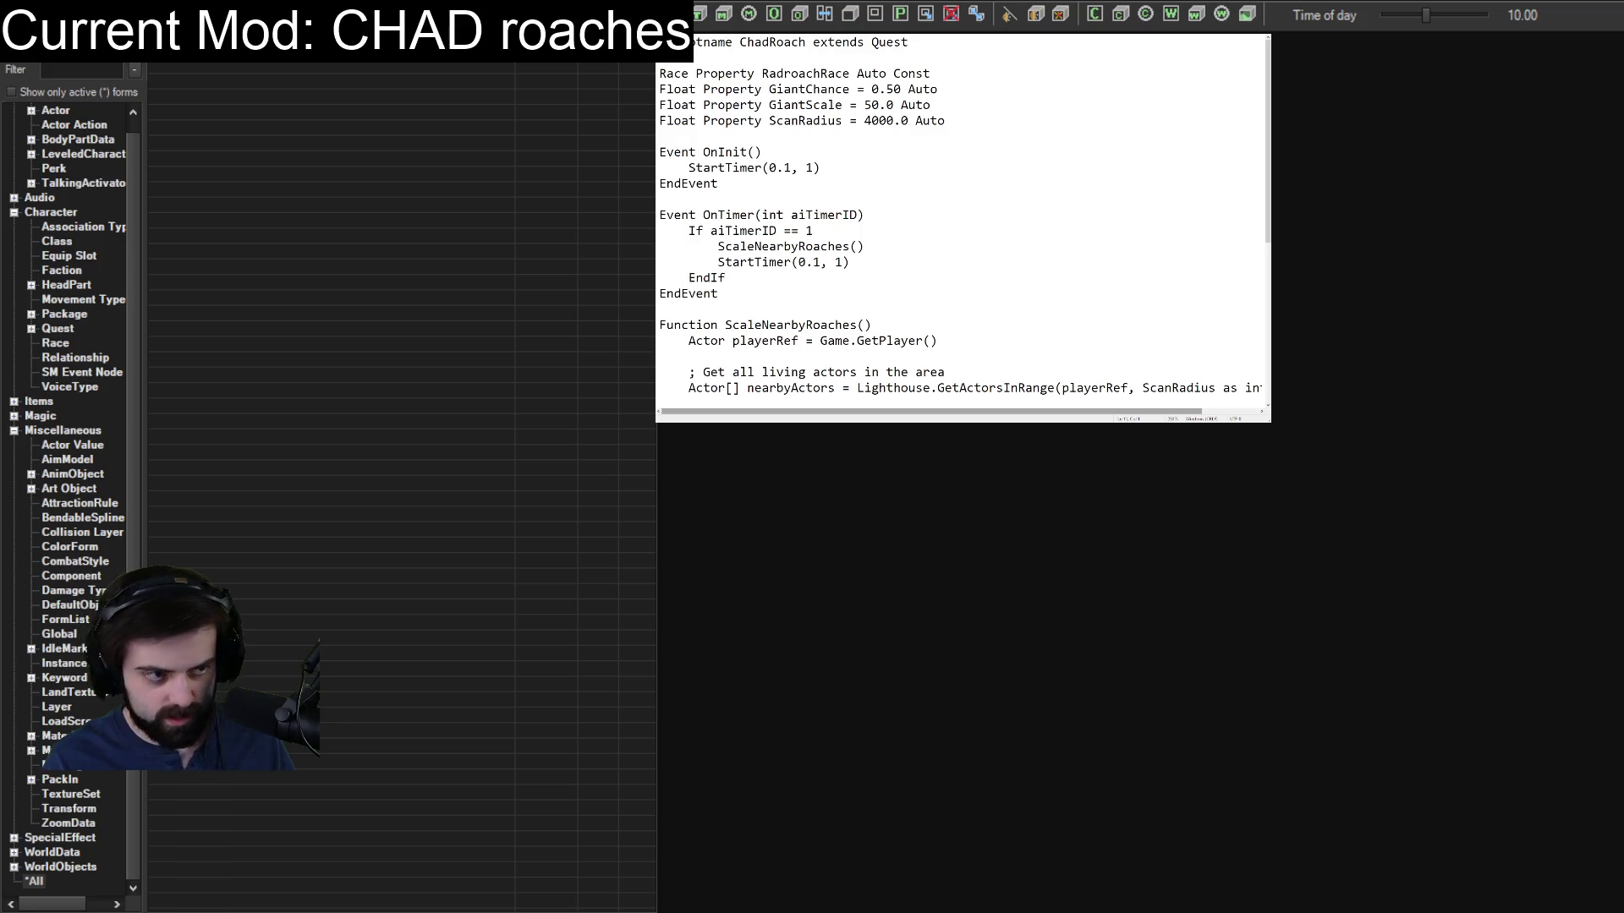
pyautogui.press('Return')
pyautogui.write('impo')
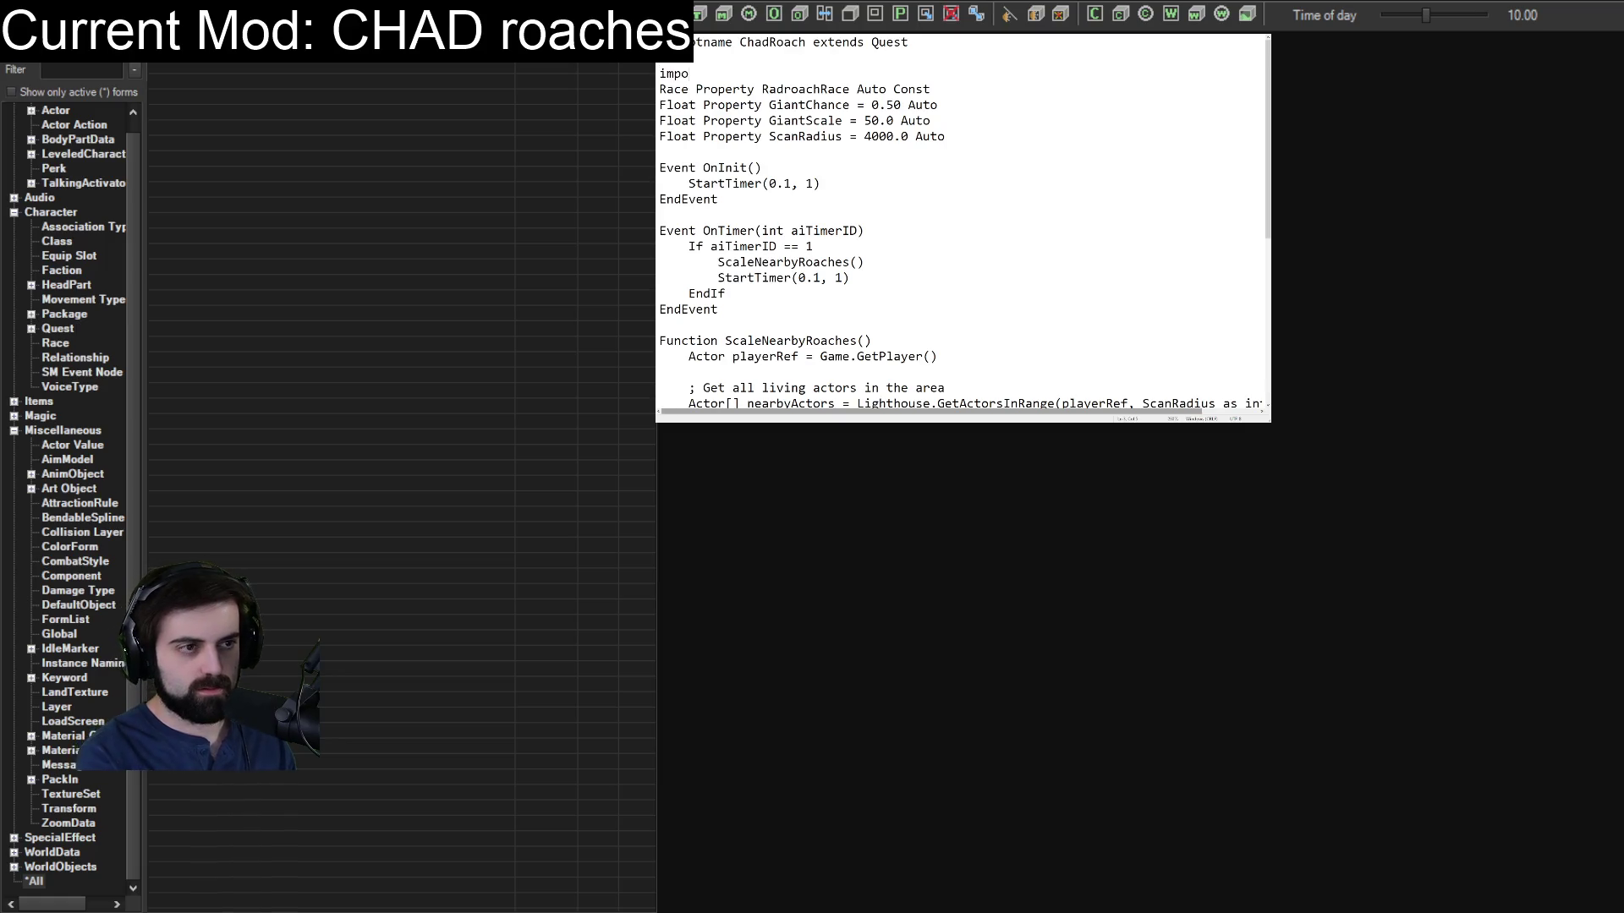
pyautogui.write('rt Lighthouse')
pyautogui.press('Return')
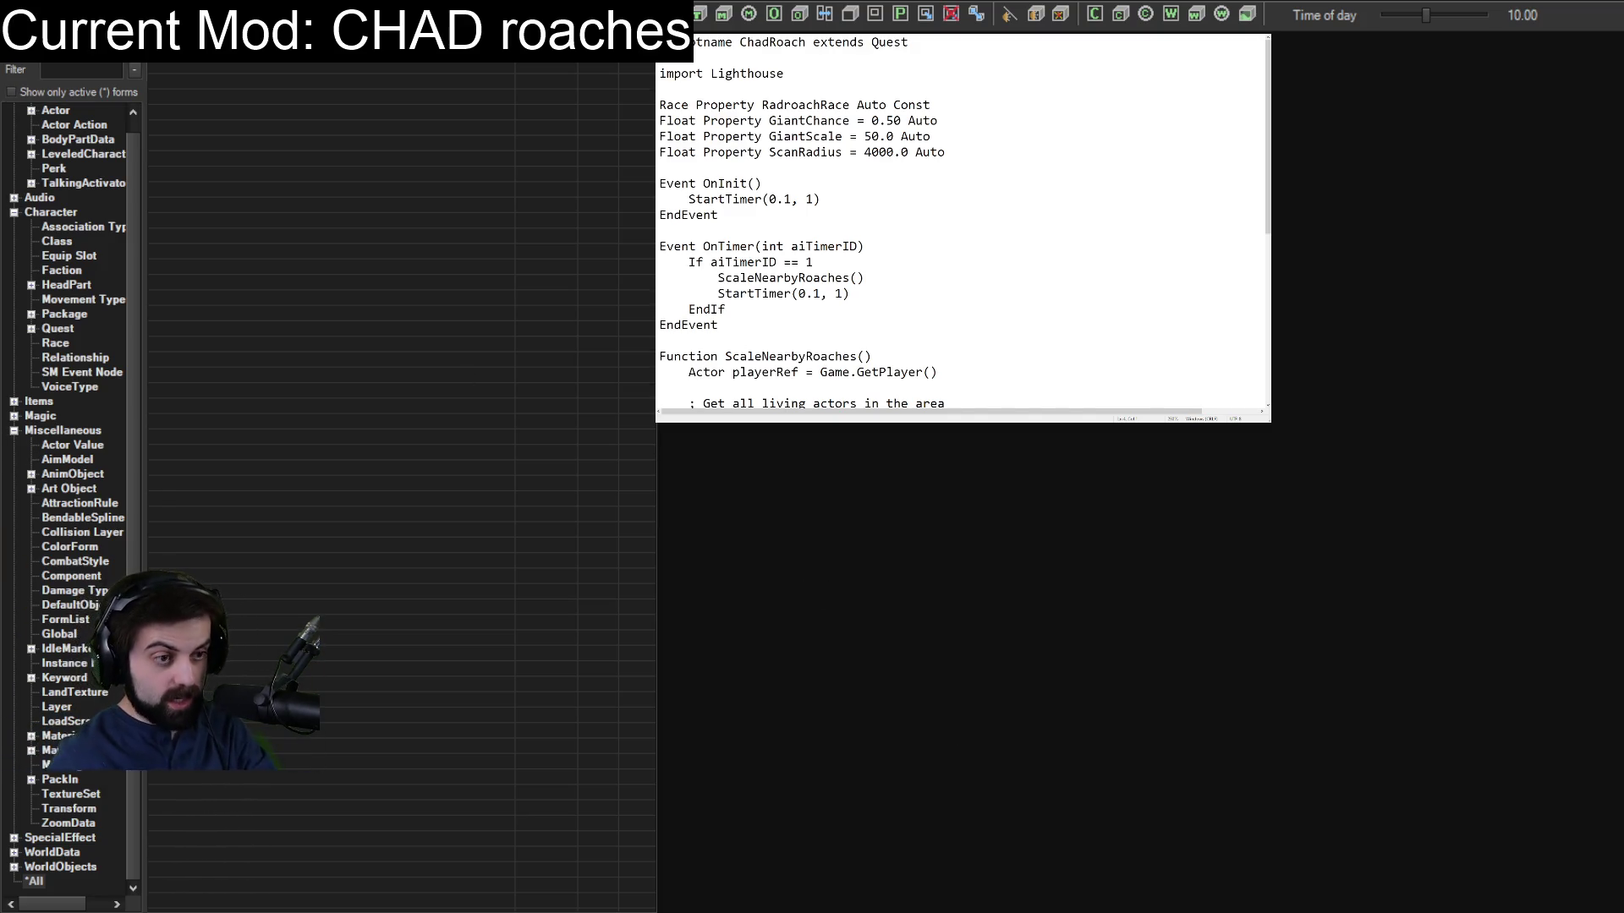
# Review the GiantChance and RadRoachRace script properties, then return to the Notepad script.
pyautogui.scroll(-7, 941, 180)
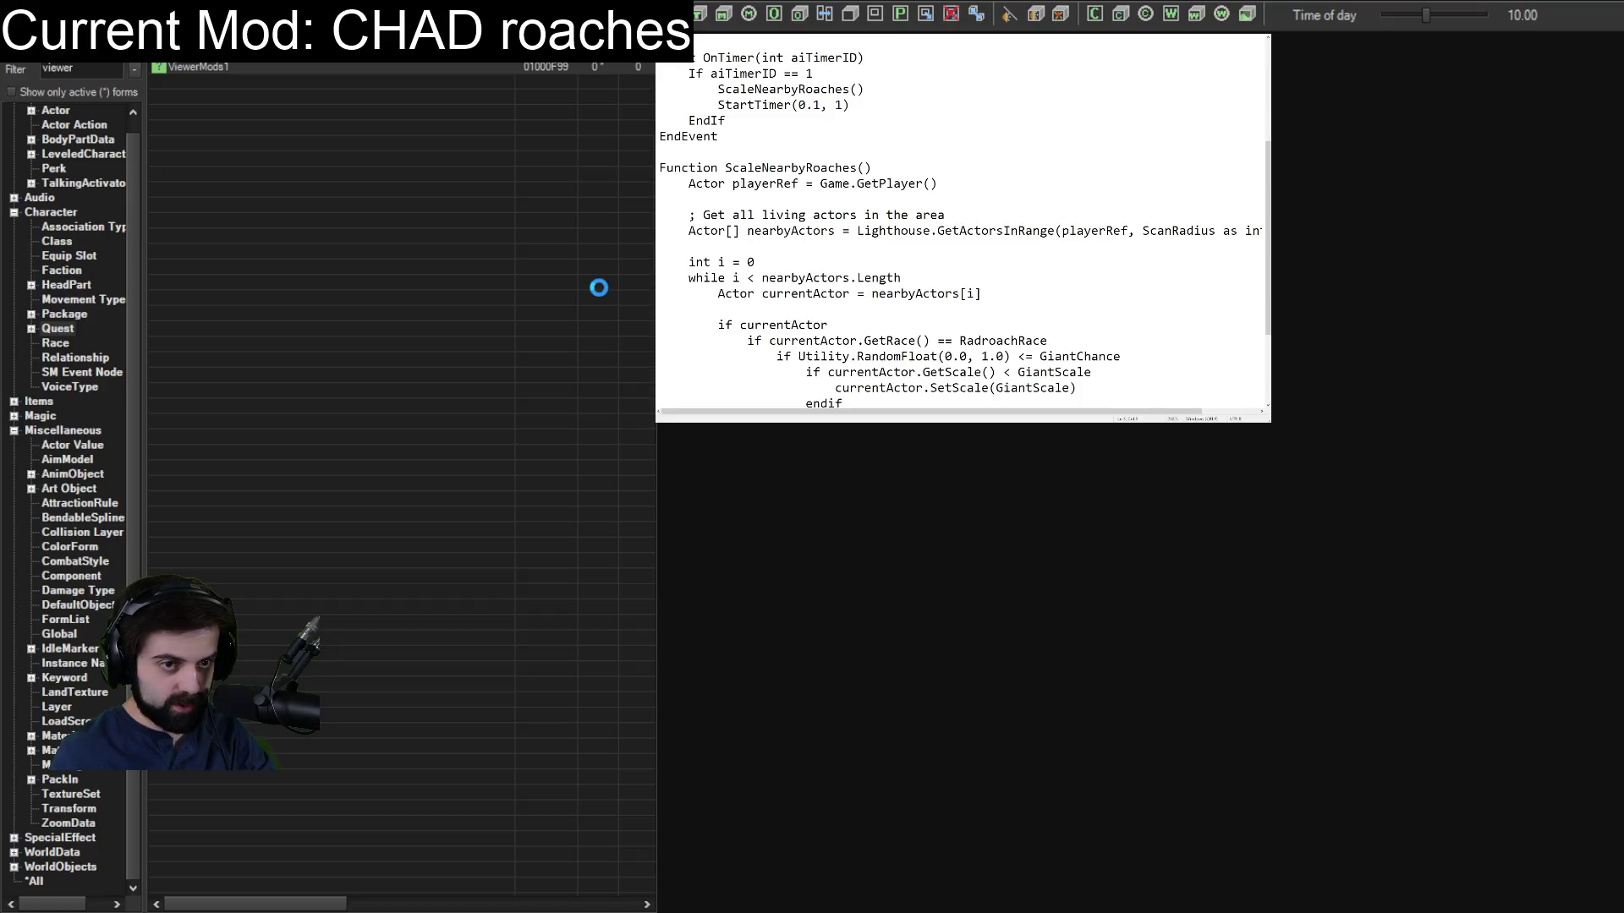
pyautogui.click(1147, 74)
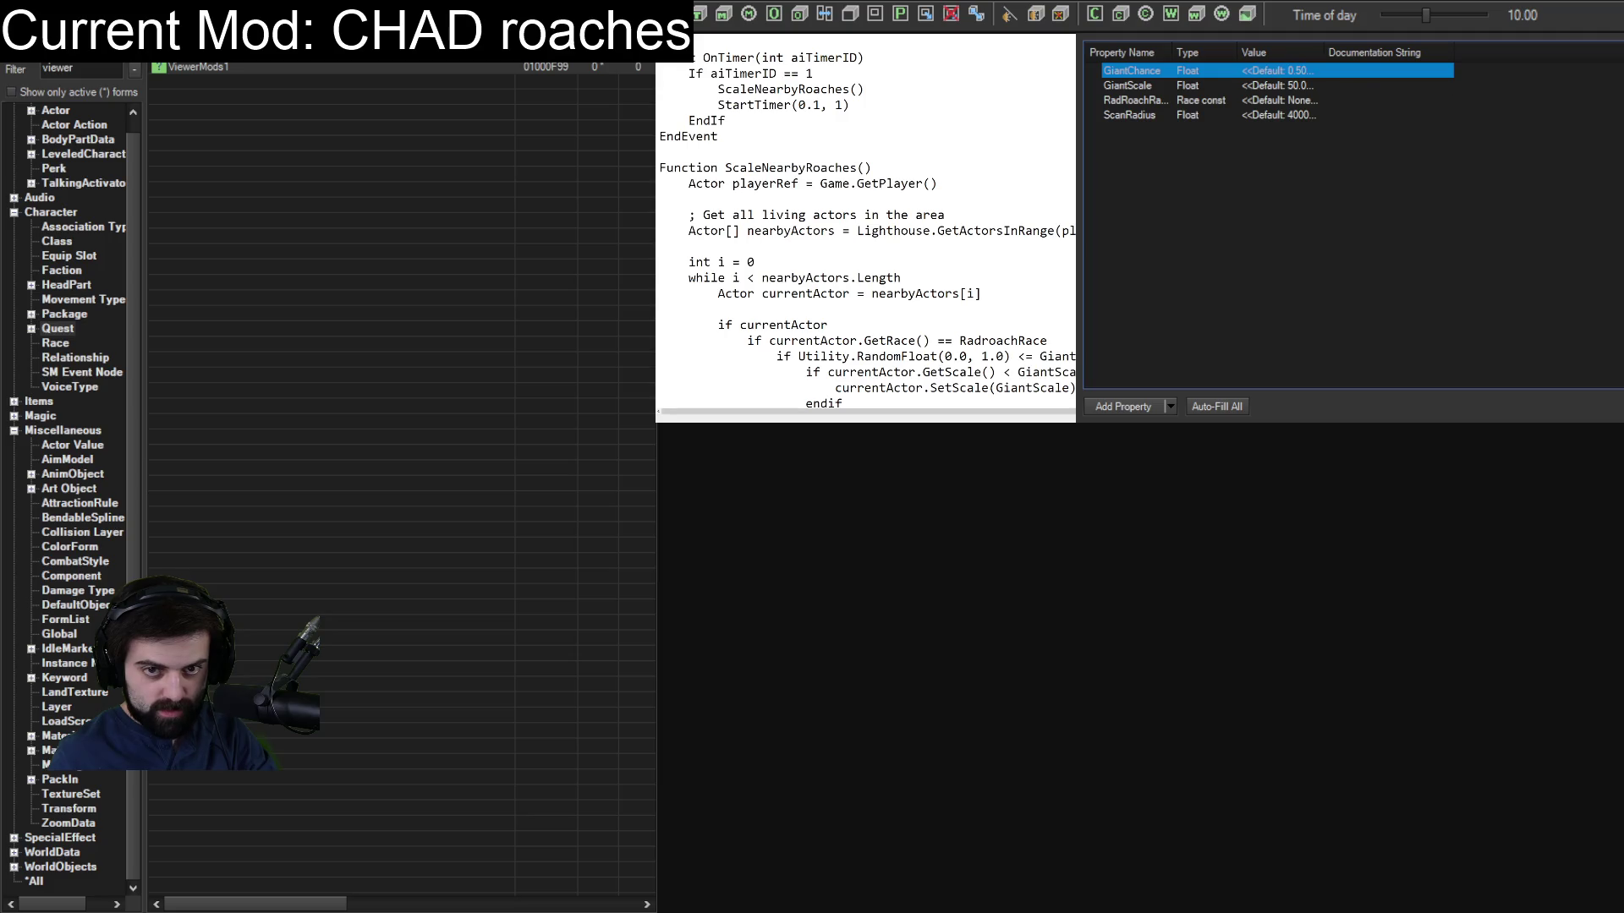
pyautogui.doubleClick(1169, 70)
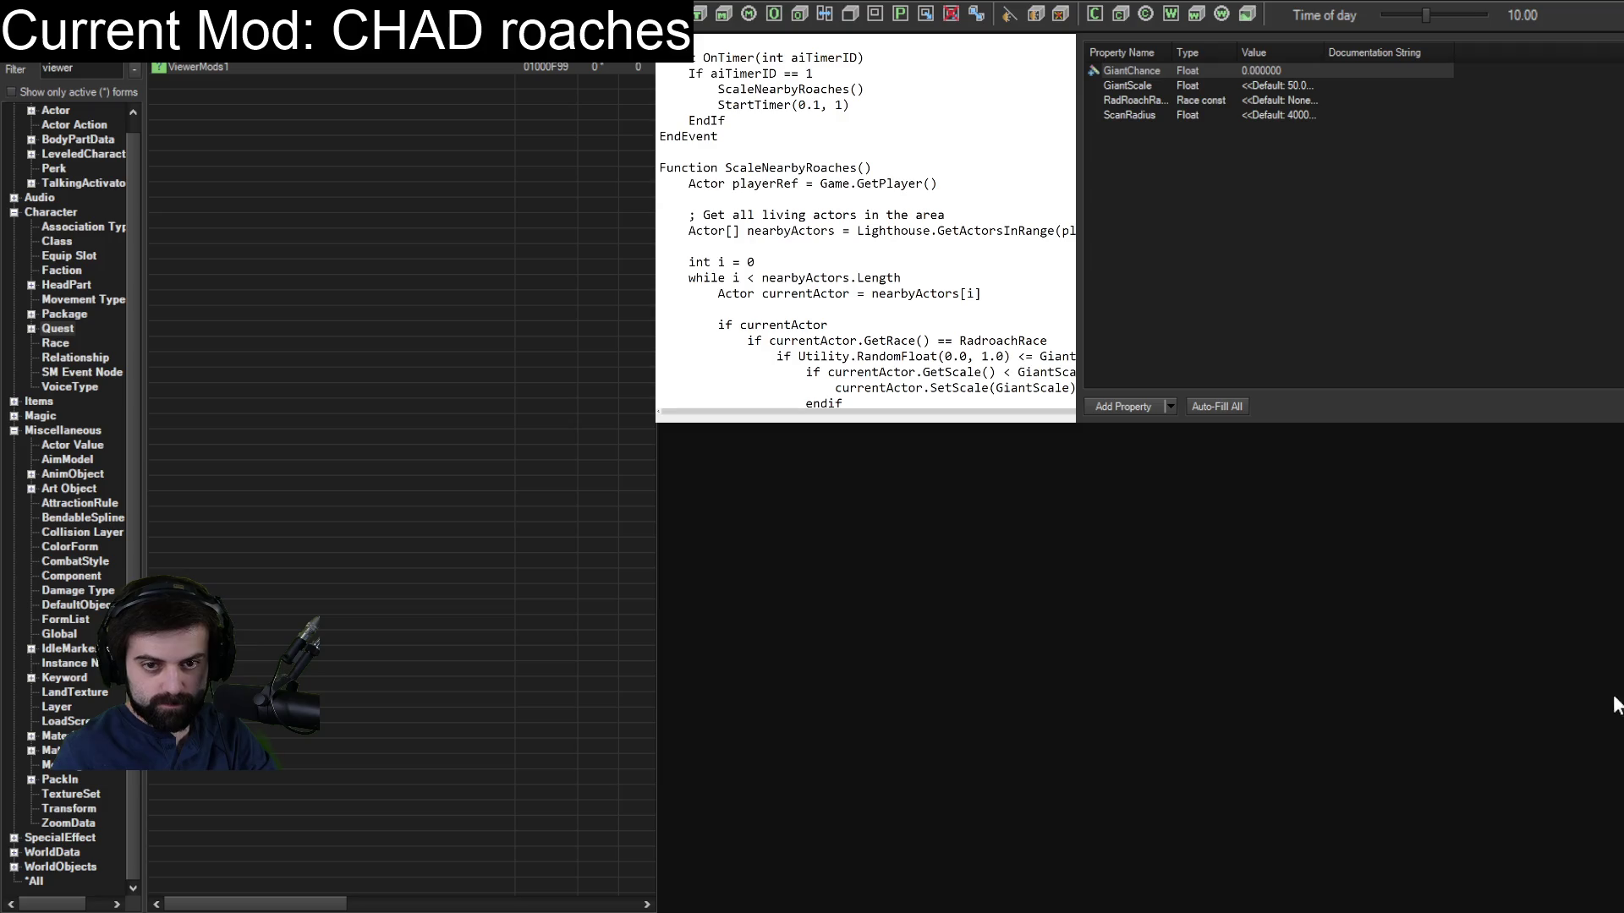
pyautogui.press('Return')
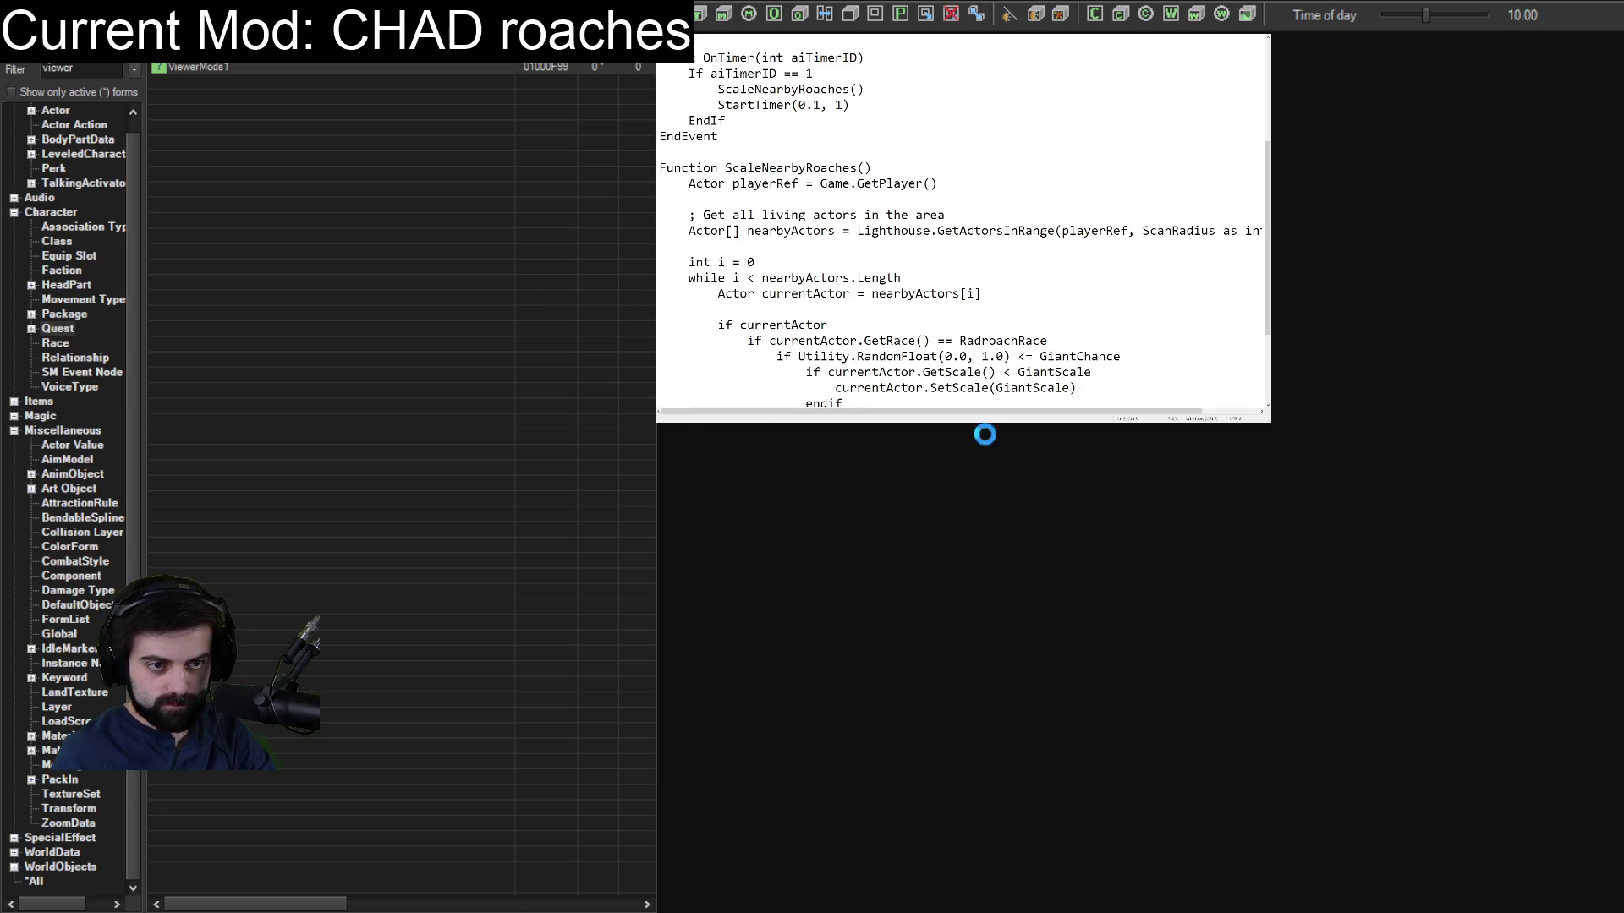
pyautogui.click(1131, 99)
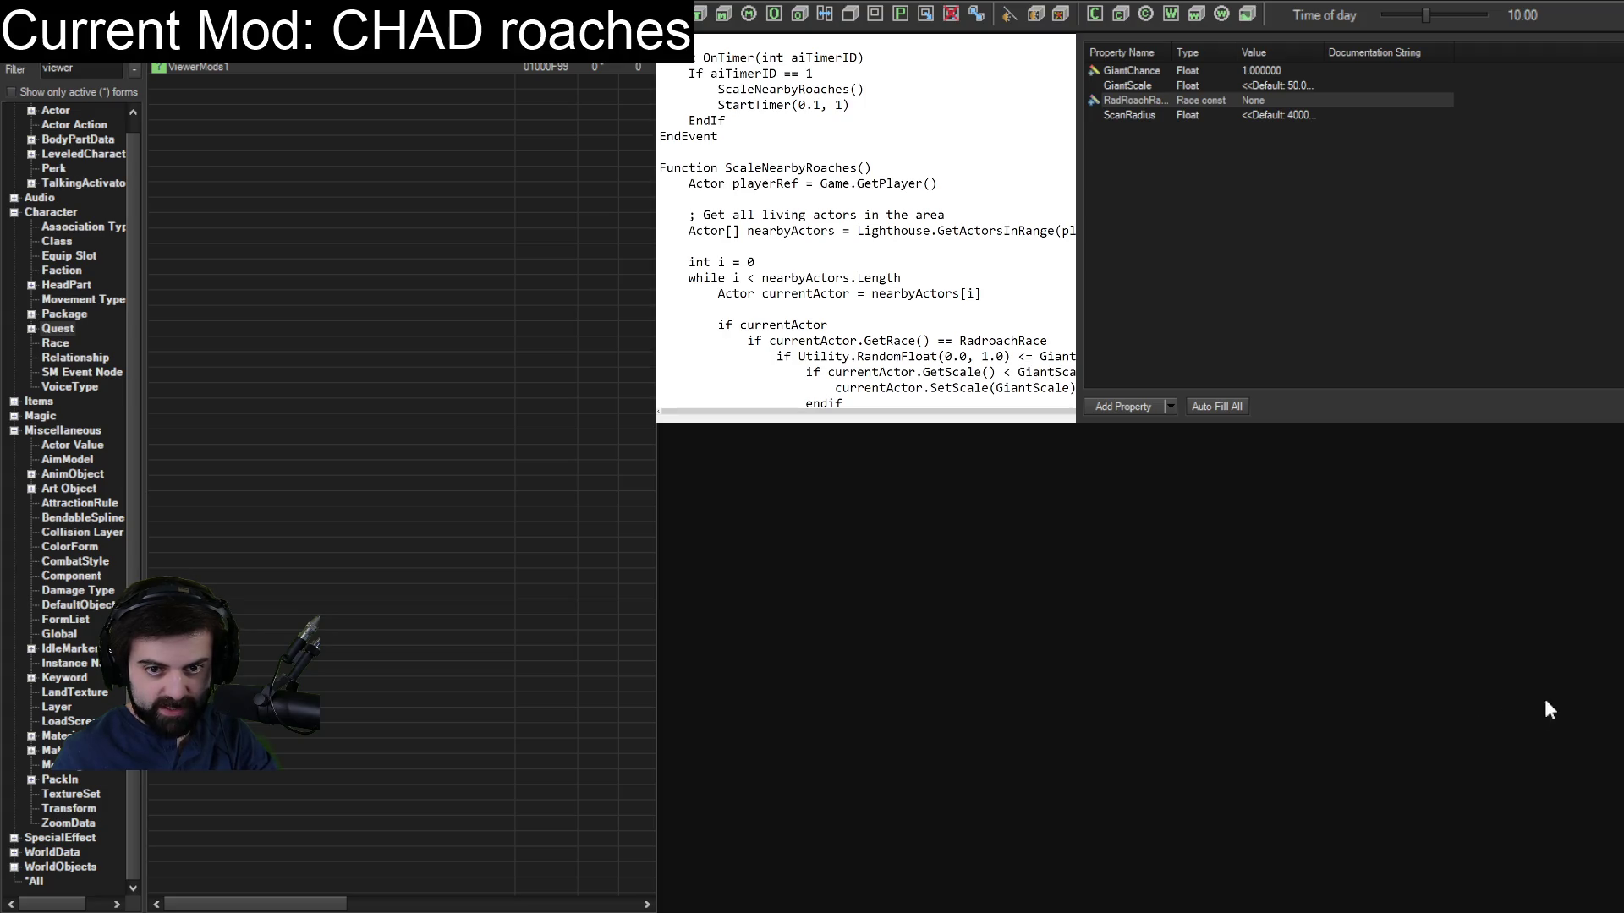
pyautogui.hotkey('alt', 'Tab')
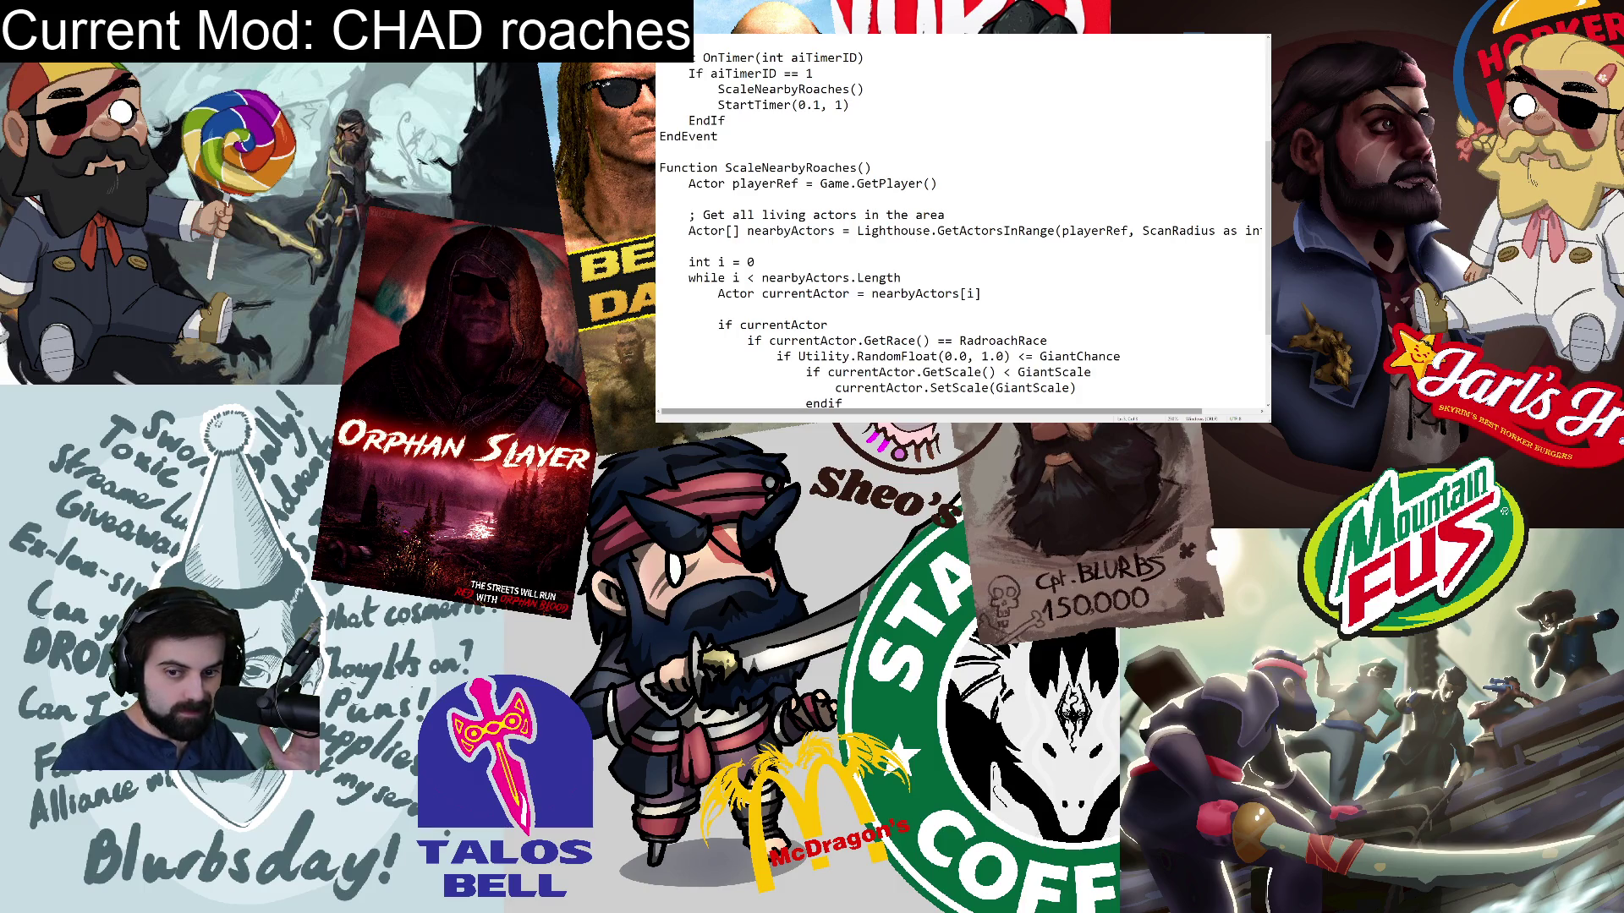
# Check that Fallout4.exe's Details show version 1.10.163.0, then close the Properties dialog.
pyautogui.hotkey('ctrl', 'Tab')
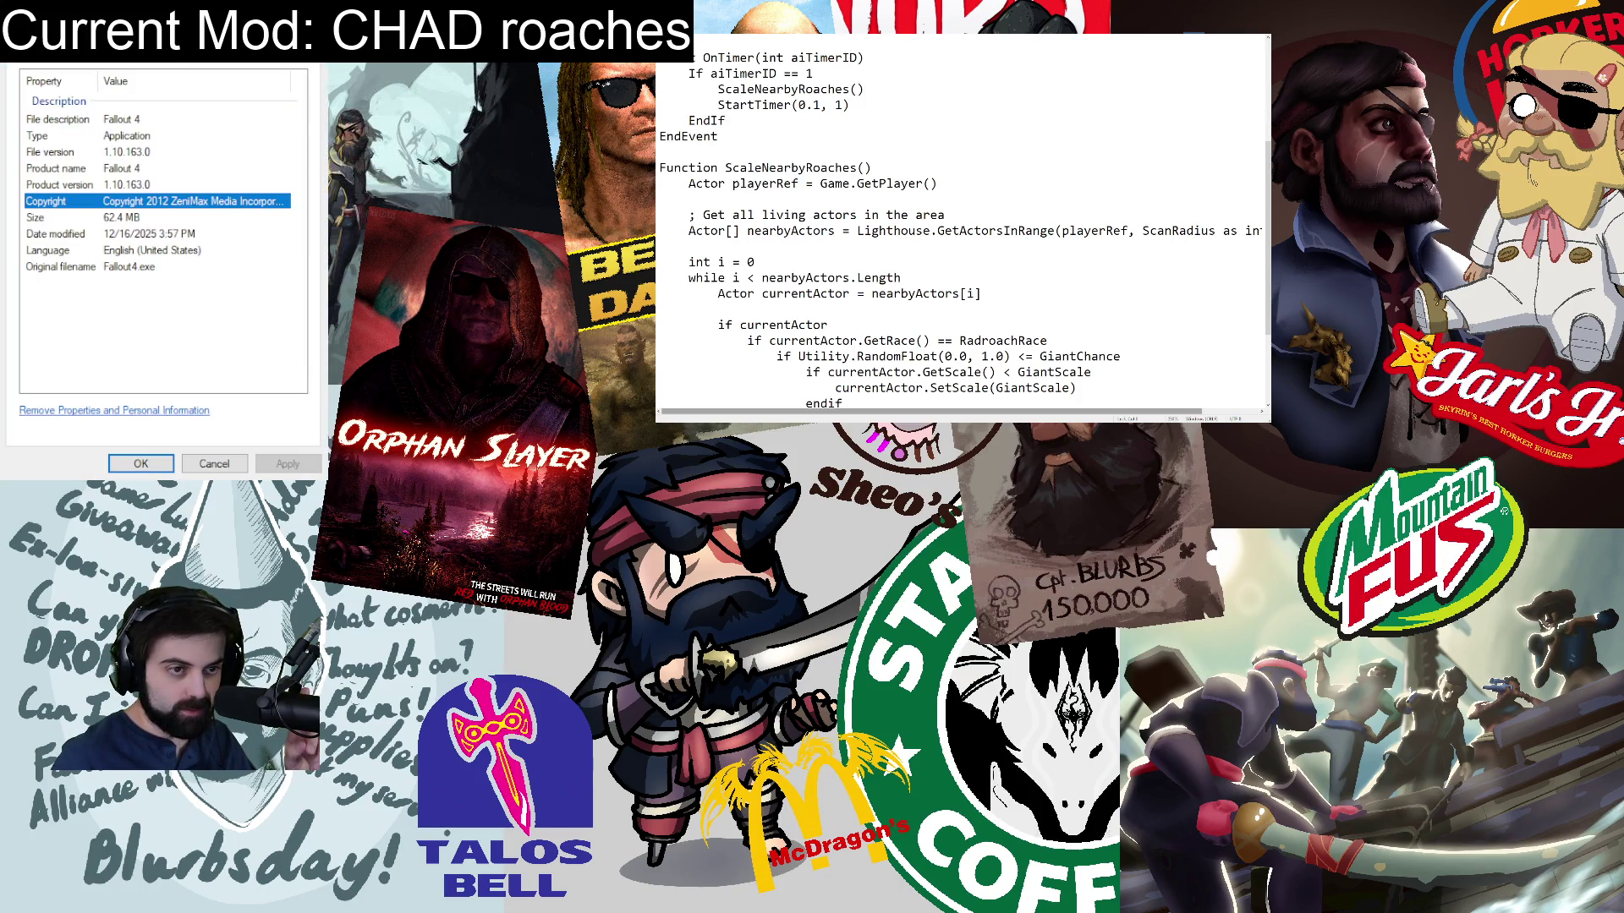
pyautogui.press('Escape')
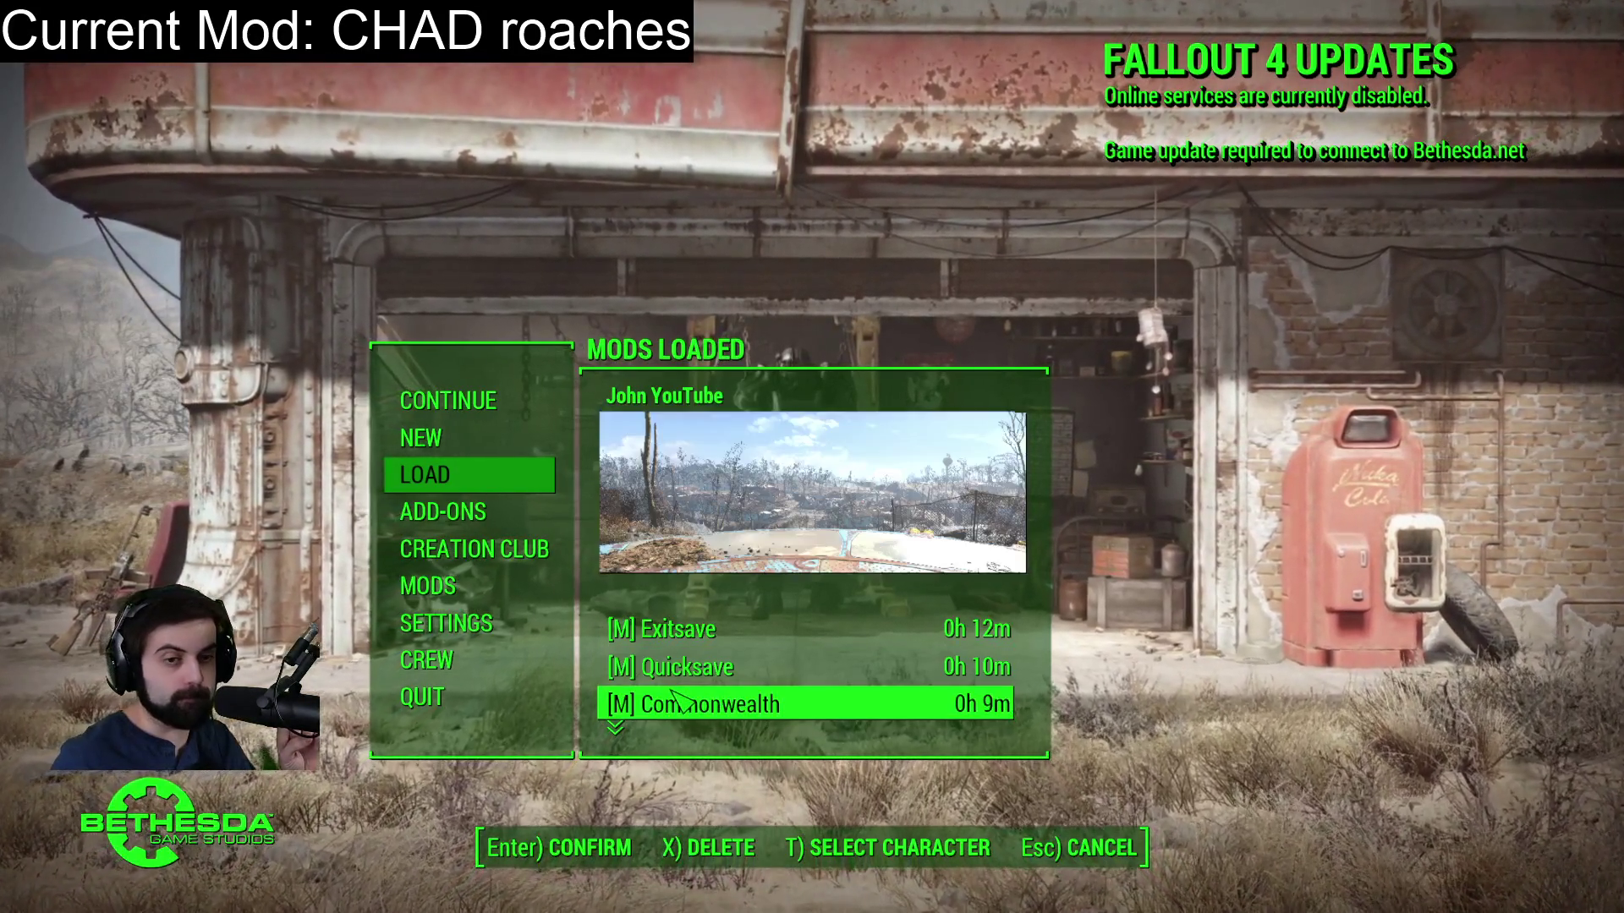
# Select the Commonwealth save and confirm loading it.
pyautogui.click(681, 704)
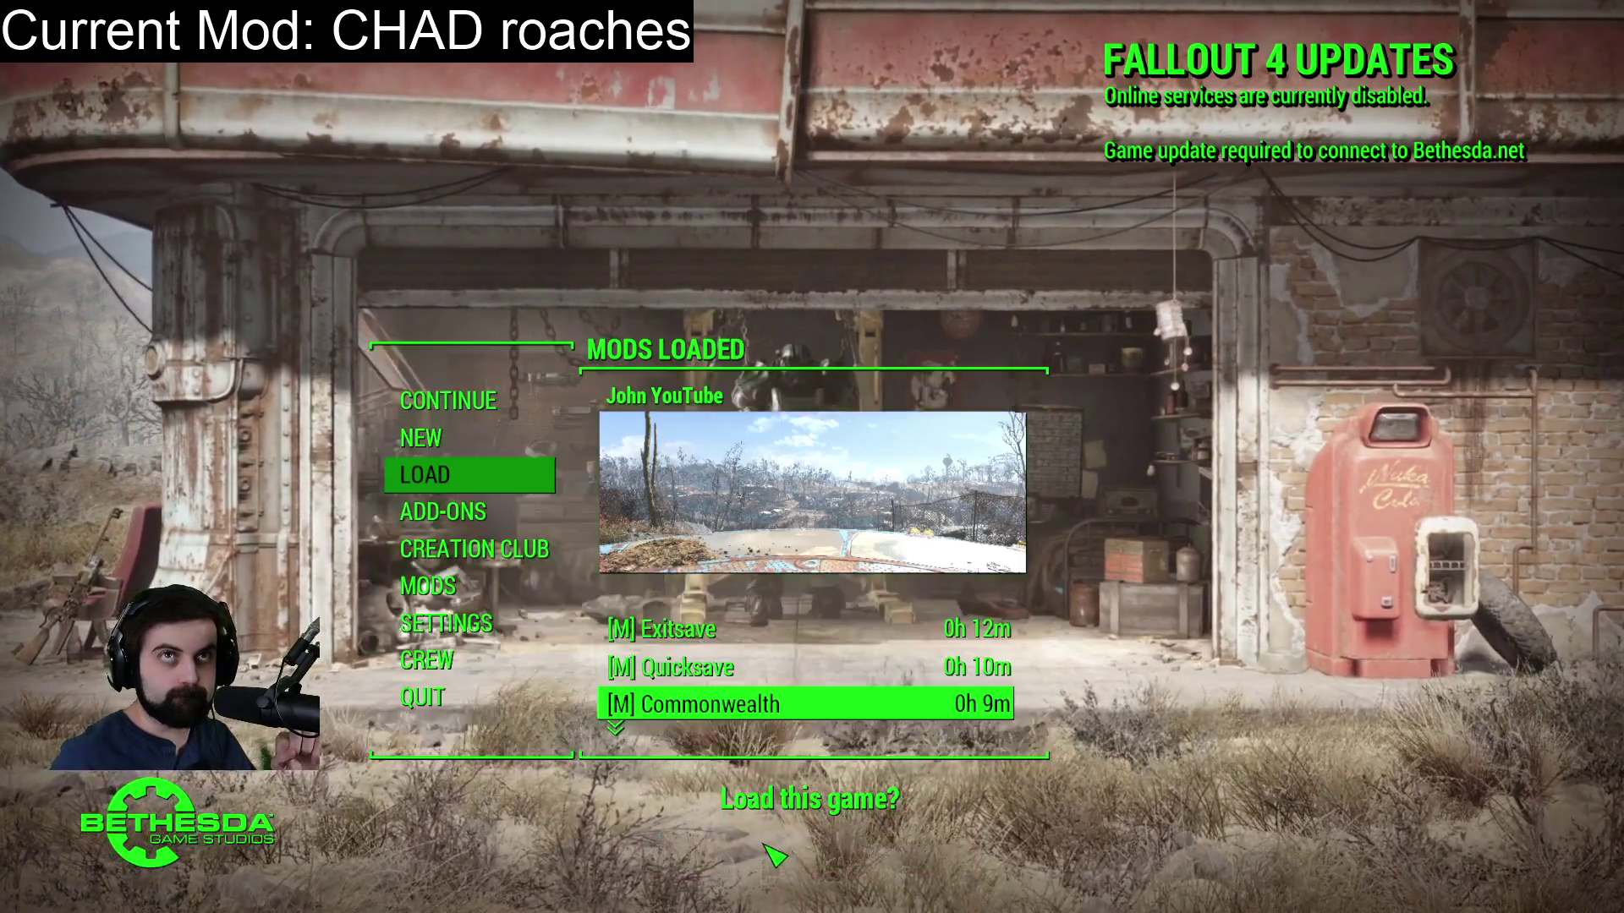
pyautogui.click(681, 705)
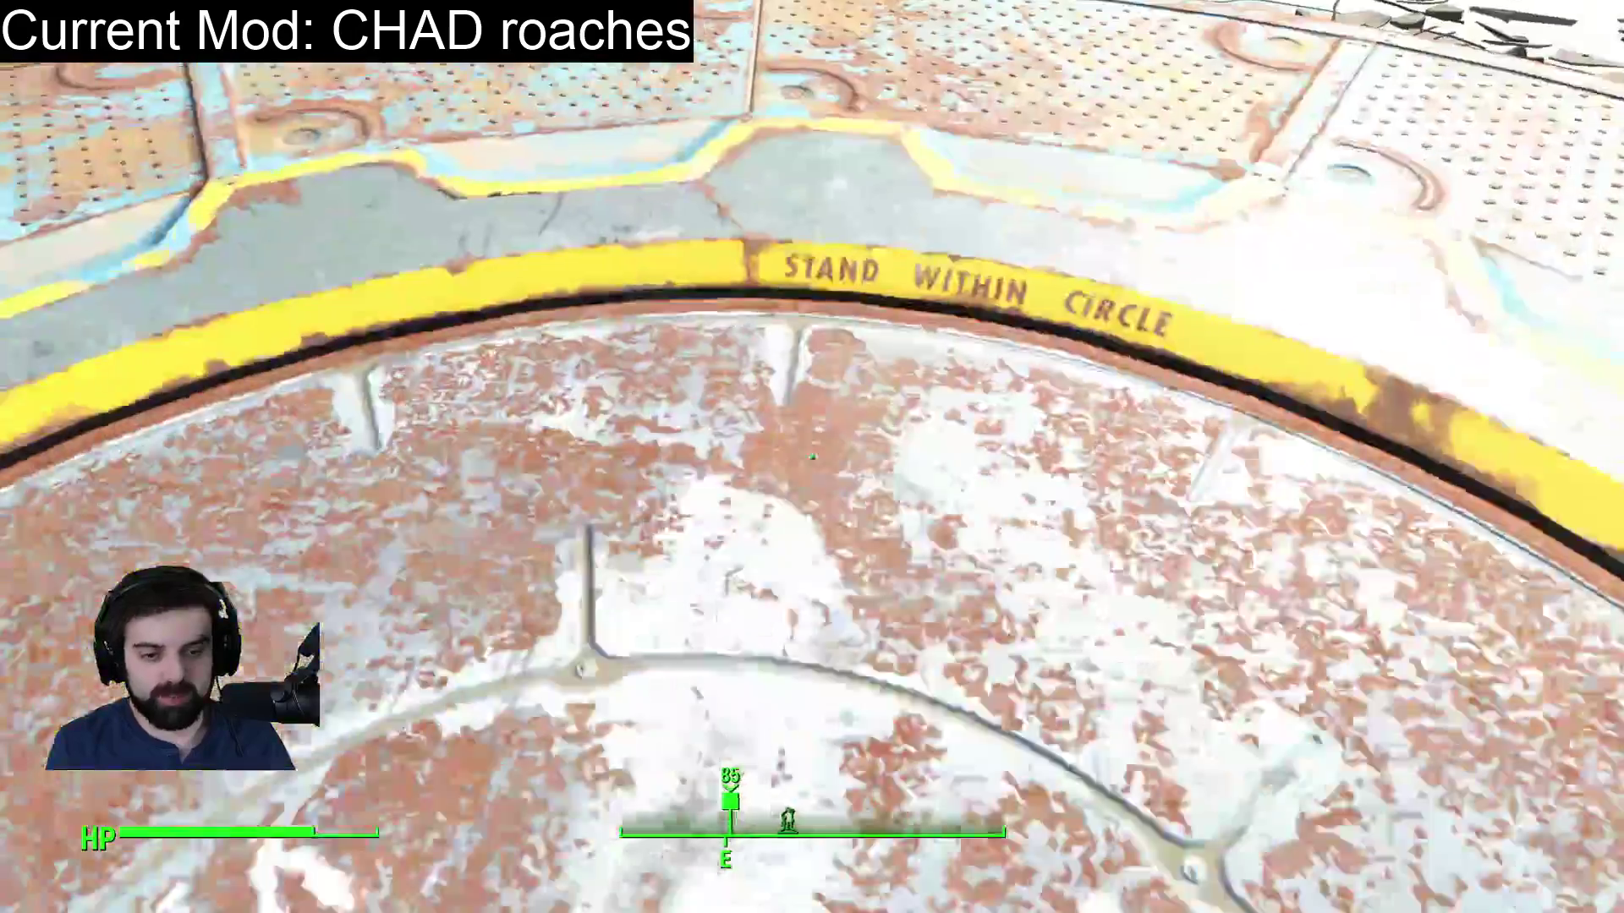
# Switch to third-person view and enter the 'stopsquest' console command.
pyautogui.press('f')
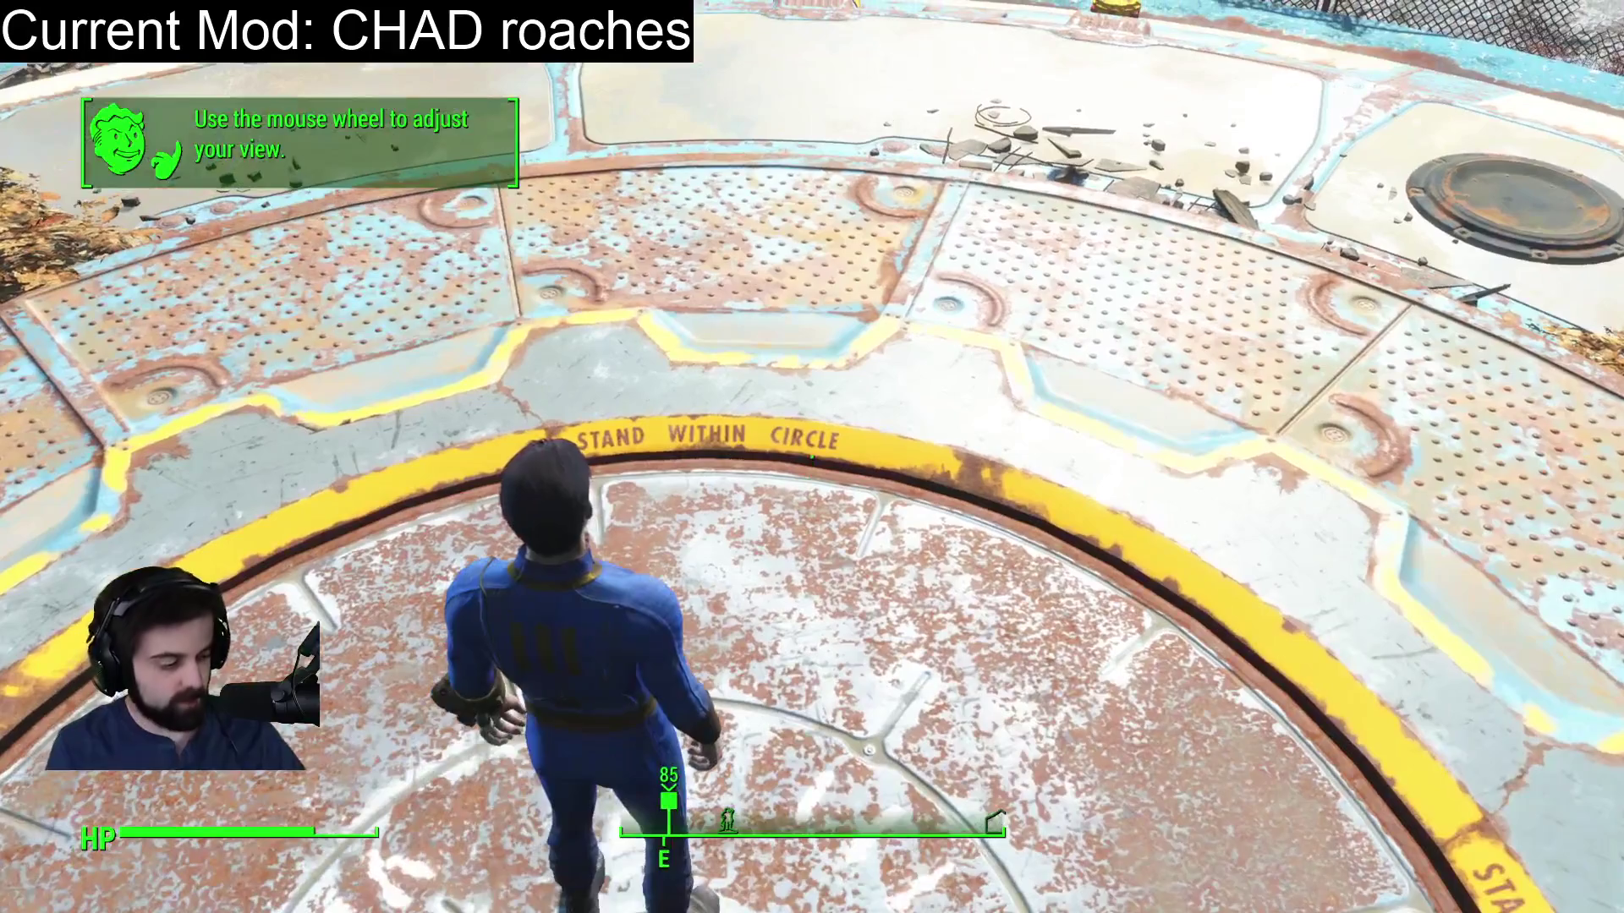
pyautogui.write('stopsquest')
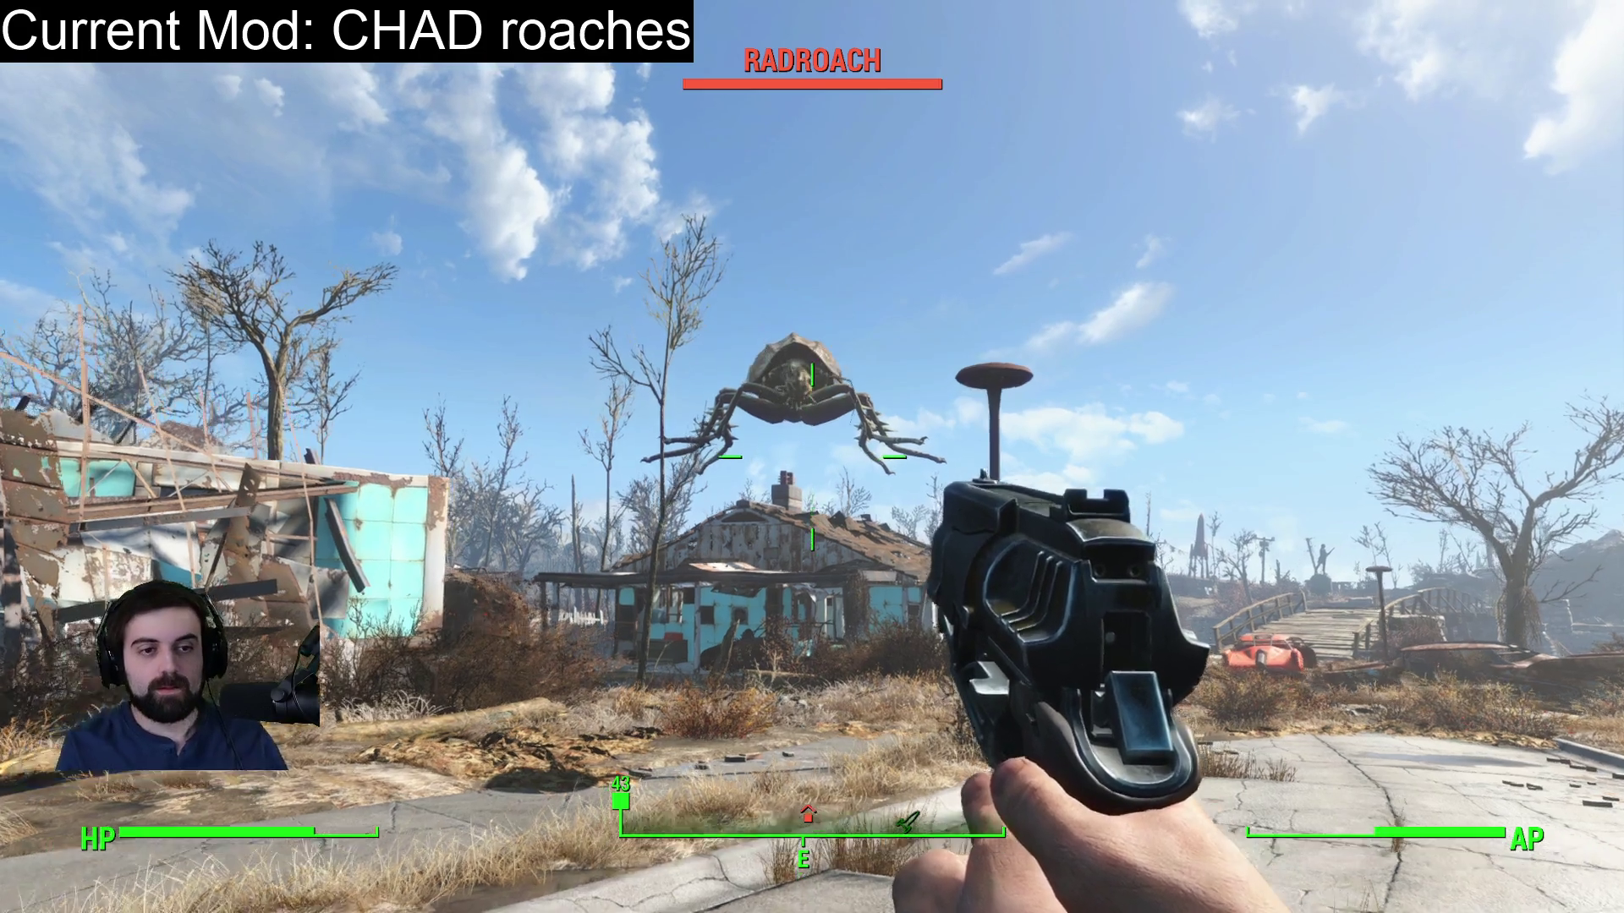
# Move toward the giant radroach above the blue house, fire the pistol at it repeatedly, then pause.
pyautogui.press('w')
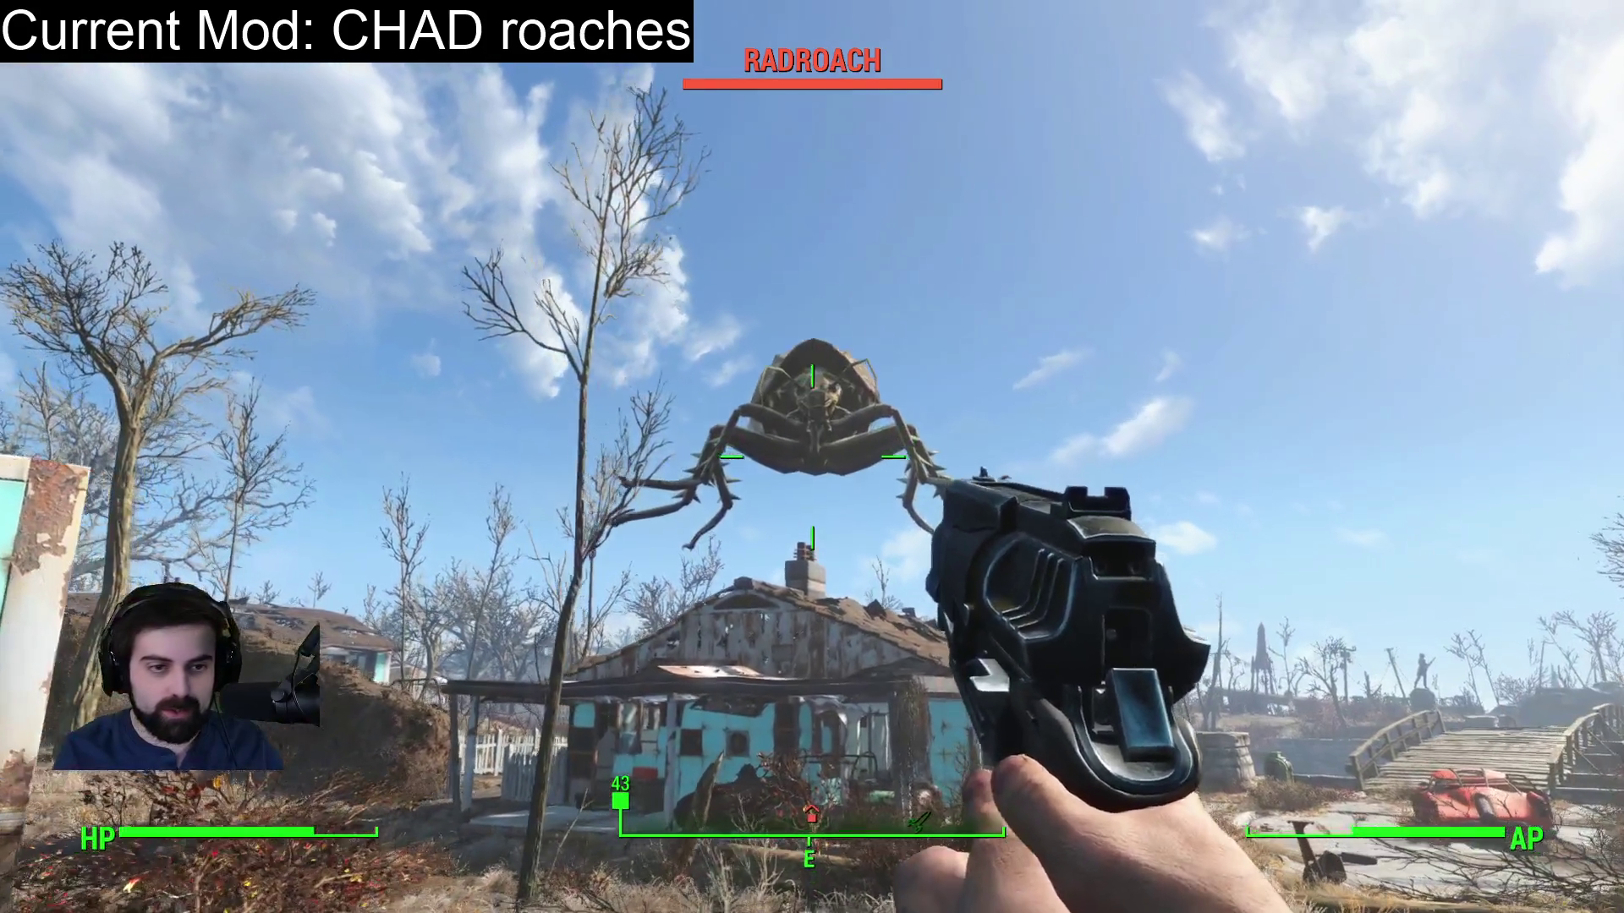
pyautogui.click(812, 457)
pyautogui.click(812, 456)
pyautogui.click(812, 457)
pyautogui.click(812, 457)
pyautogui.click(812, 457)
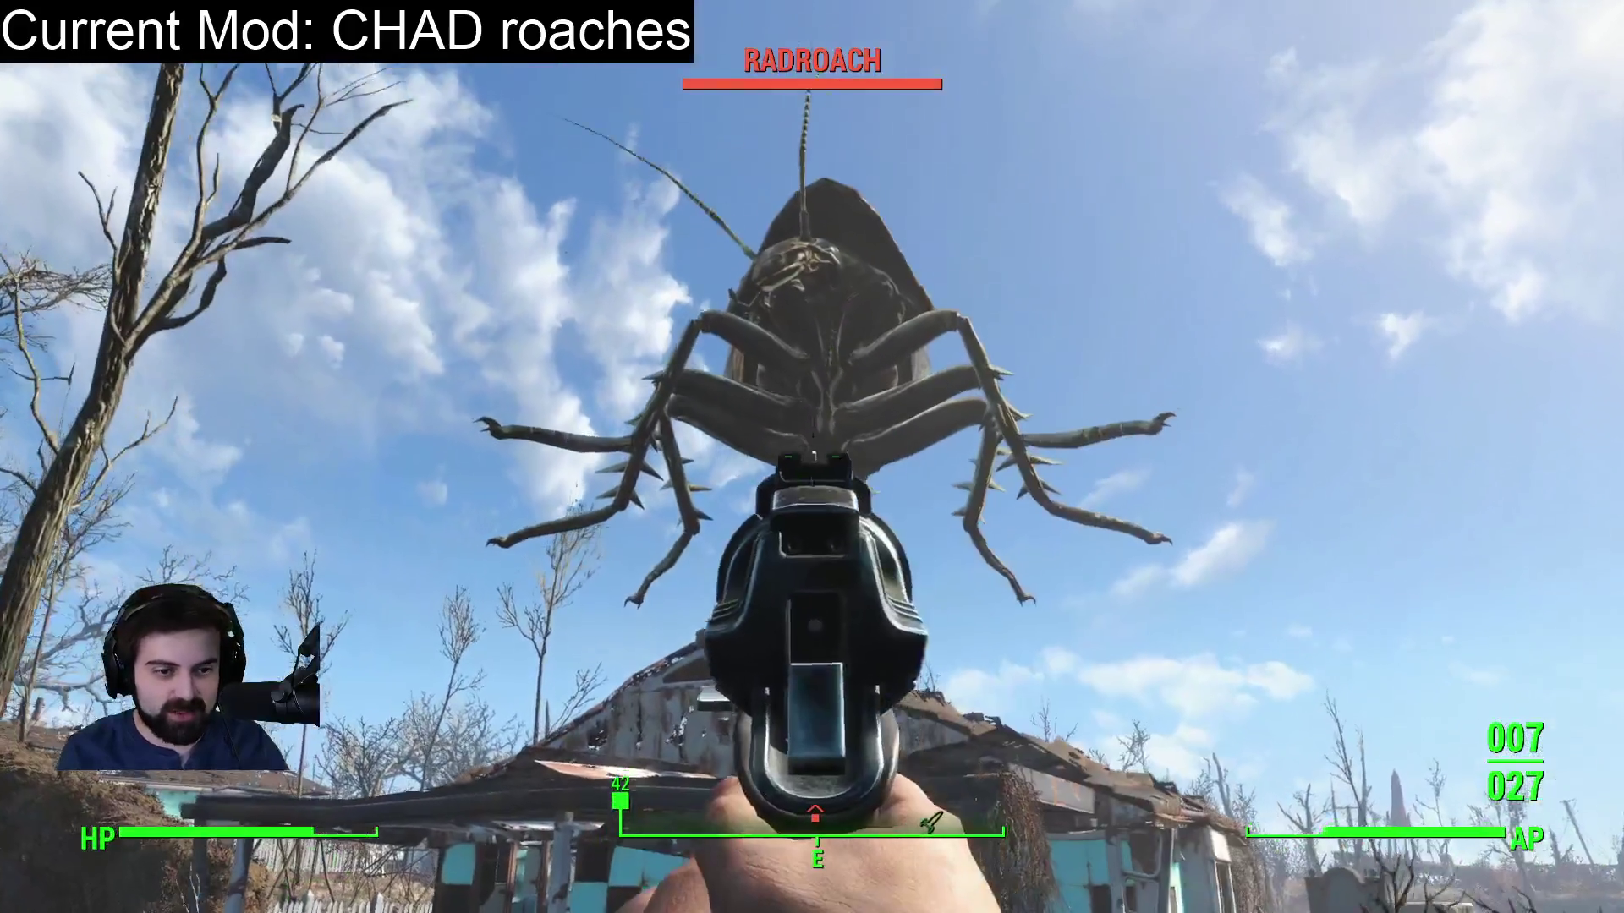
pyautogui.click(811, 456)
pyautogui.click(812, 457)
pyautogui.click(812, 457)
pyautogui.click(812, 457)
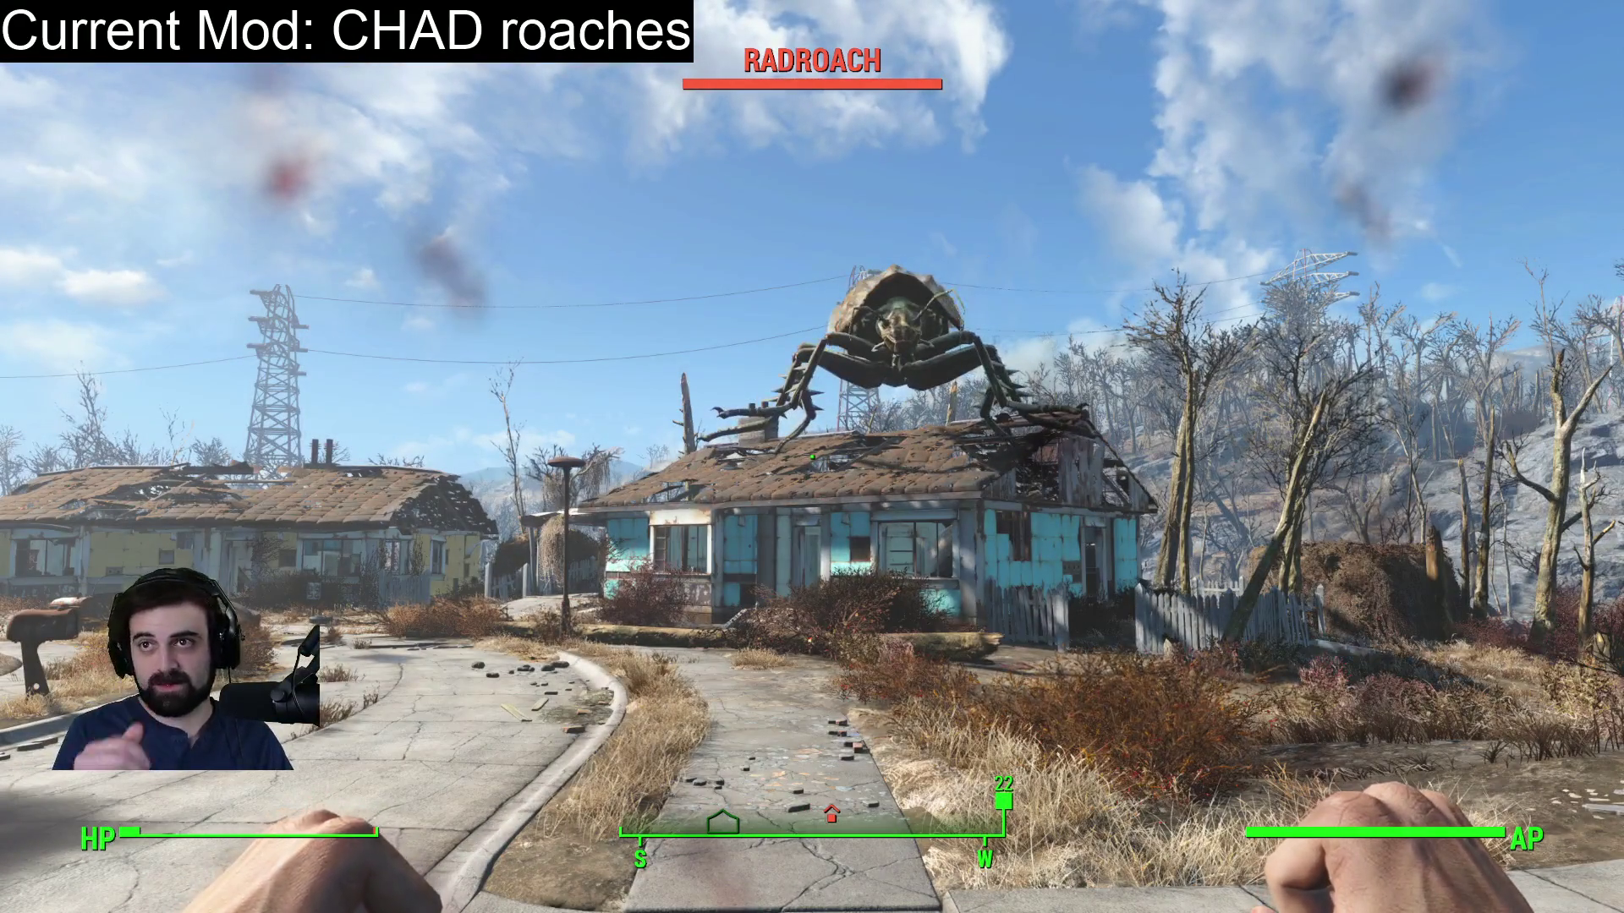
pyautogui.press('Escape')
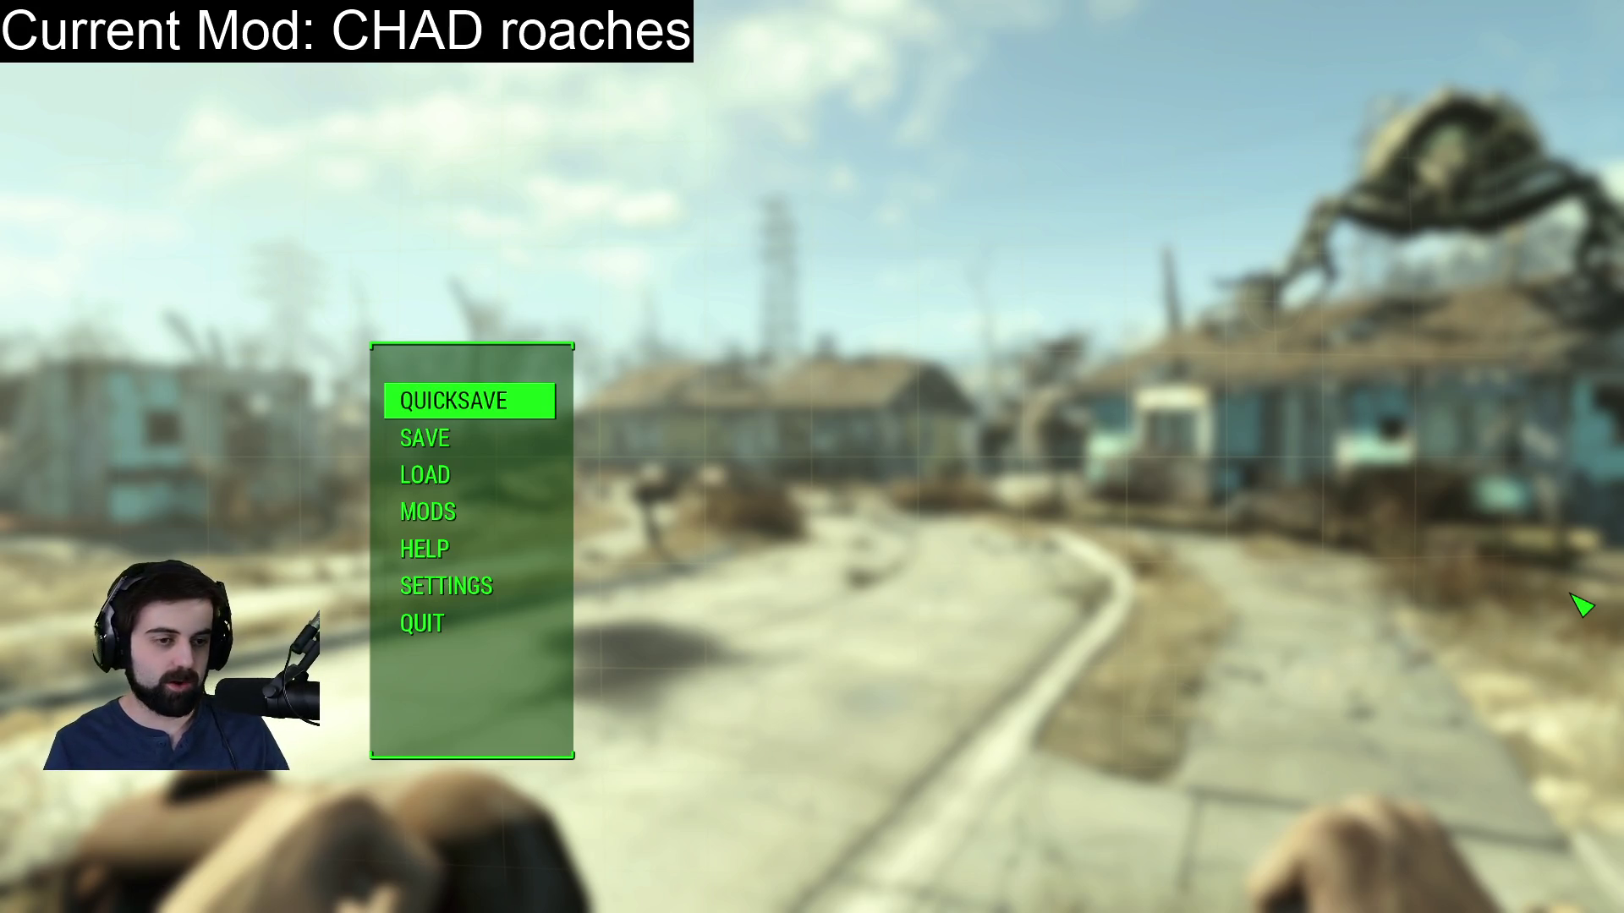
# Choose QUIT from the pause menu and exit Fallout 4 straight to the desktop.
pyautogui.press('Up')
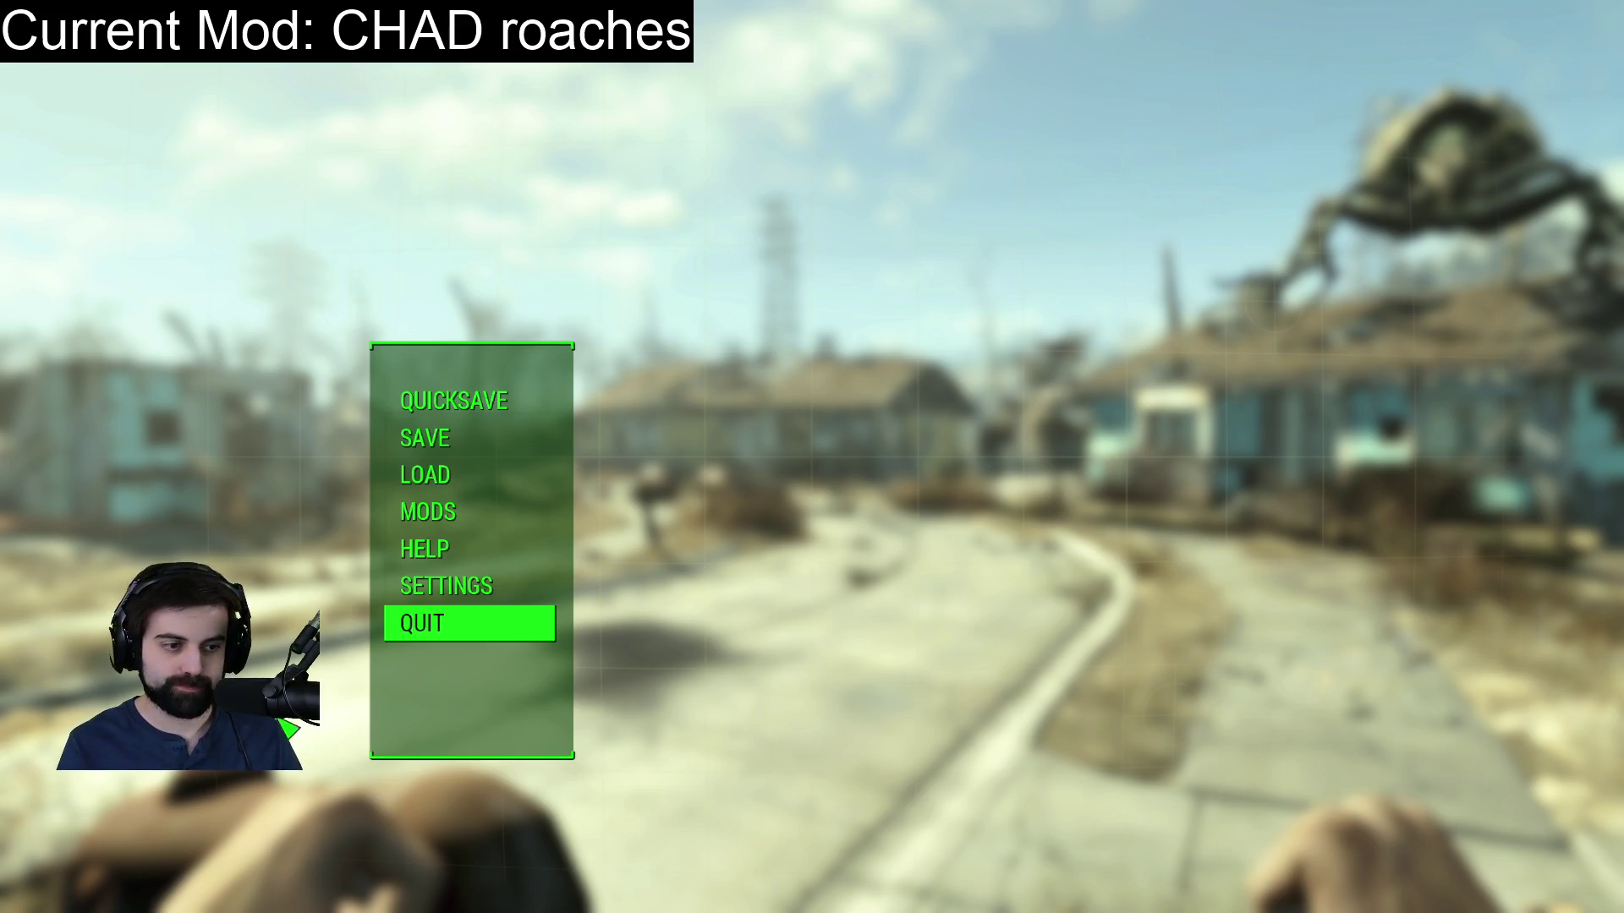
pyautogui.click(419, 627)
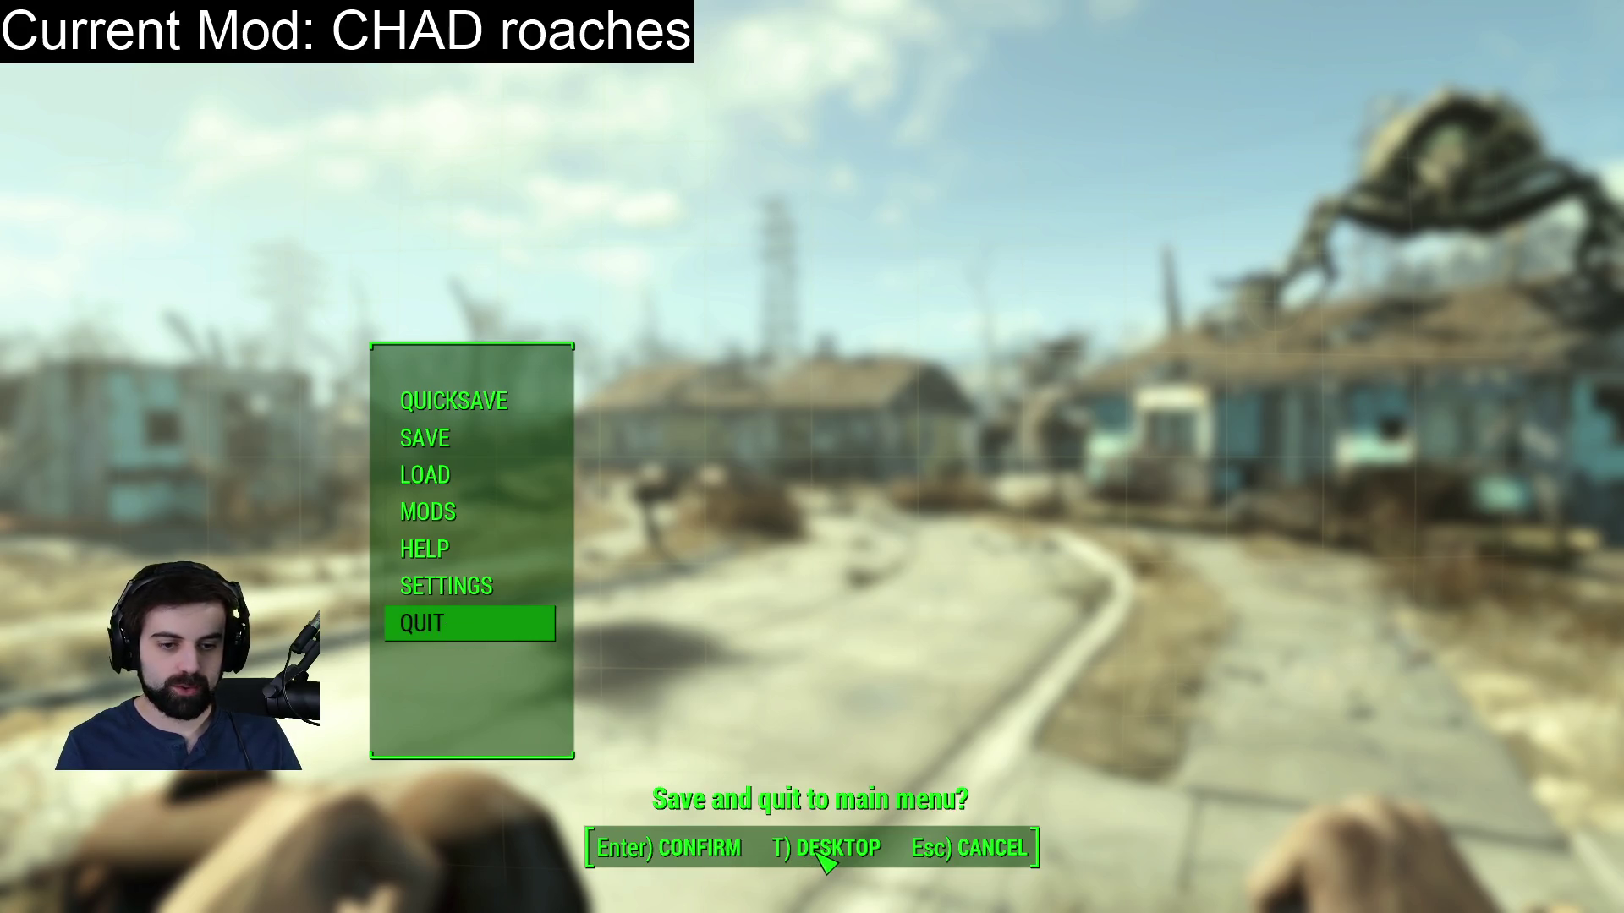
pyautogui.click(821, 849)
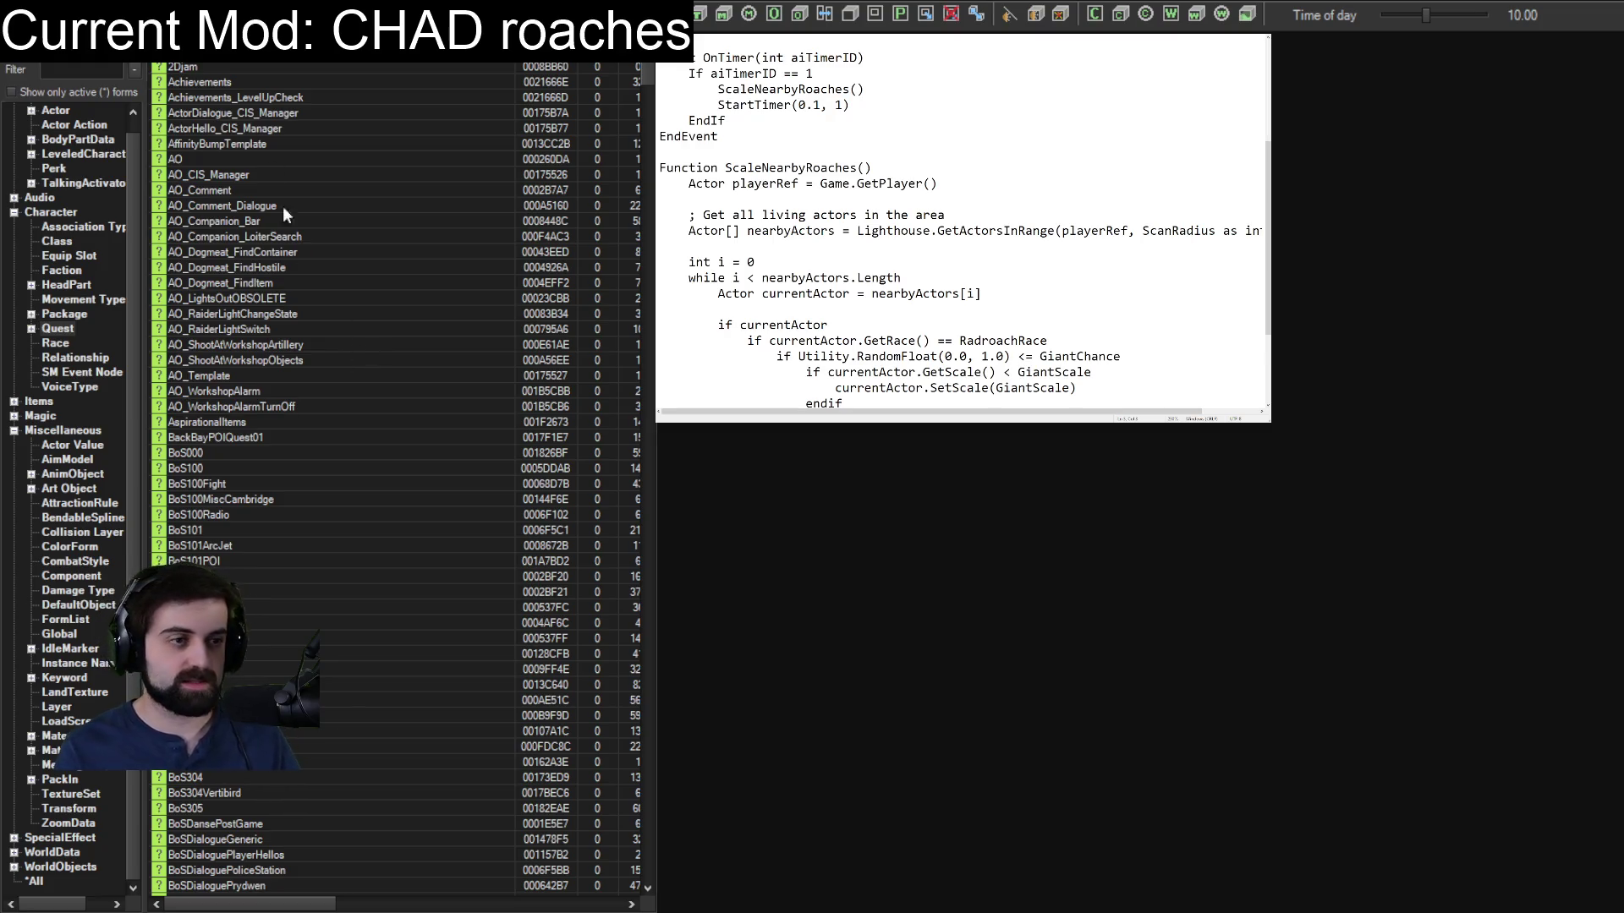
# Filter the Object Window by 'roach', limit it to Actors, and inspect EncRadRoach.
pyautogui.click(111, 69)
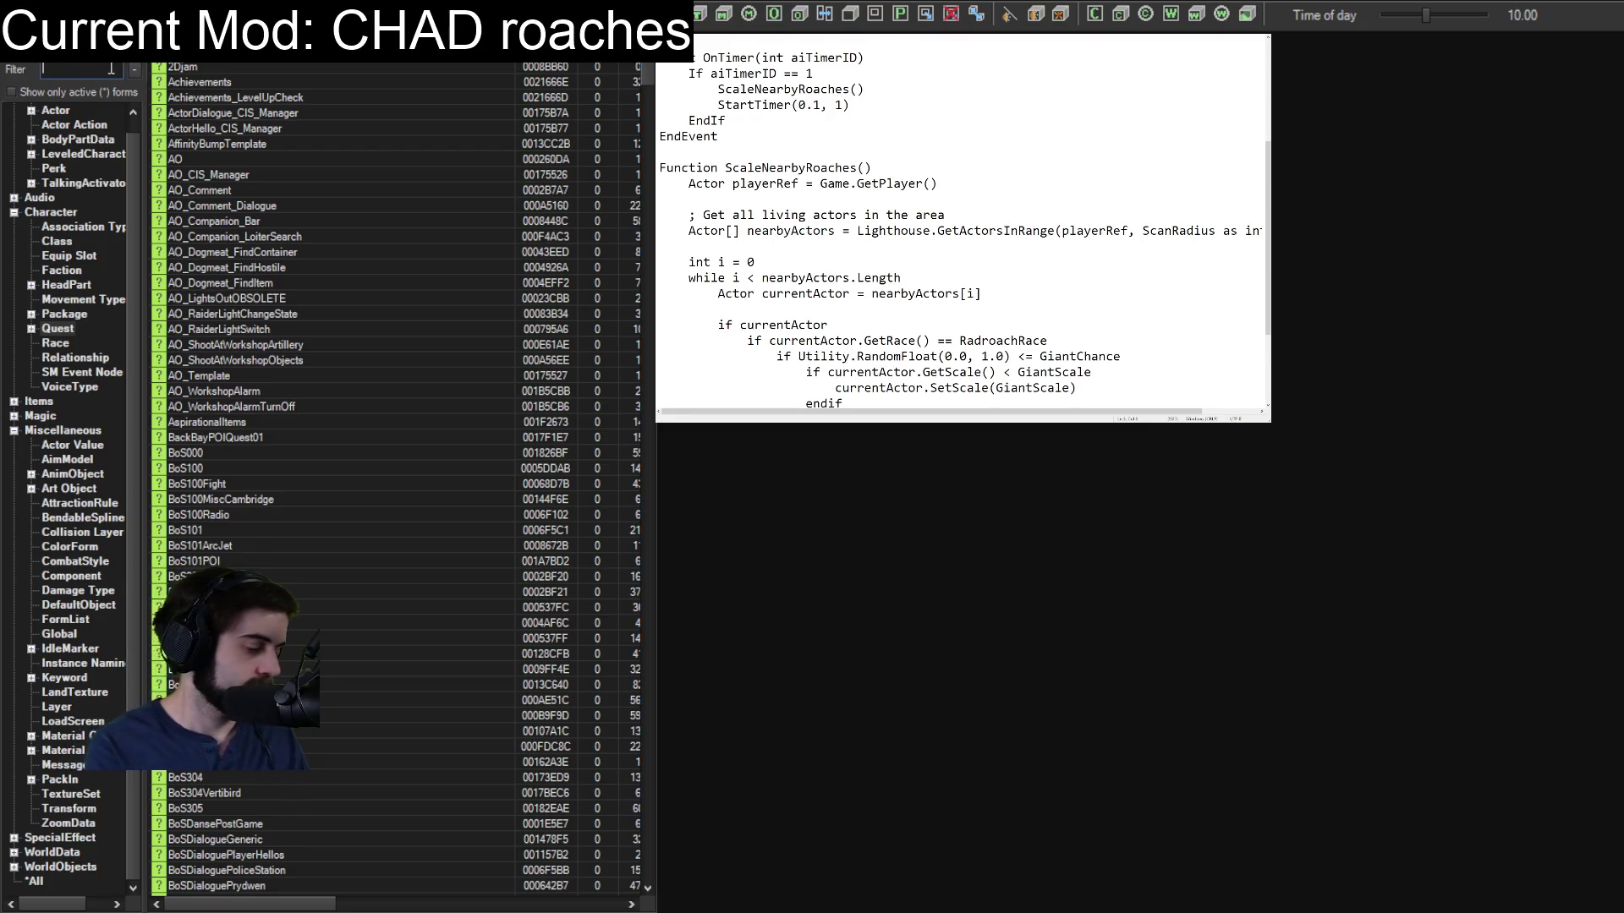
pyautogui.write('radroach')
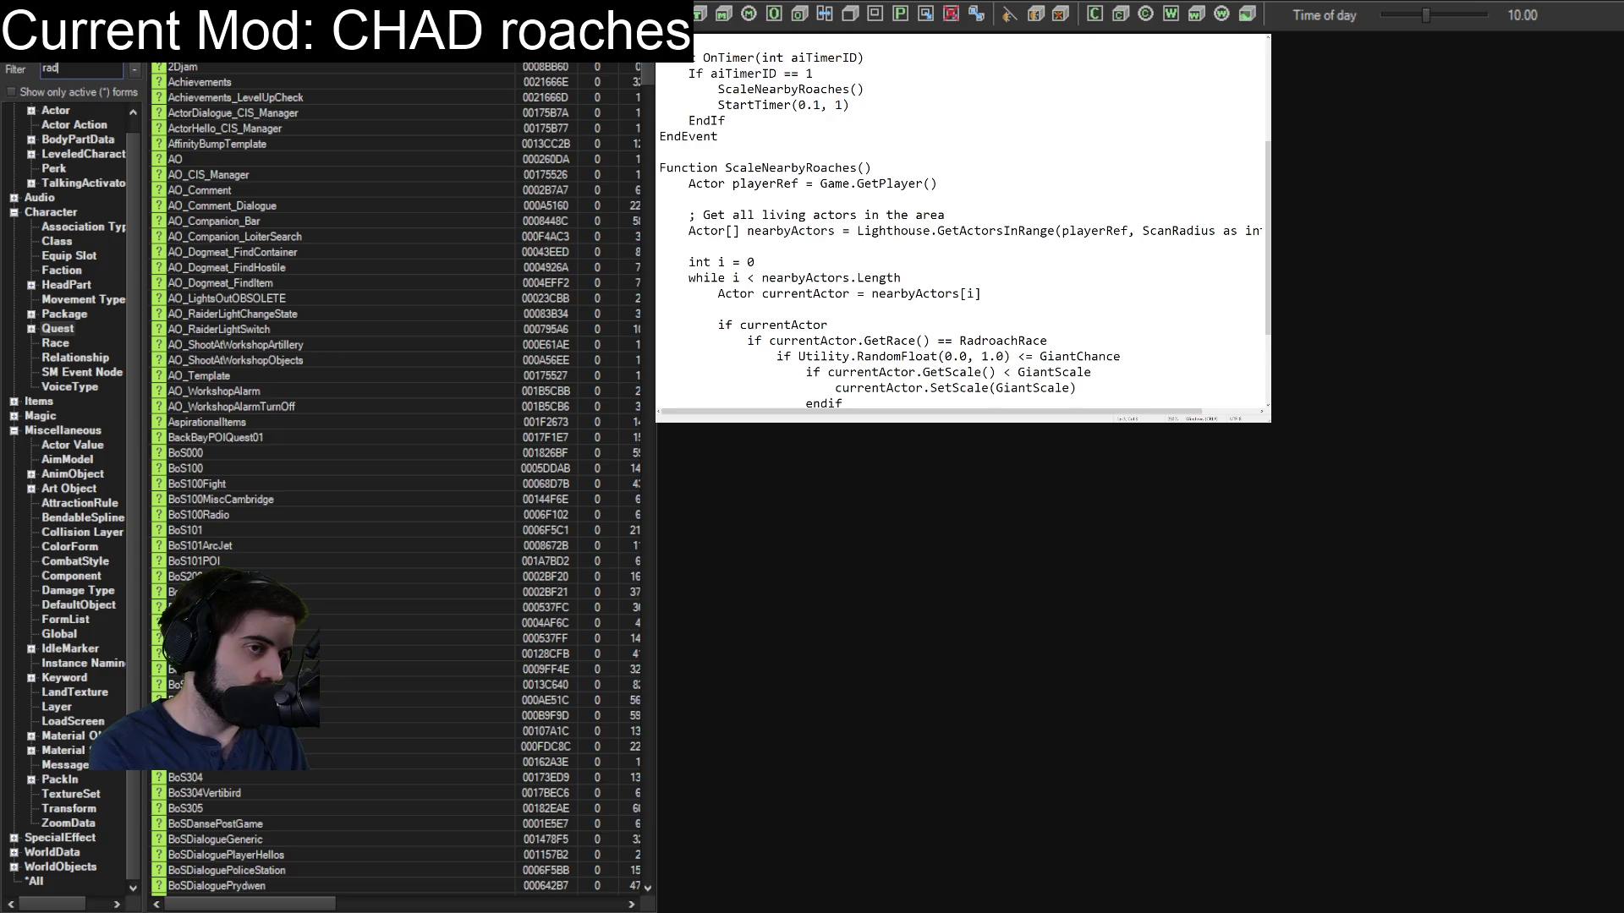
pyautogui.doubleClick(111, 69)
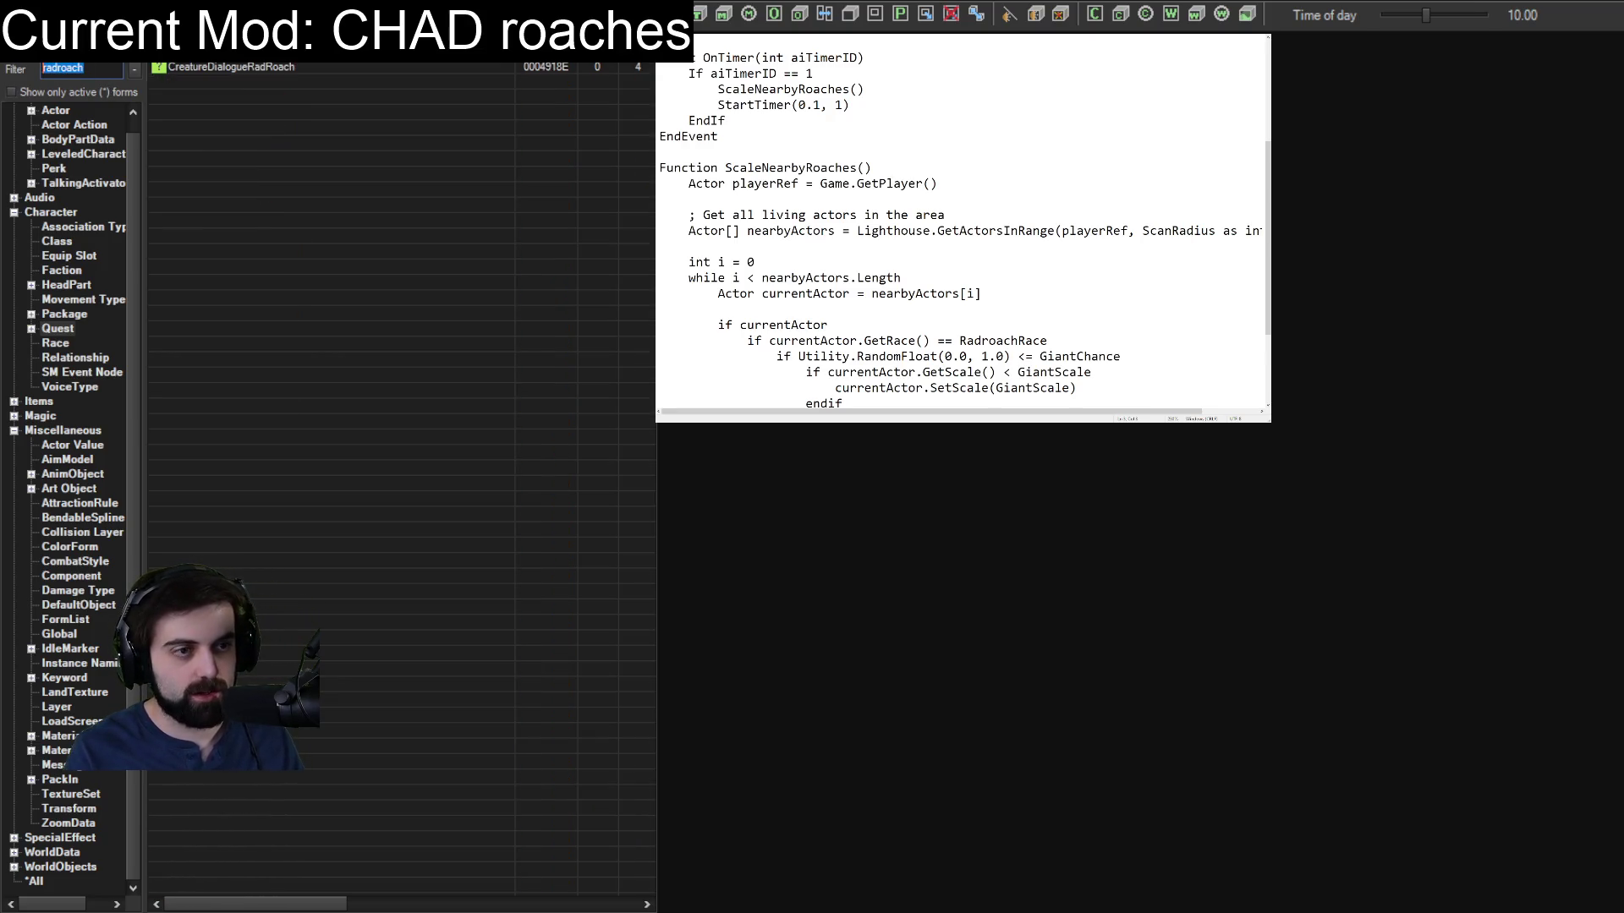
pyautogui.write('roach')
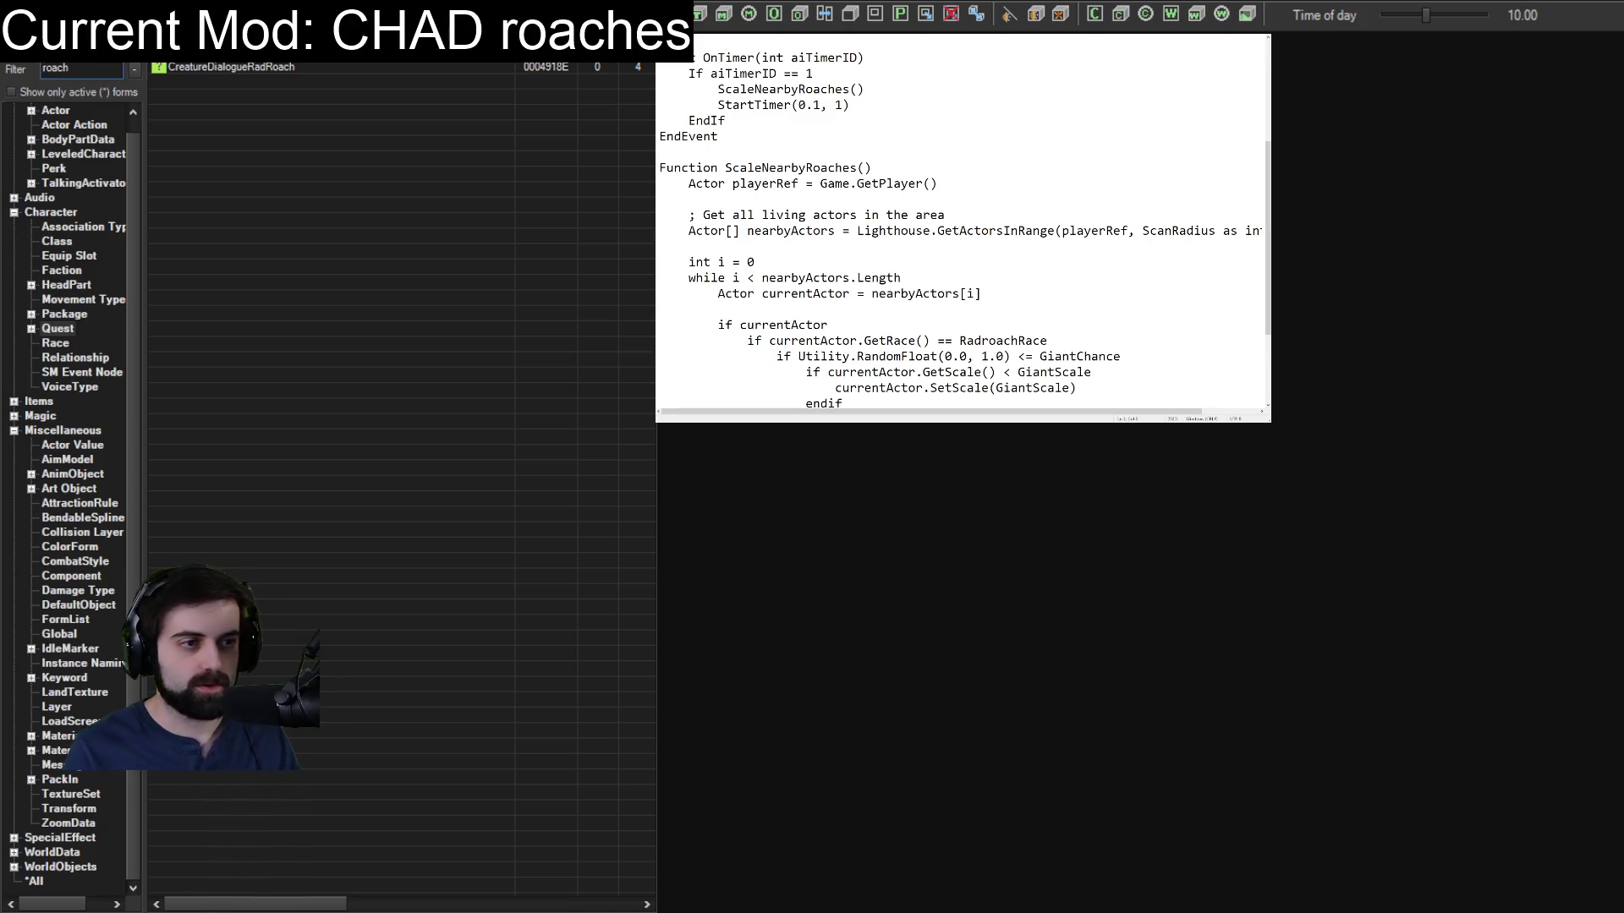
pyautogui.click(53, 111)
pyautogui.click(212, 83)
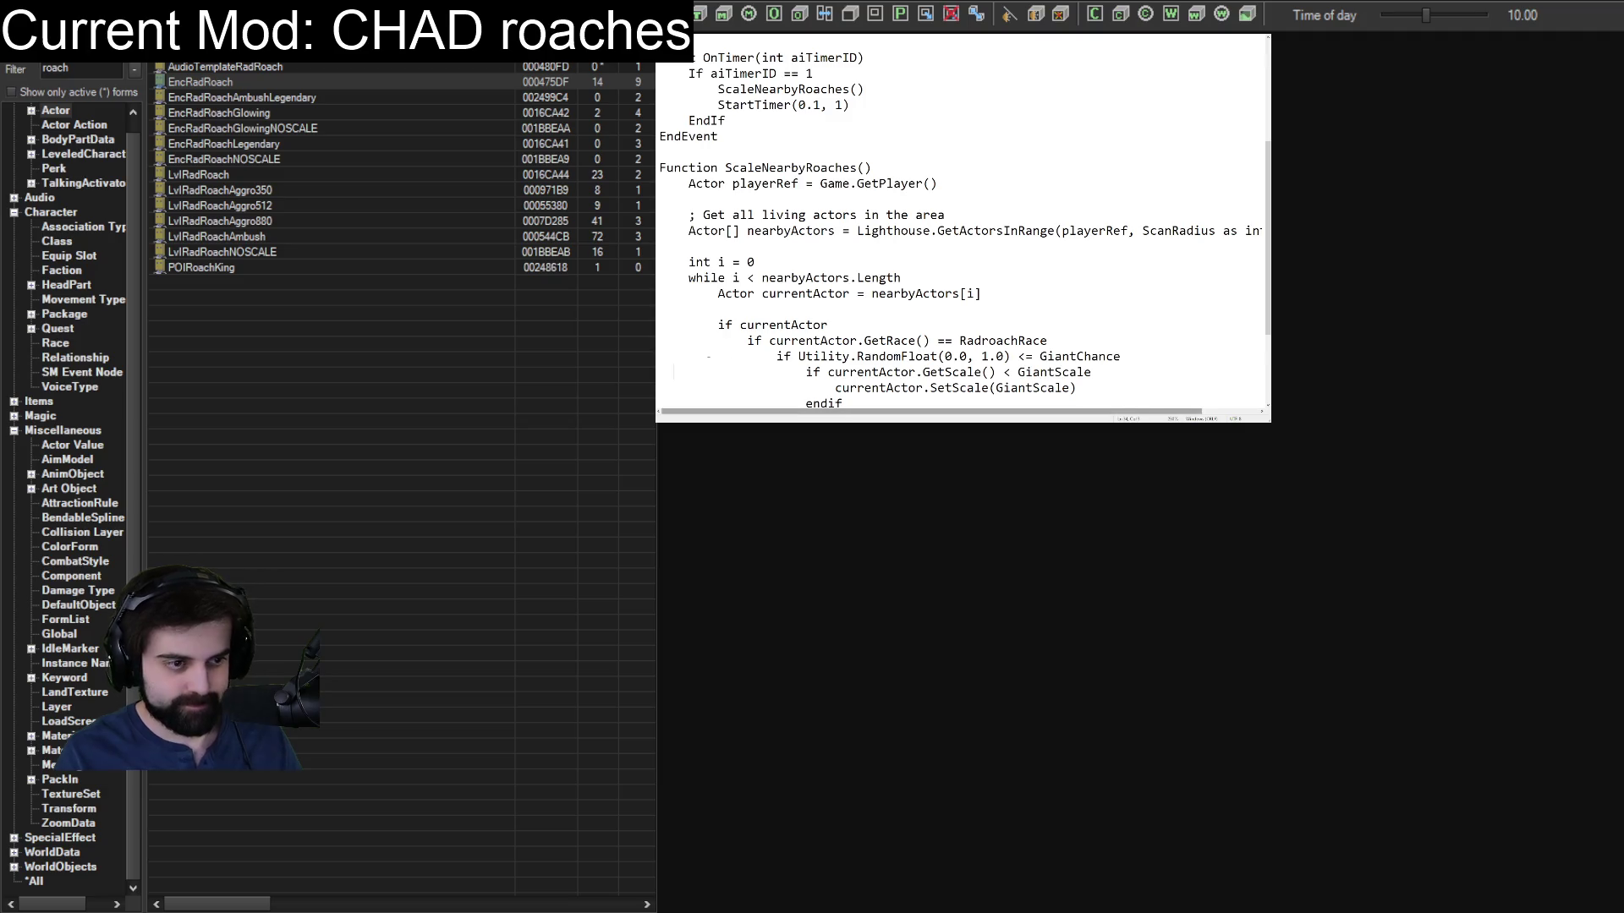
pyautogui.scroll(-3, 674, 246)
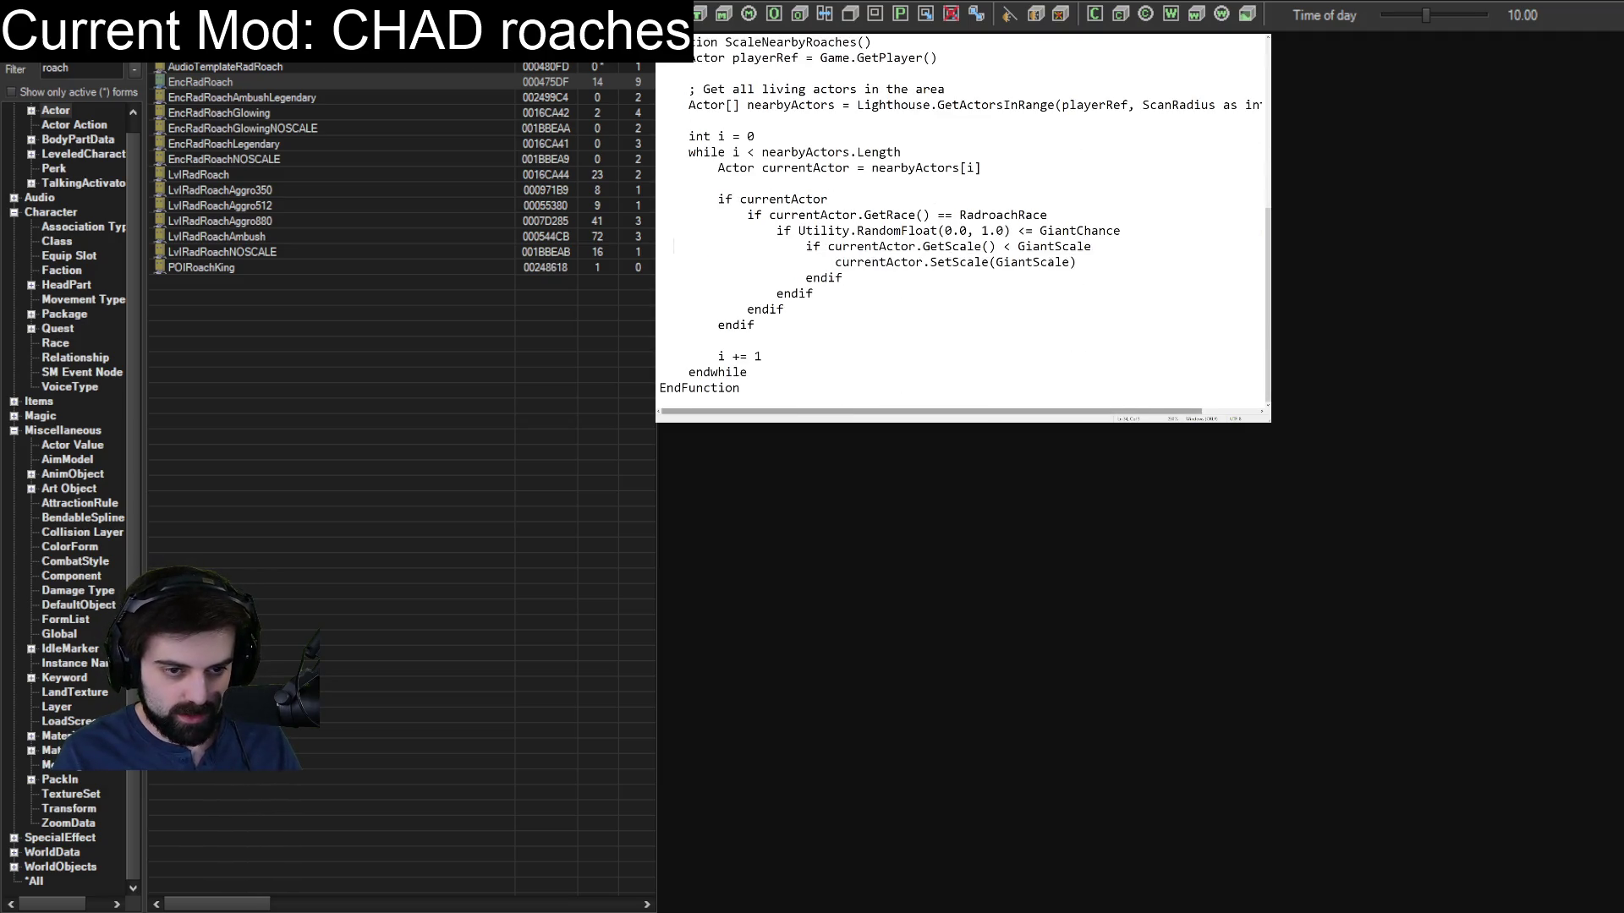
# Add currentActor.SetDisplayName("CHADROACH") on a new line below the SetScale(GiantScale) call.
pyautogui.press('Return')
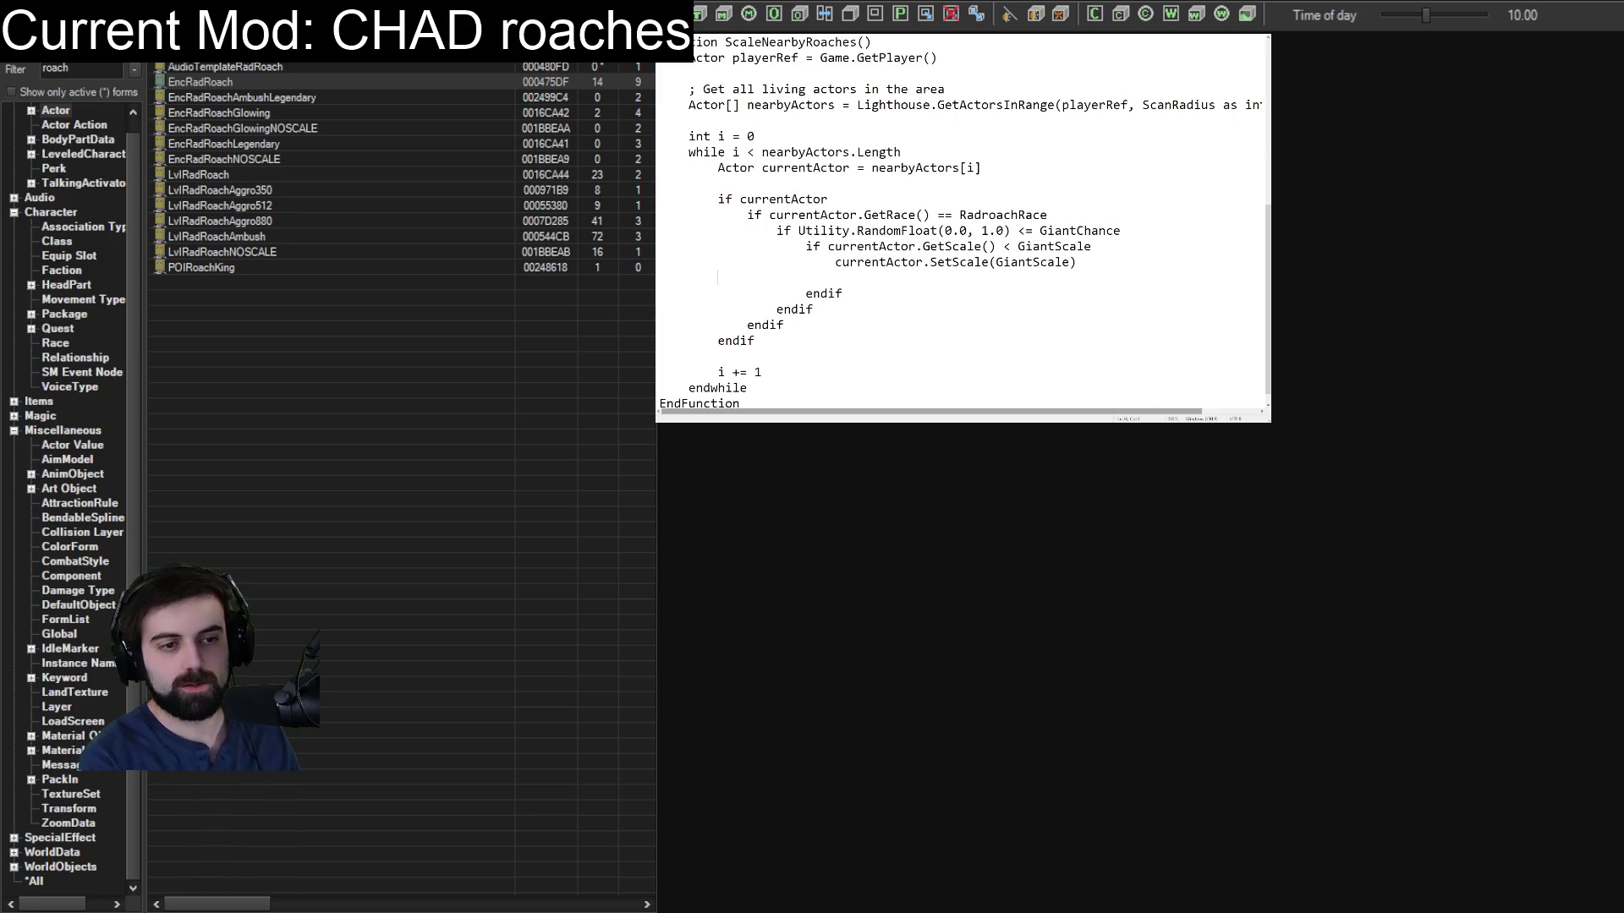
pyautogui.write('currentActor')
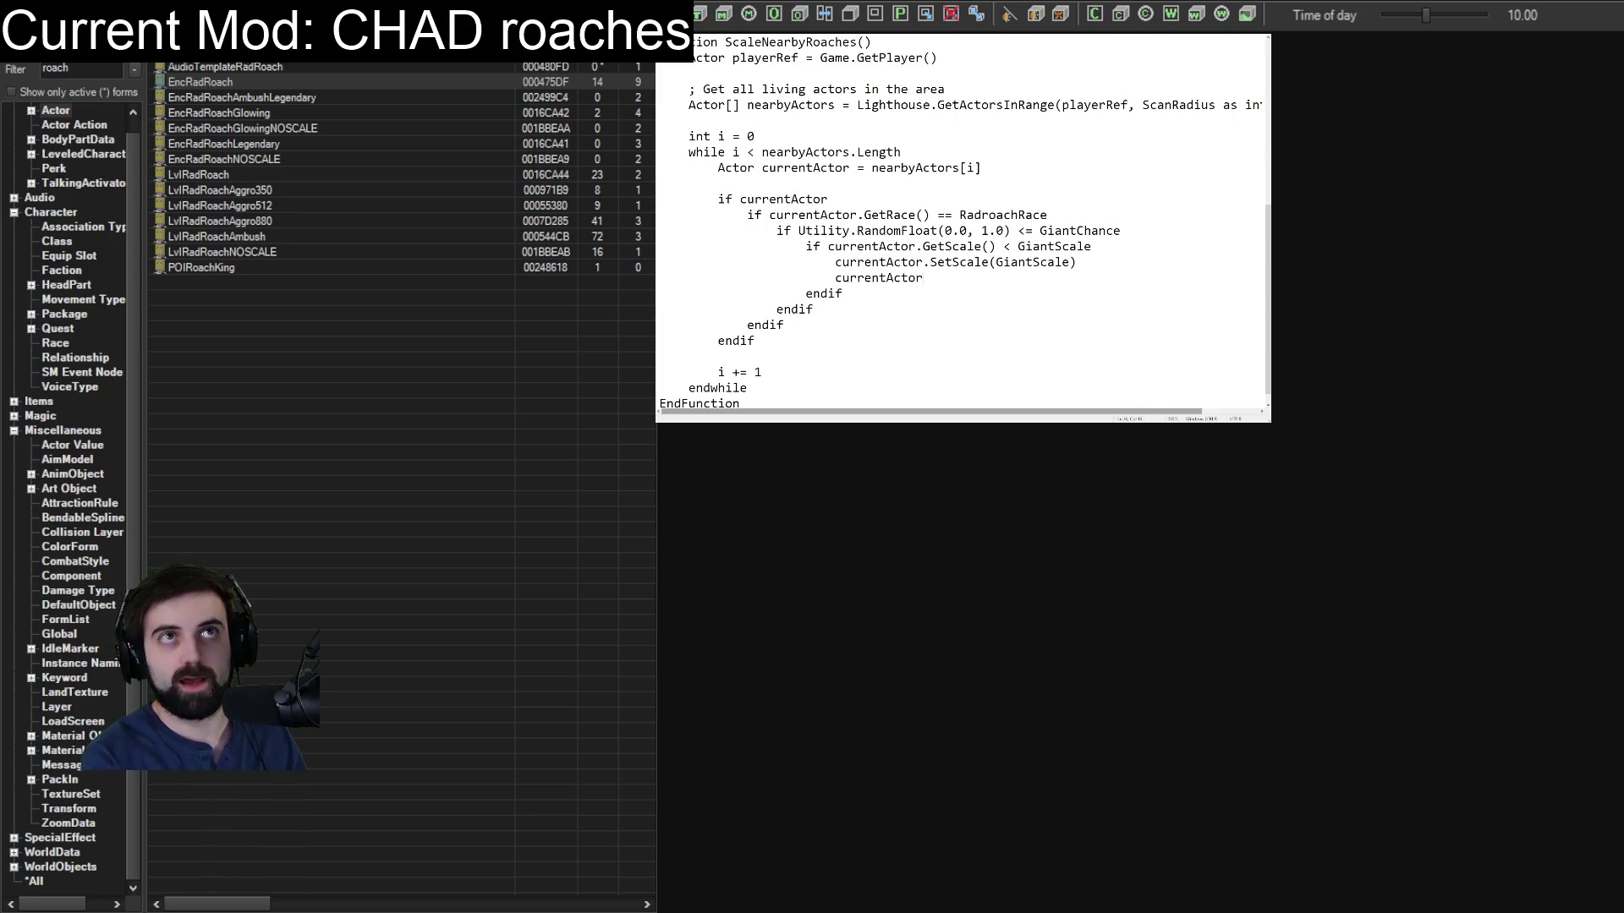
pyautogui.write('.SetD')
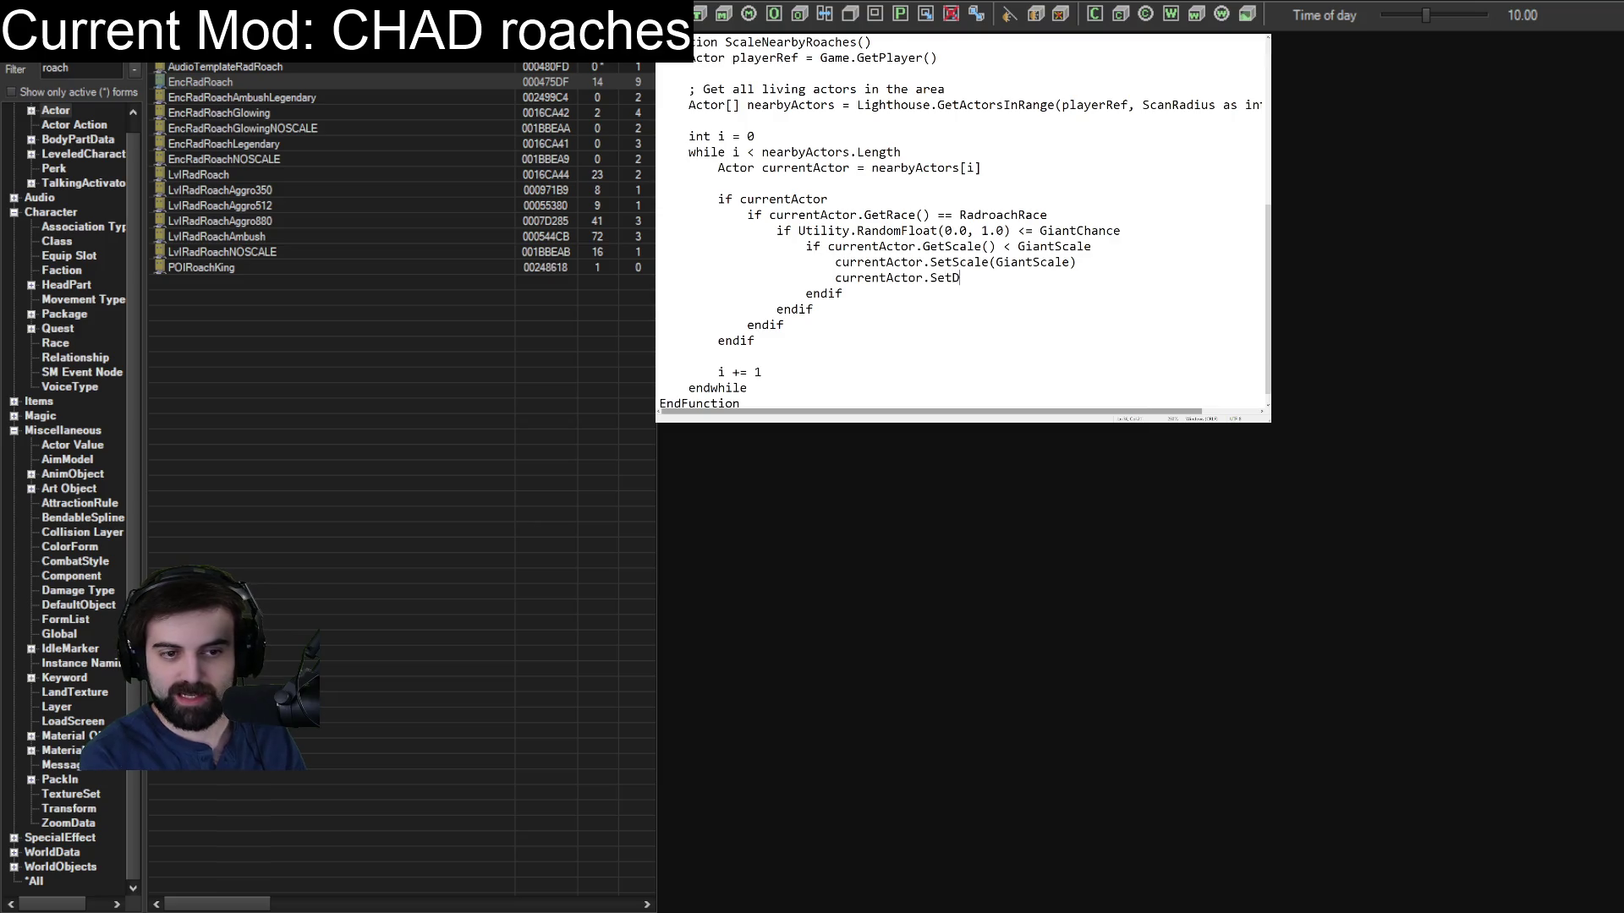
pyautogui.write('isplayName')
pyautogui.write('(')
pyautogui.write('Char')
pyautogui.write('d')
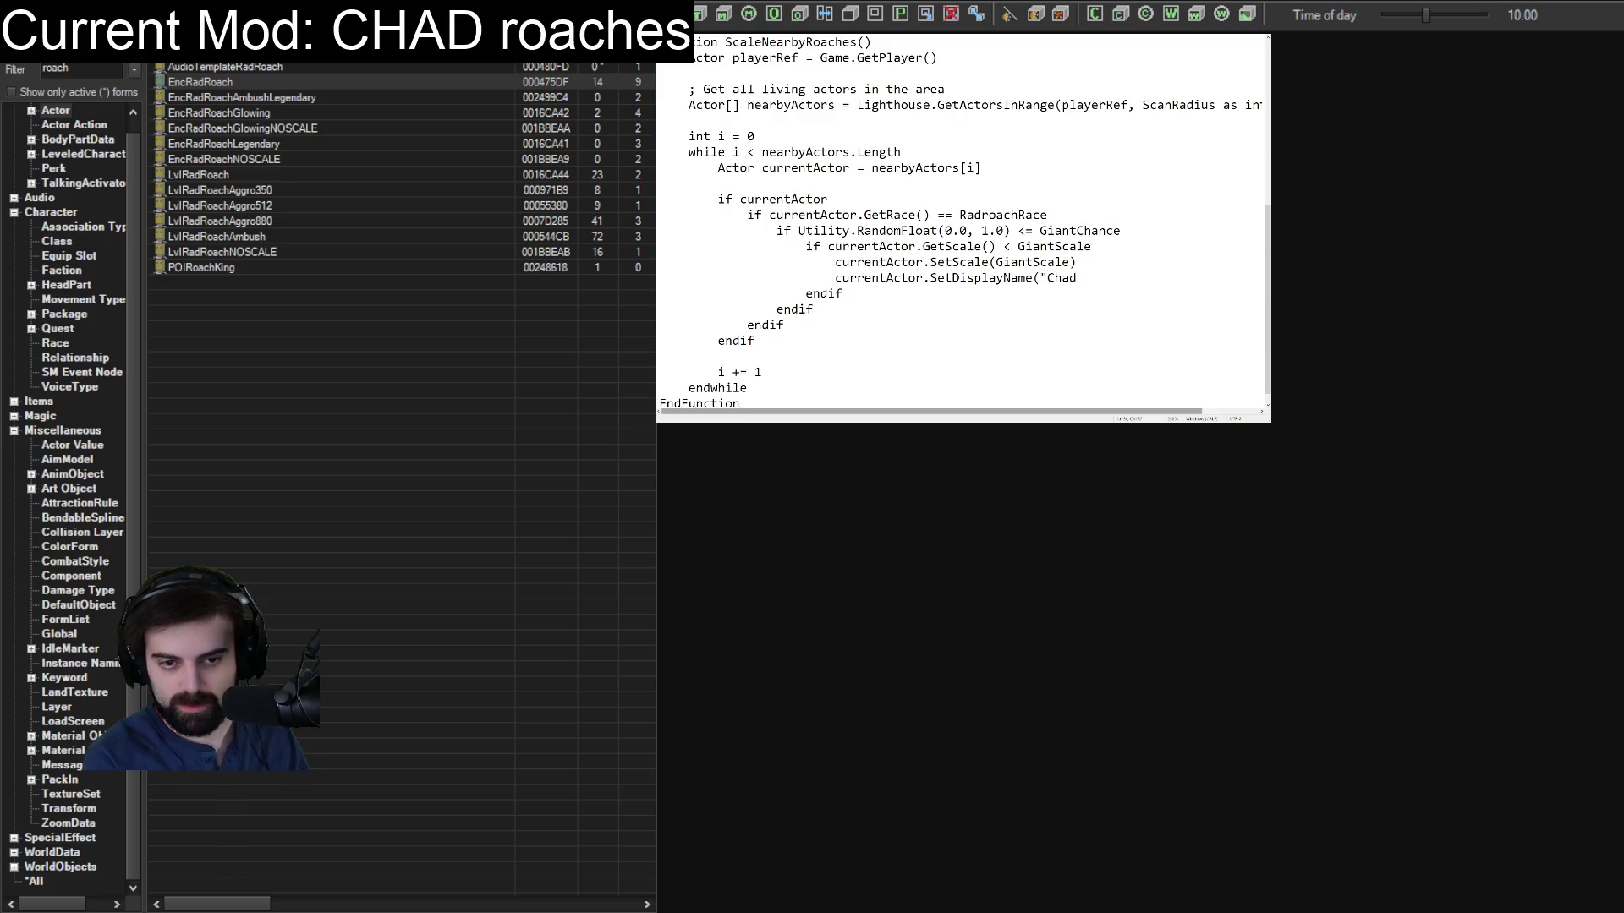
pyautogui.write('roach')
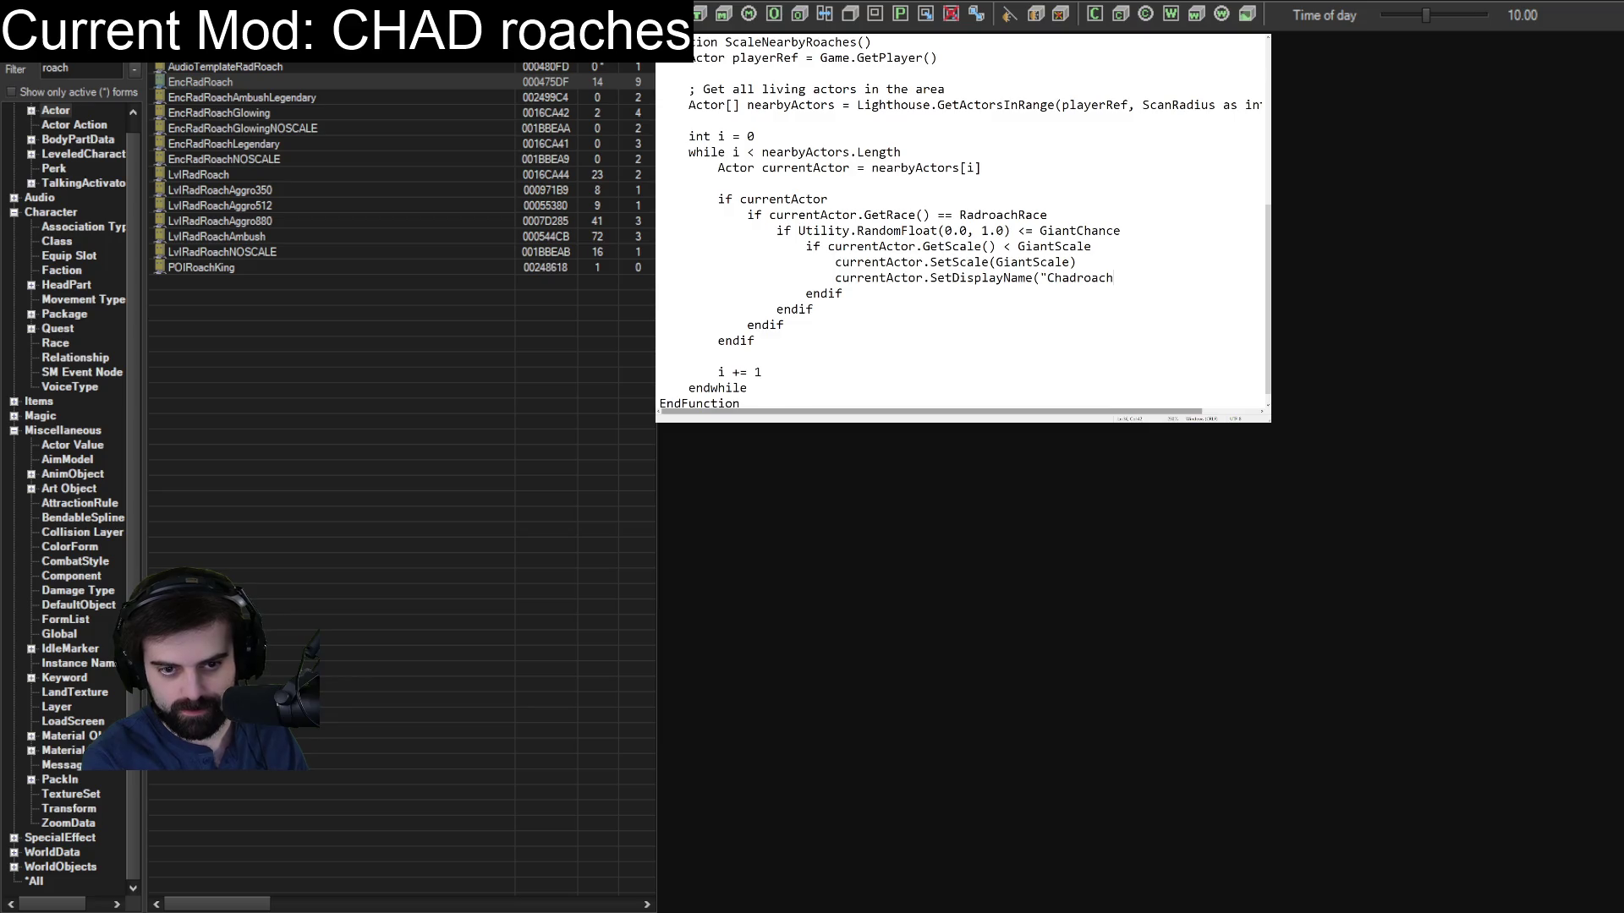
pyautogui.press('BackSpace')
pyautogui.press('BackSpace')
pyautogui.press('BackSpace')
pyautogui.press('BackSpace')
pyautogui.write('HADROACH")')
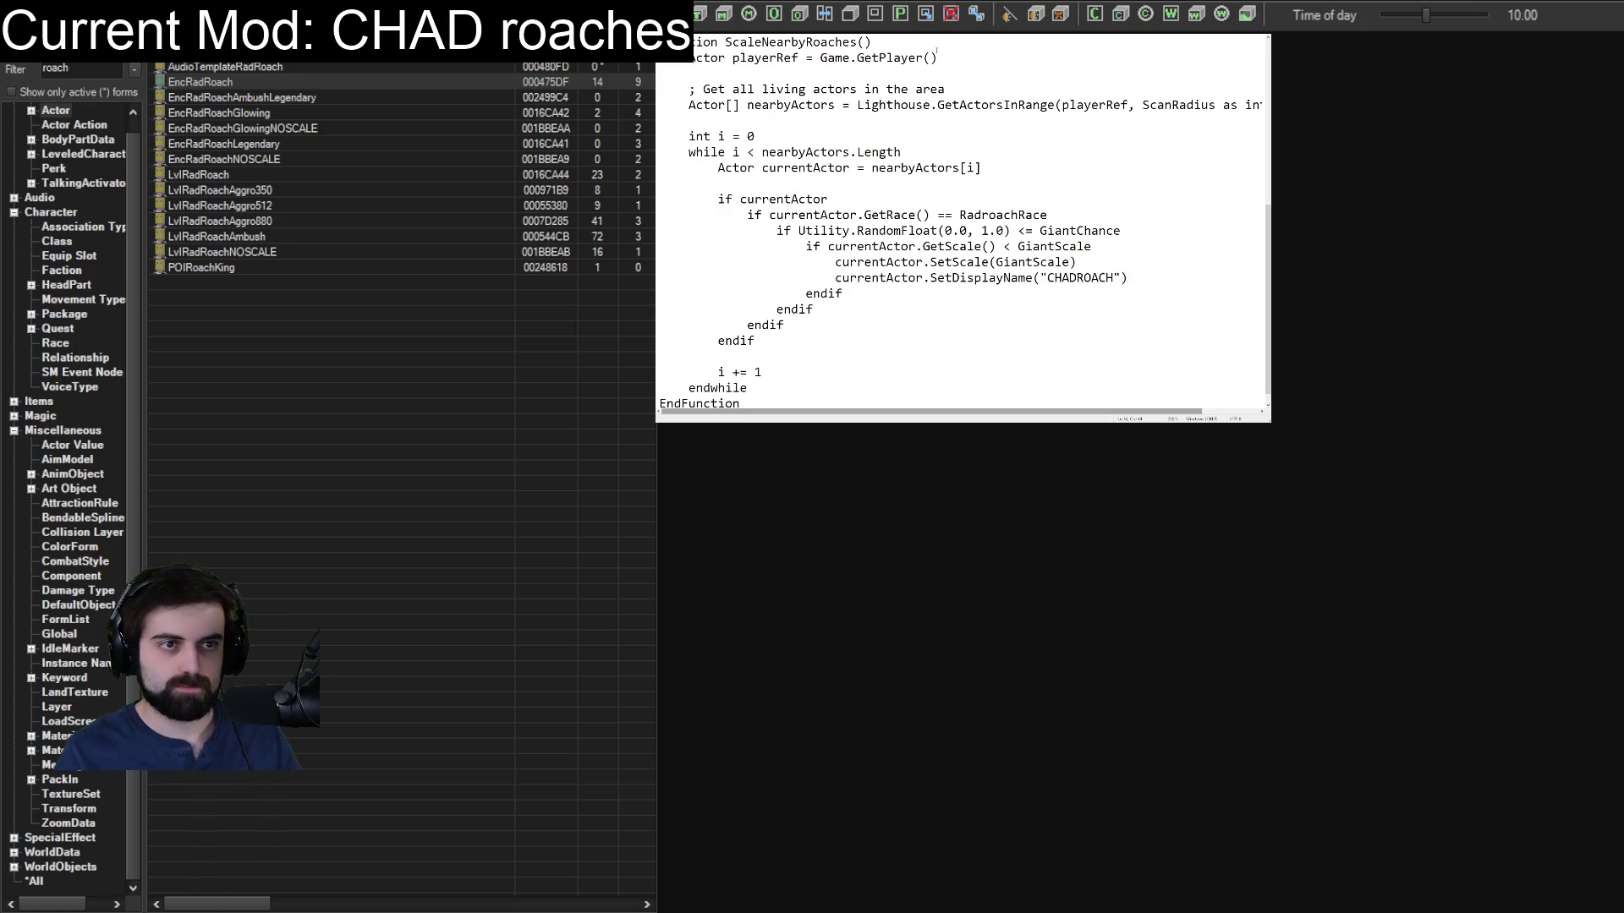
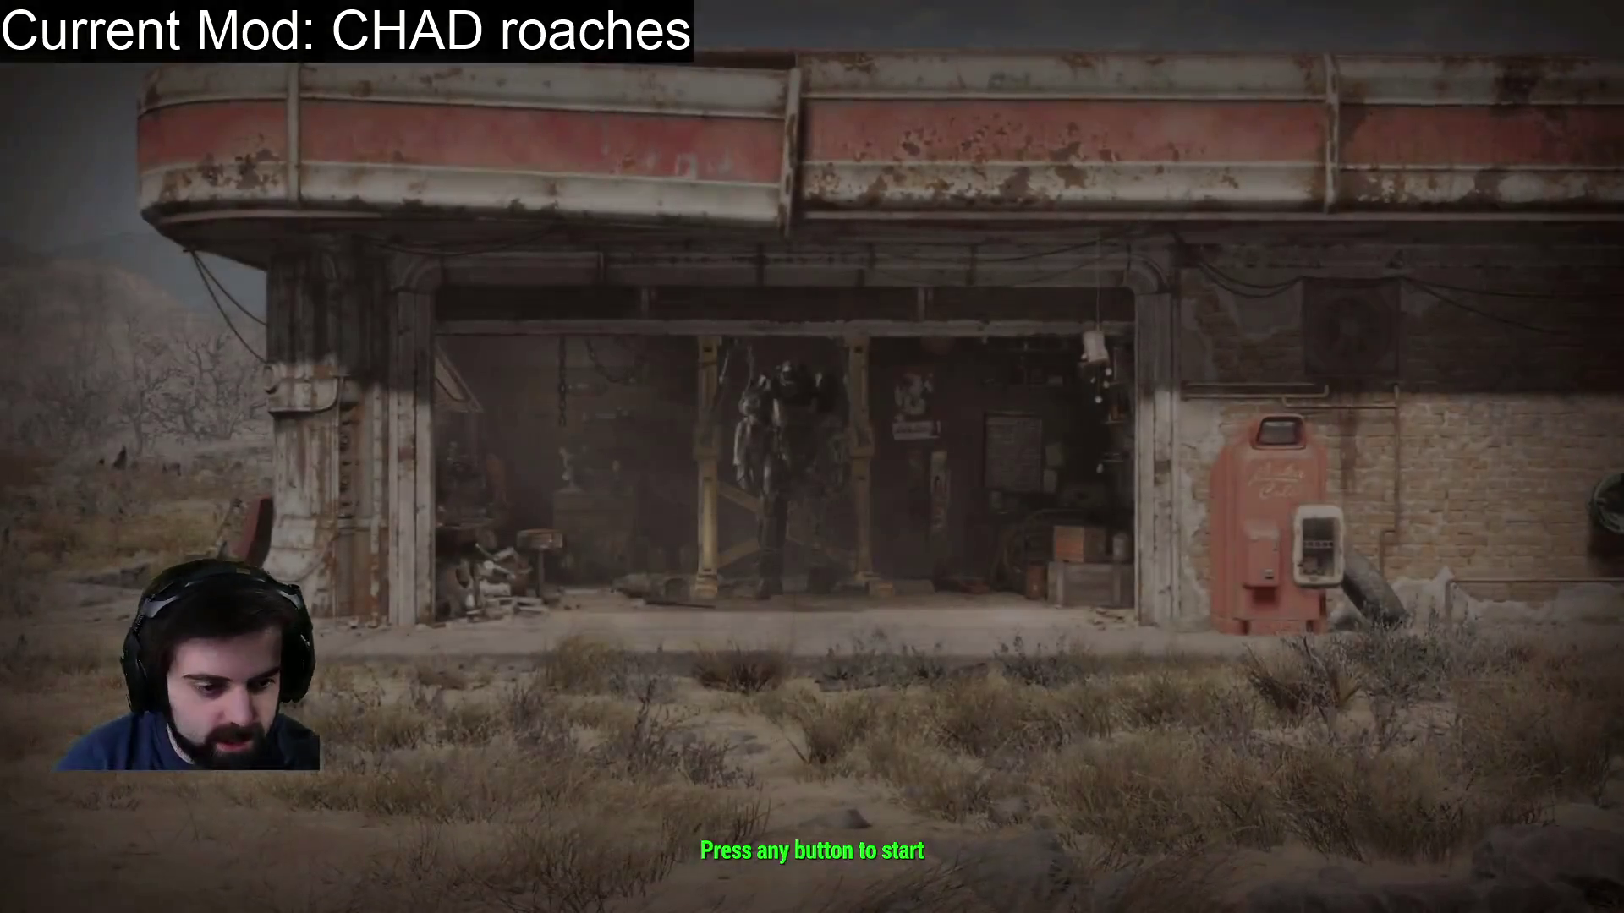
# Load the Quicksave from the main menu and confirm loading it.
pyautogui.press('Return')
pyautogui.click(424, 475)
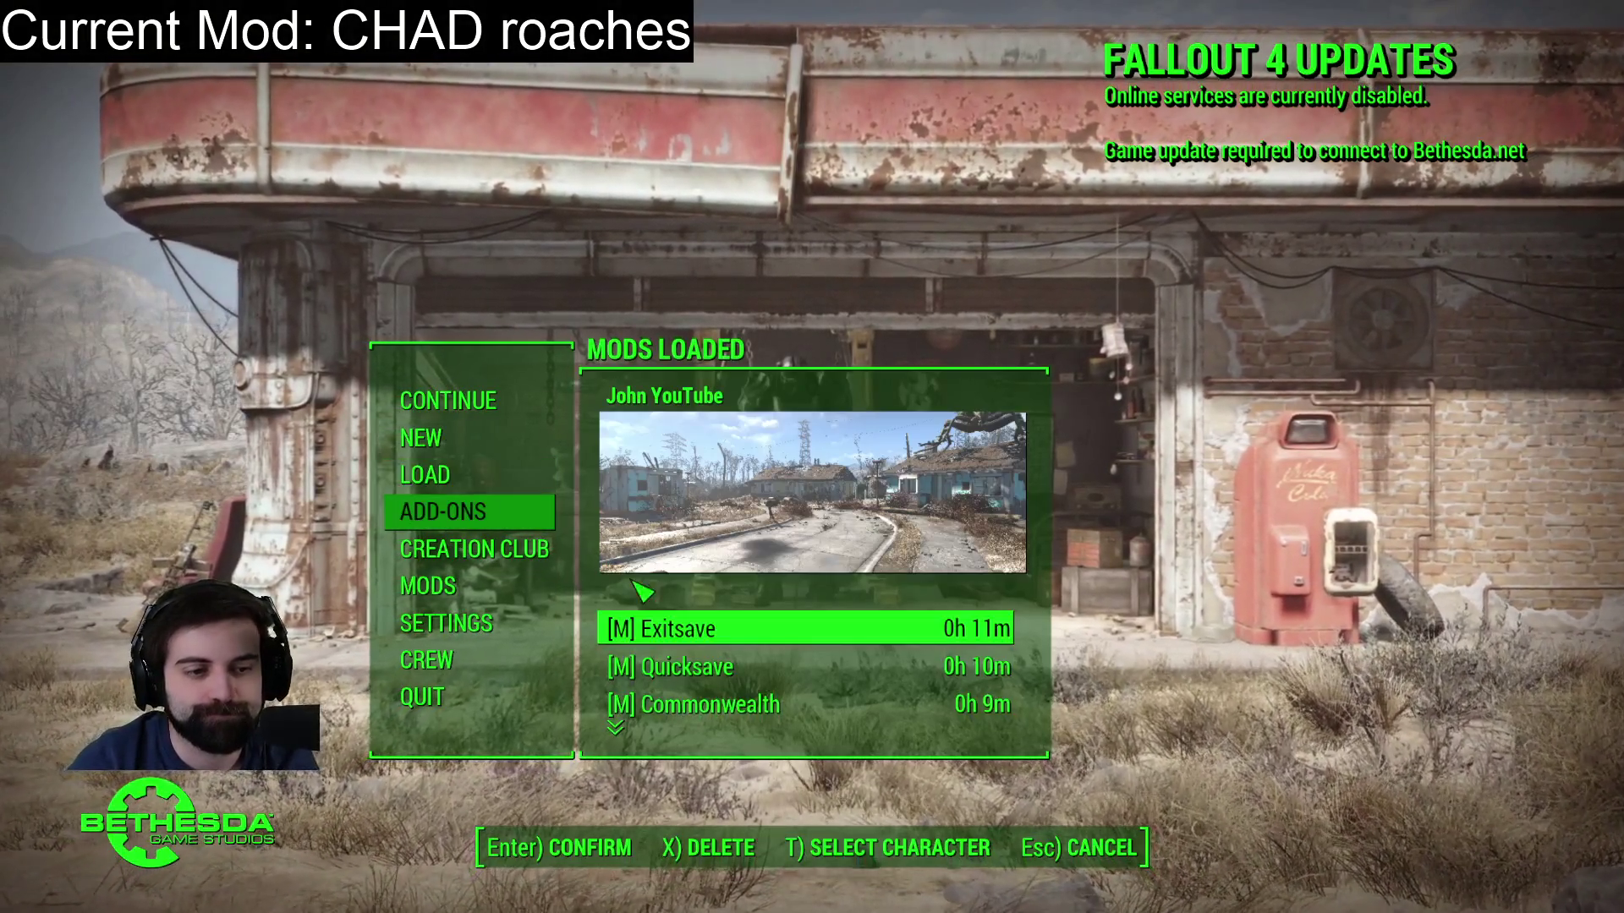
pyautogui.click(693, 668)
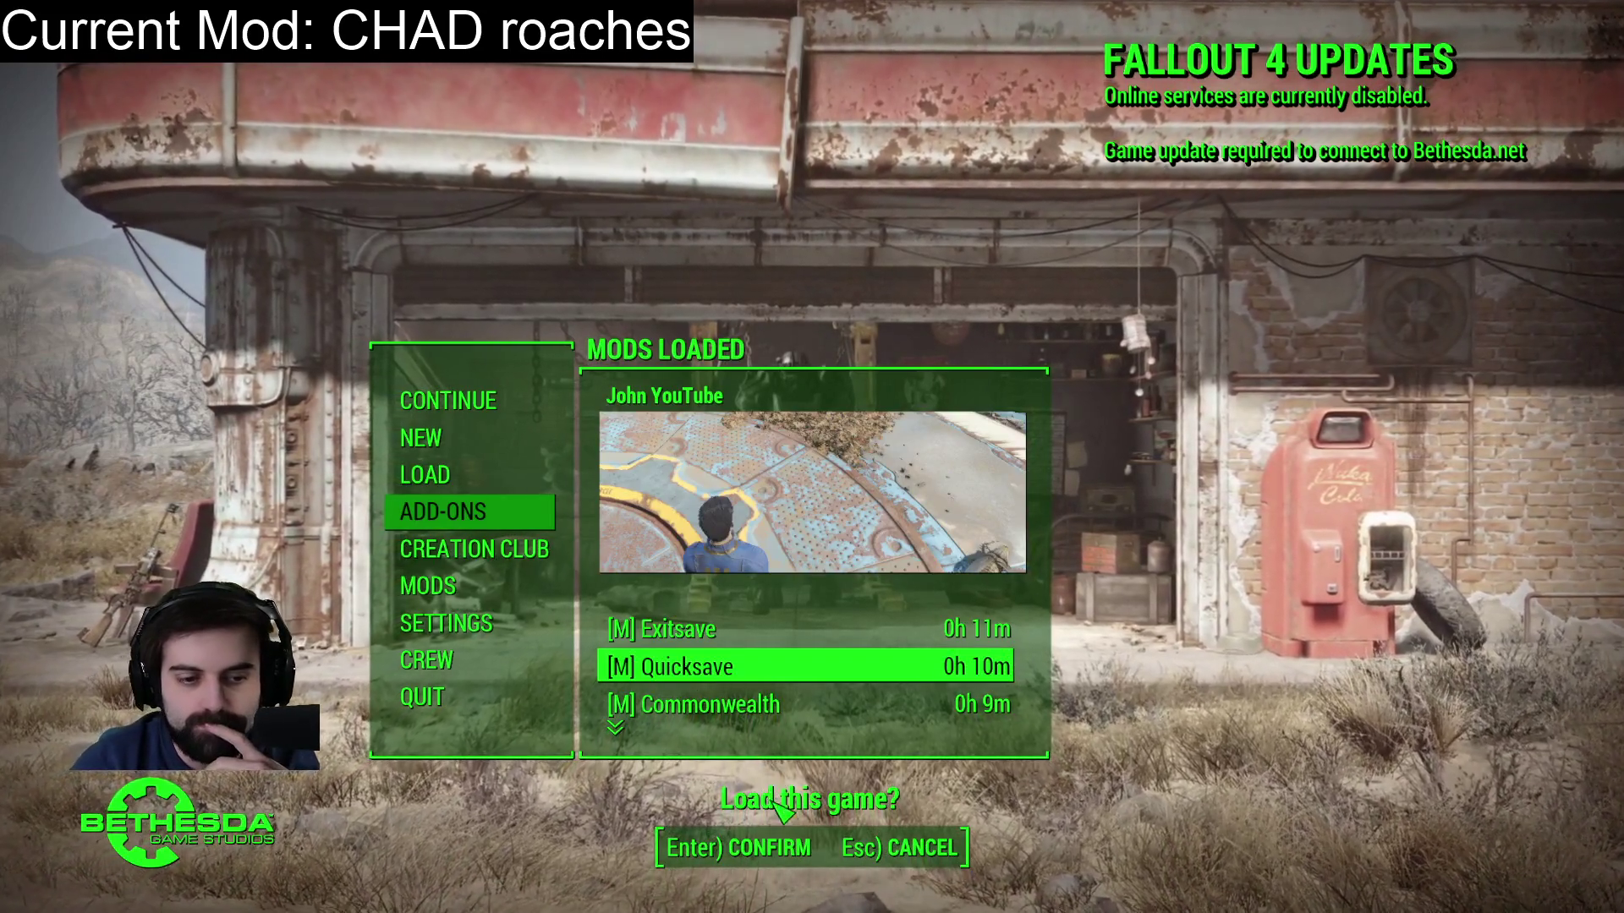
pyautogui.press('Return')
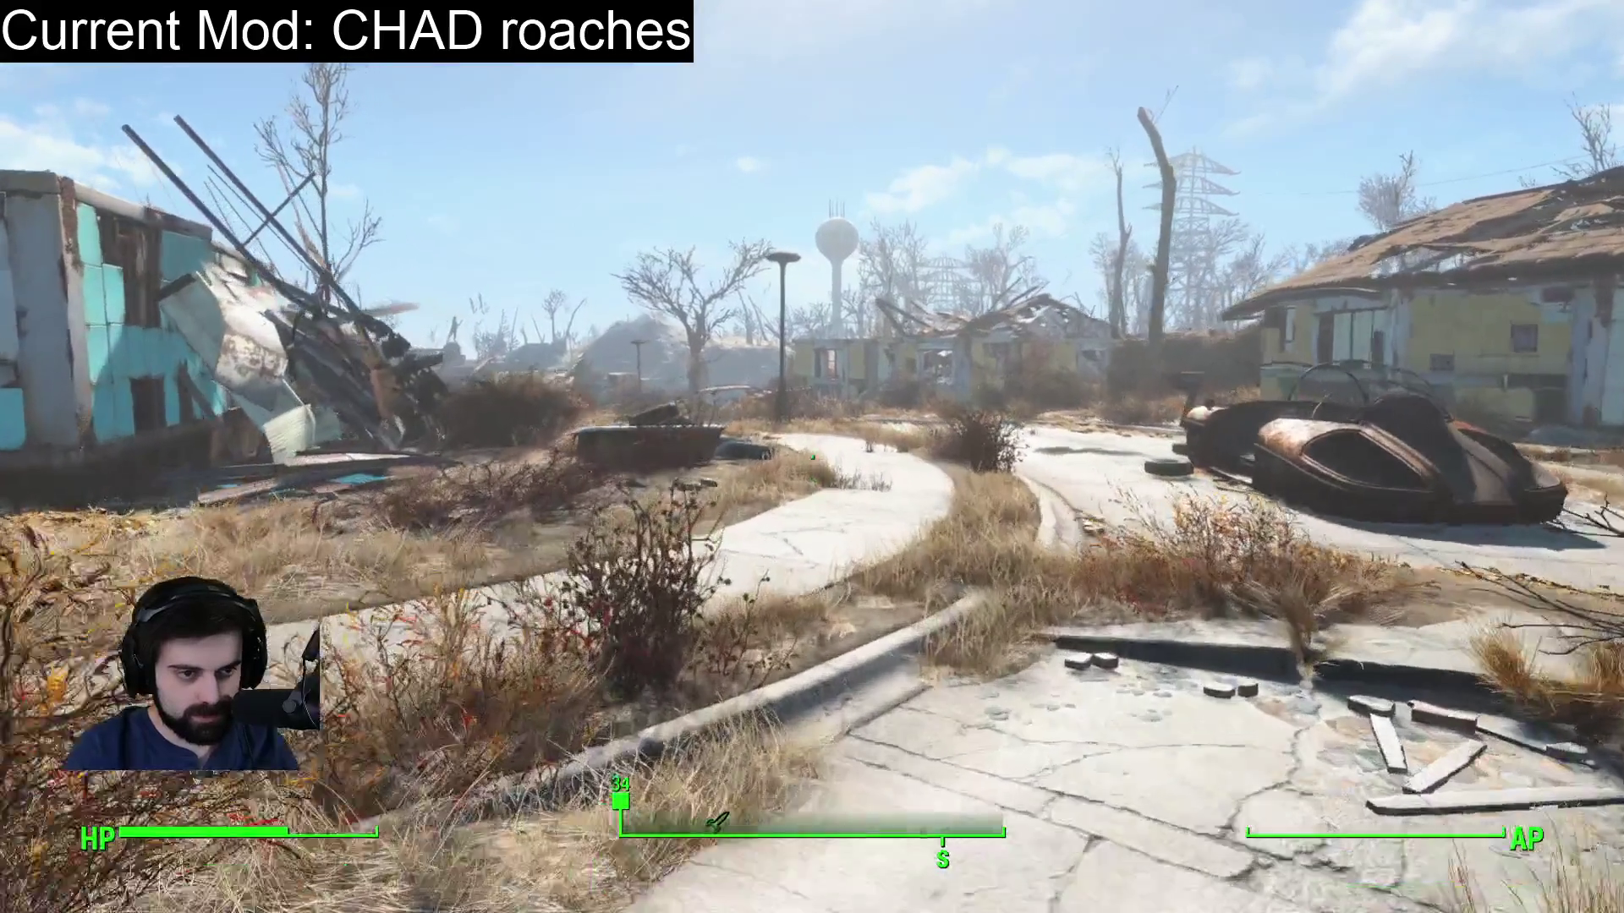
# Walk to the blue house, back away, and select the giant radroach on the roof as console target.
pyautogui.press('w')
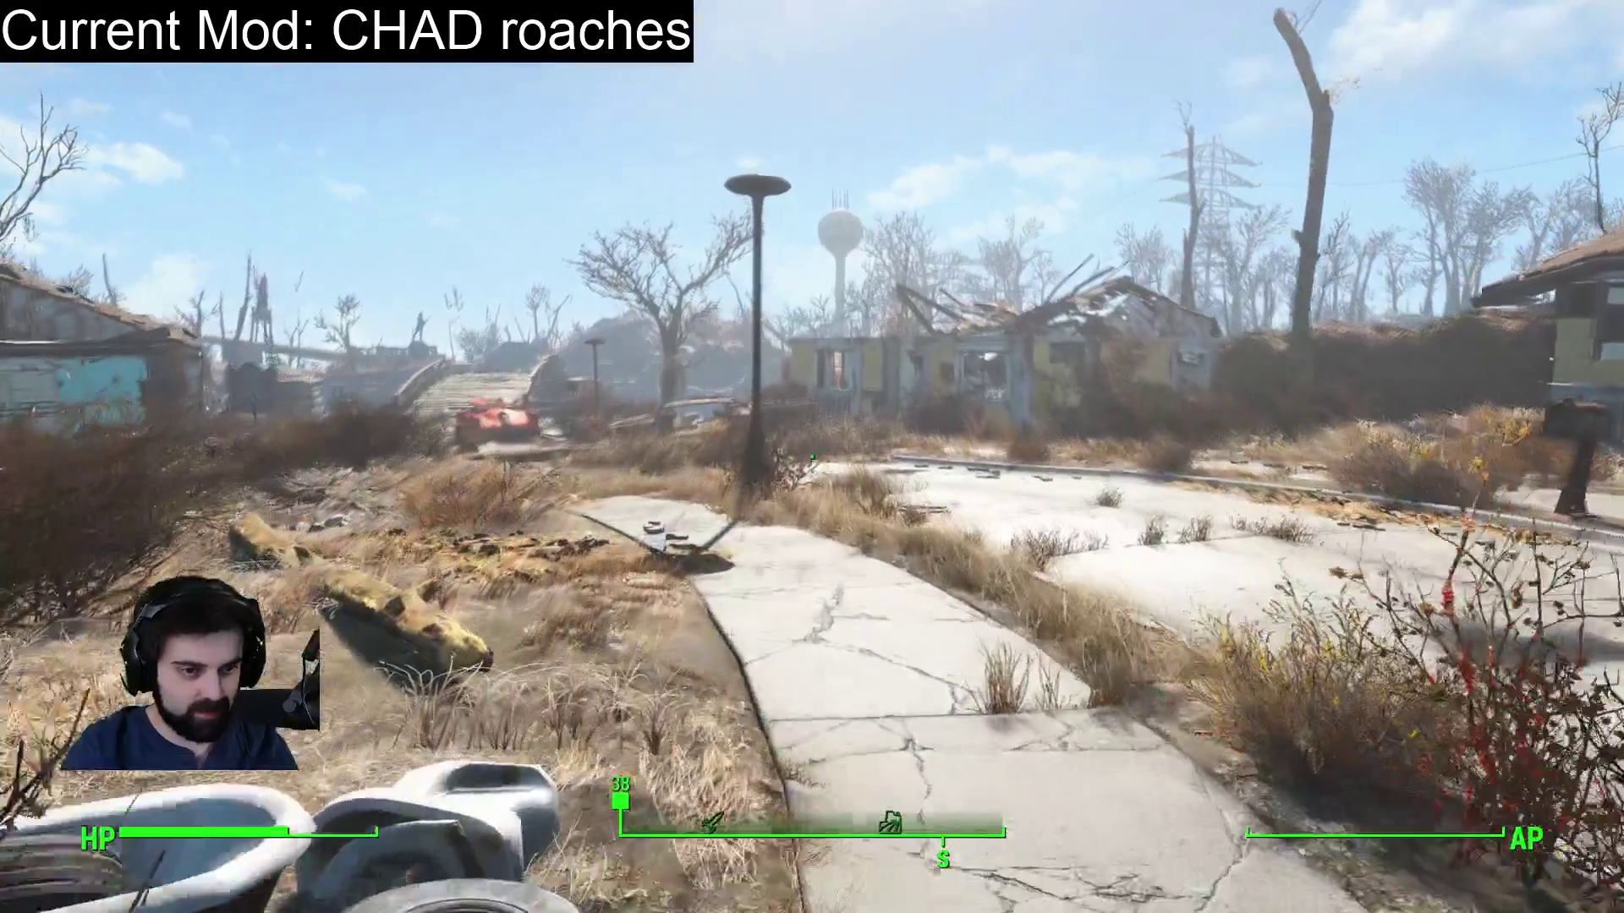
pyautogui.press('w')
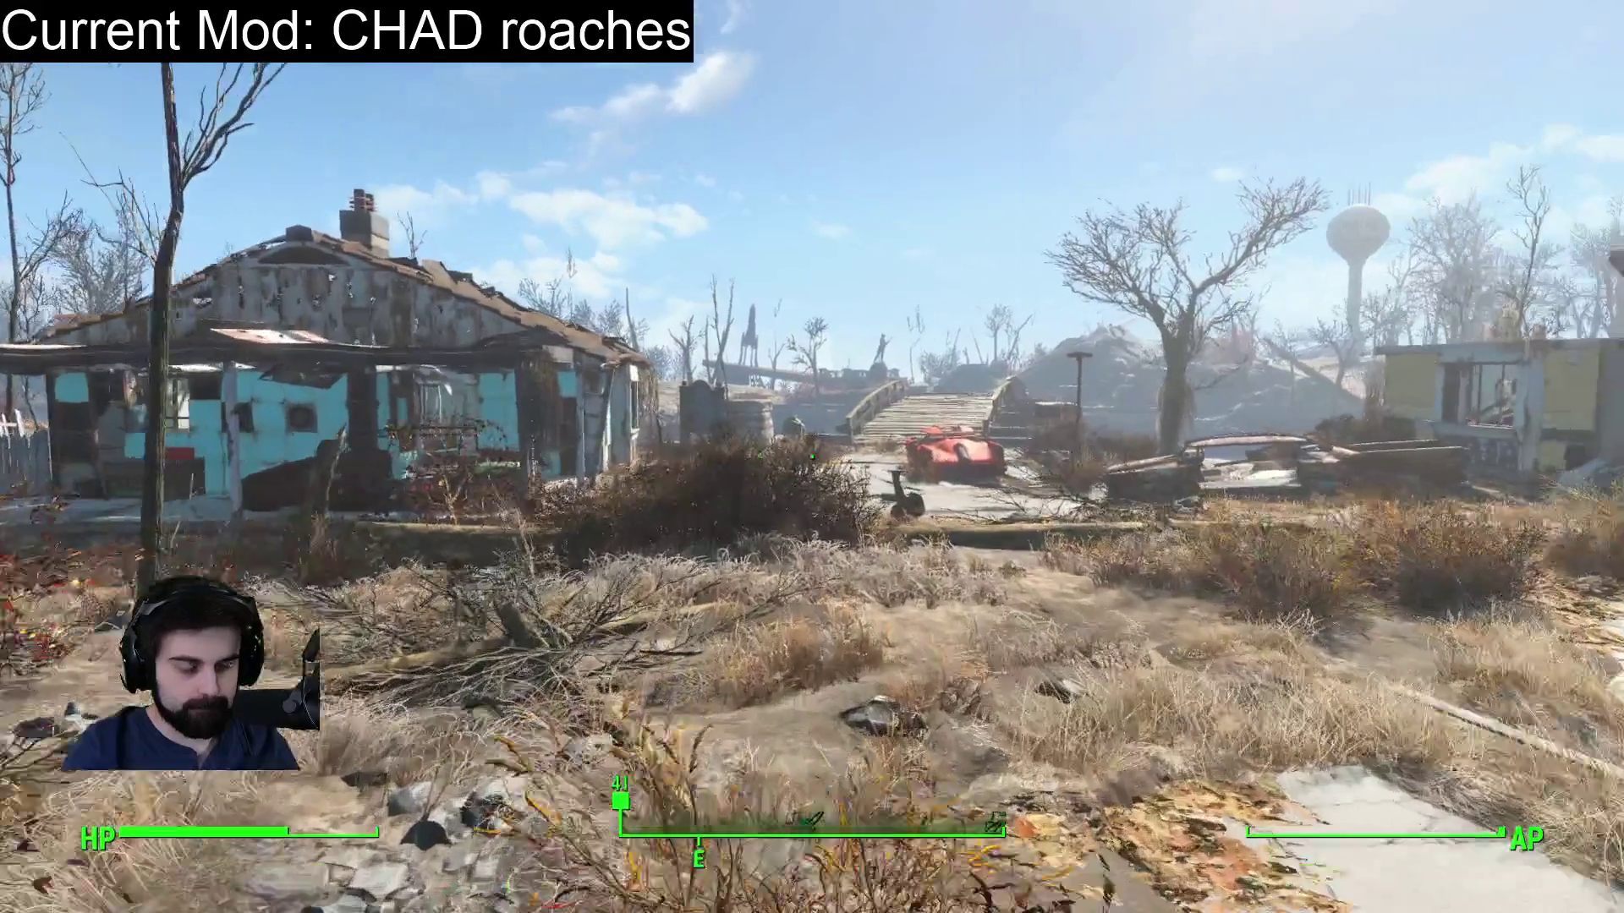
pyautogui.press('w')
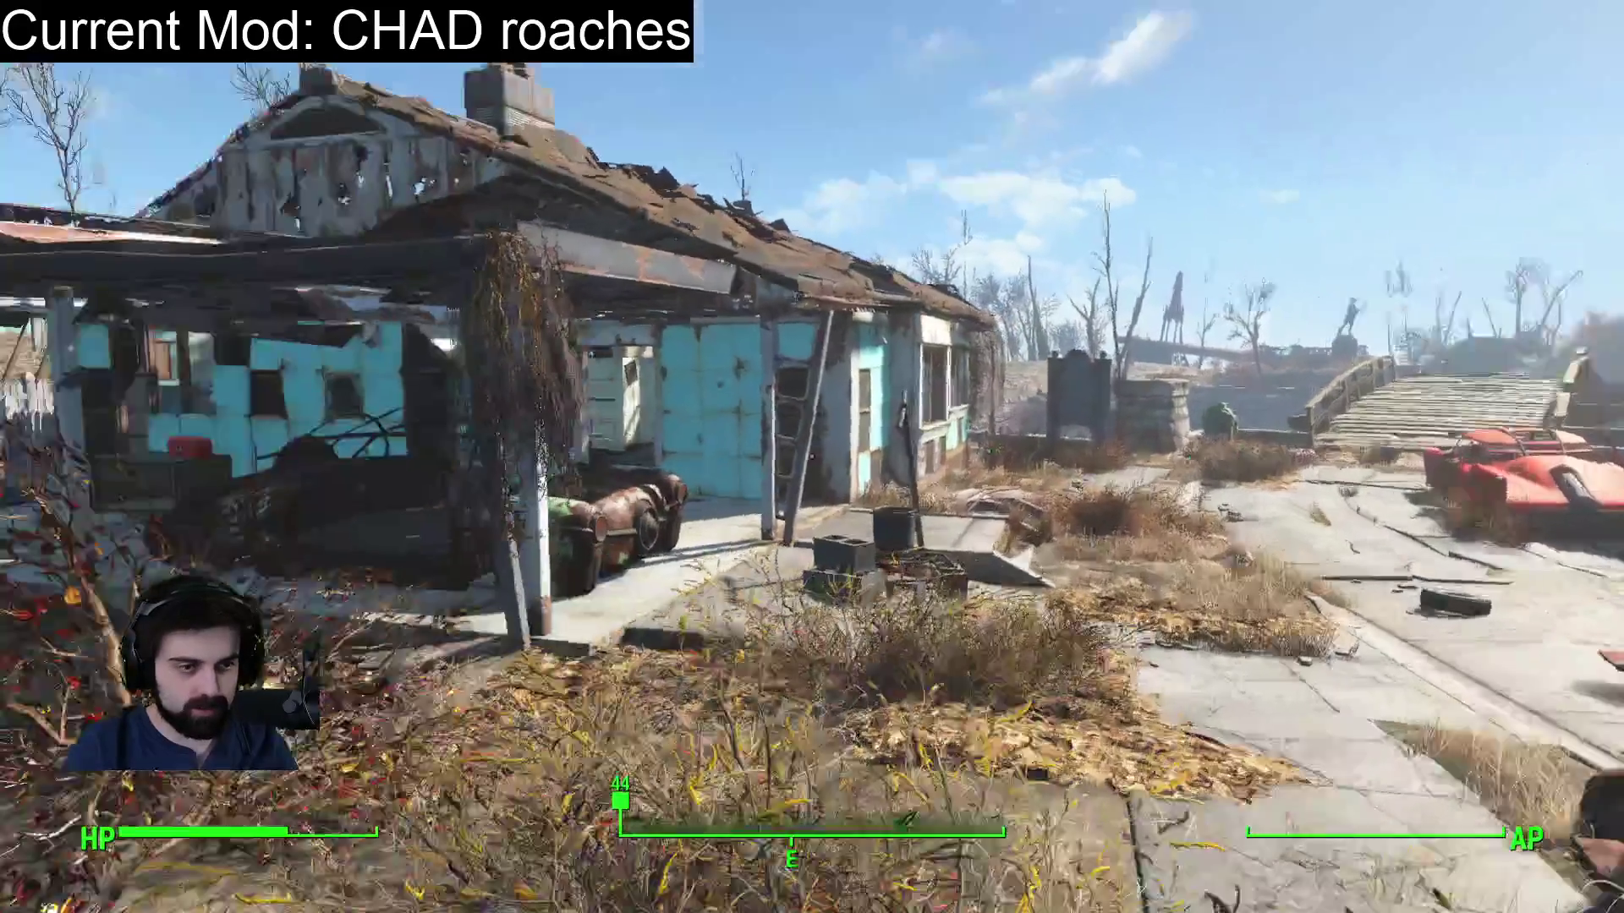
pyautogui.press('w')
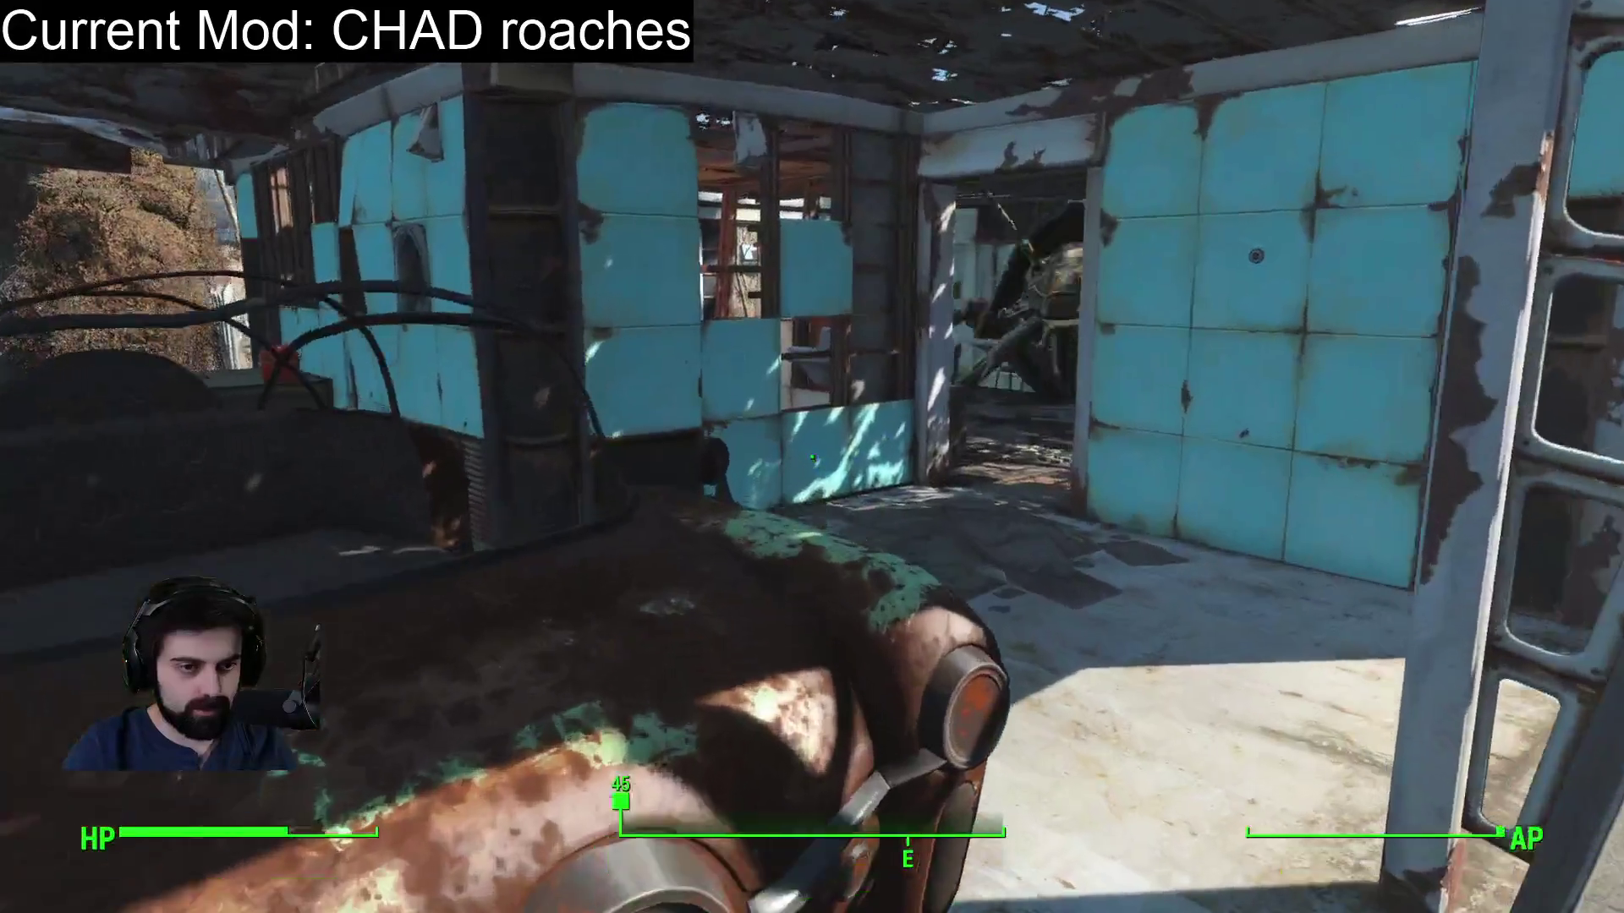
pyautogui.press('s')
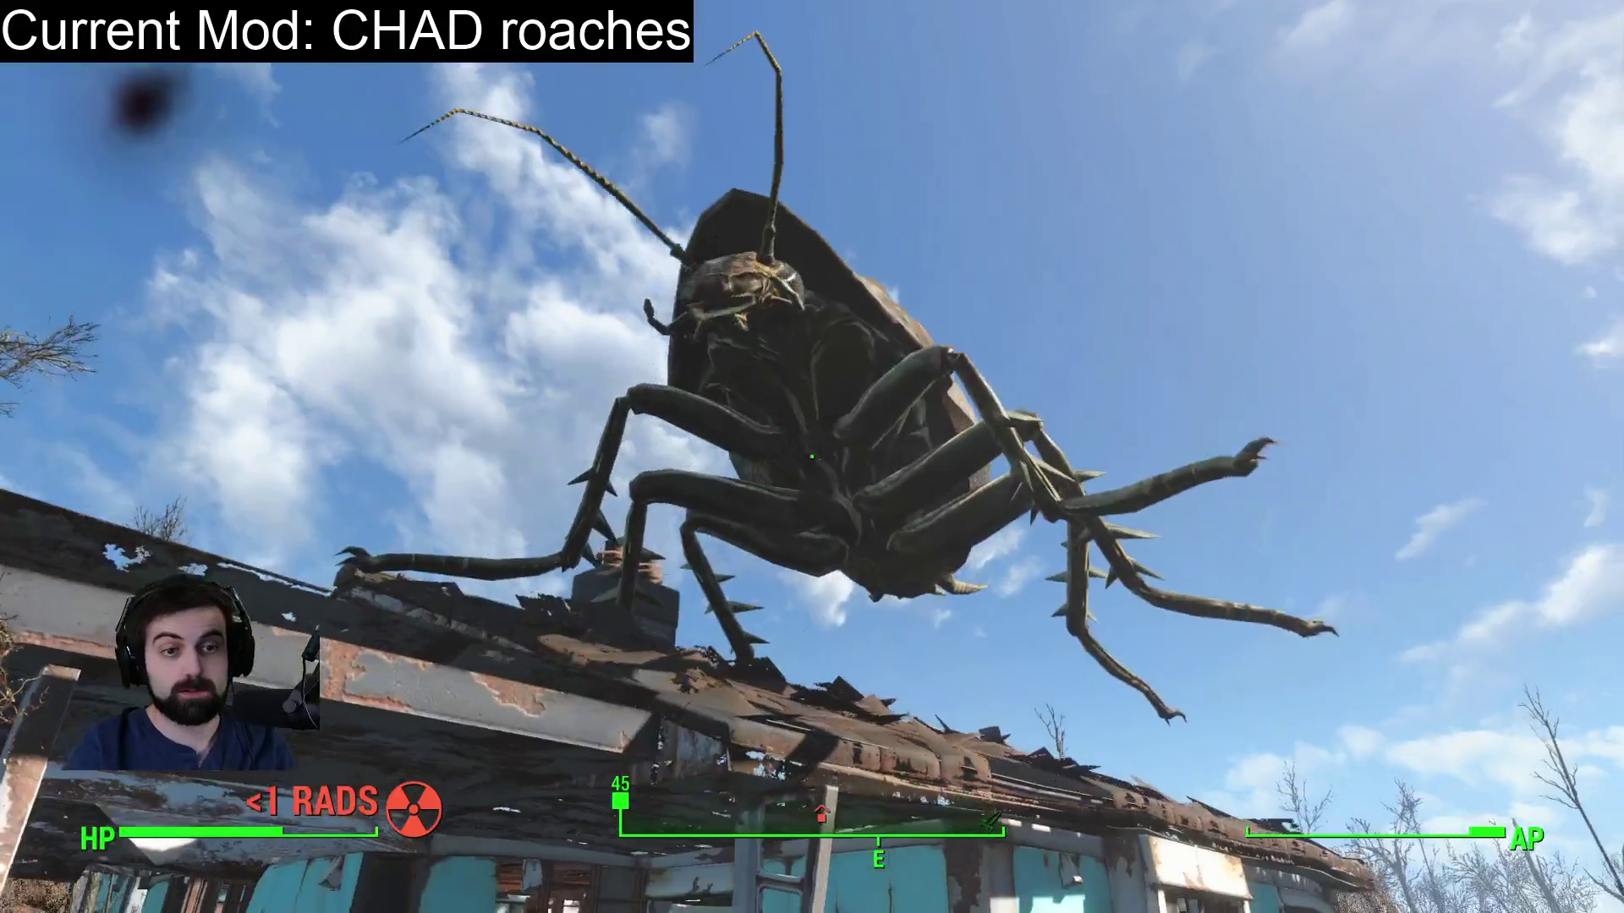
pyautogui.press('s')
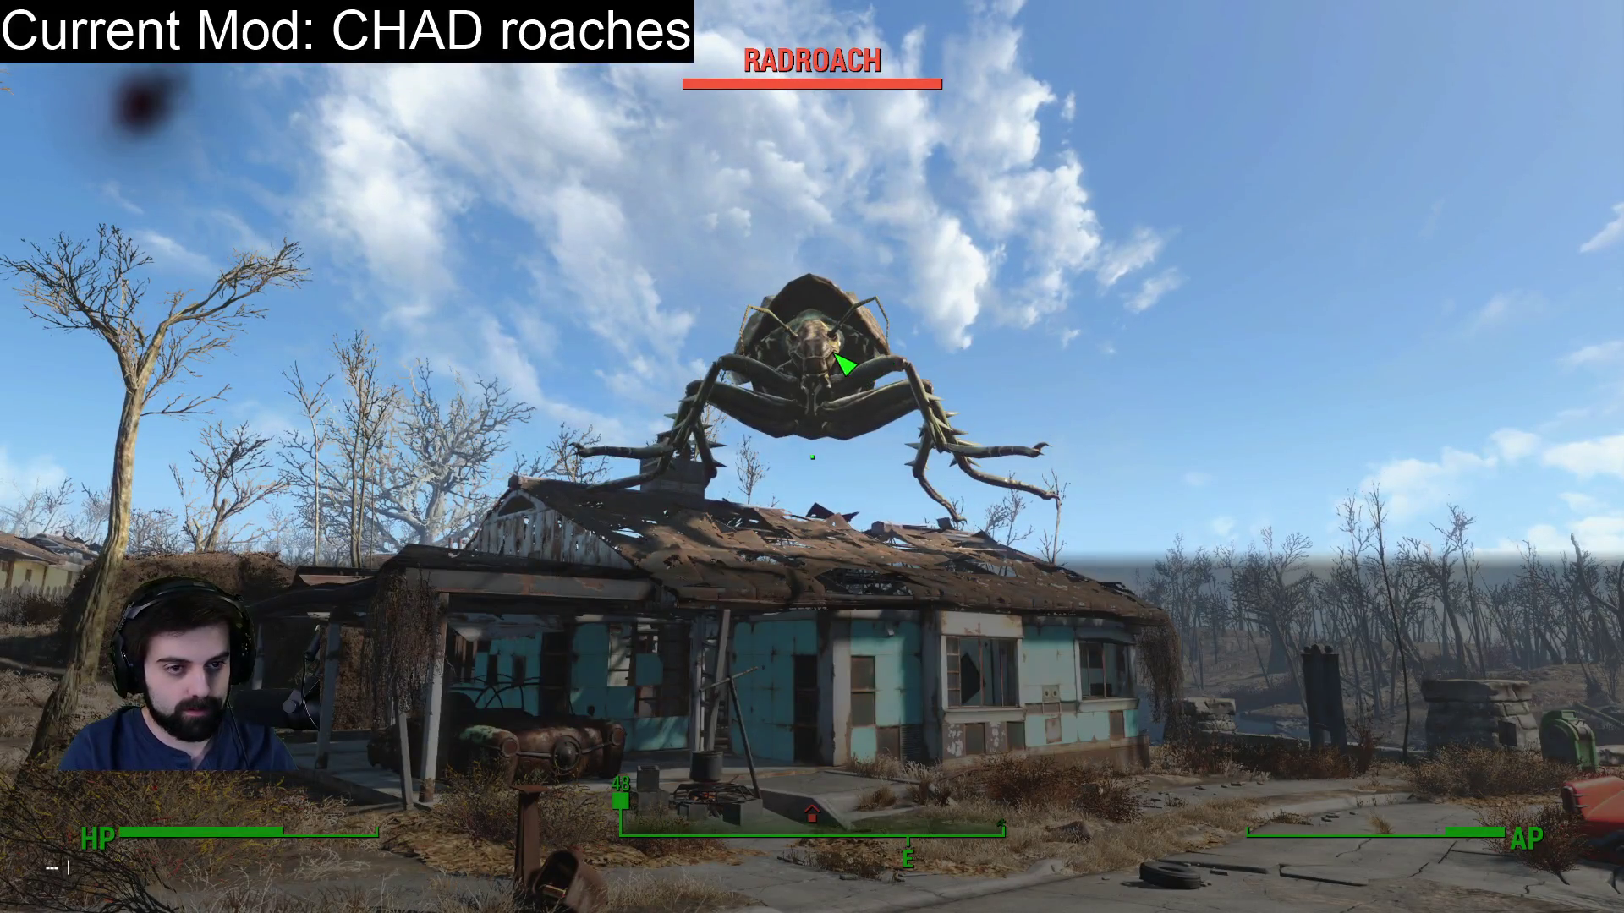
pyautogui.click(778, 567)
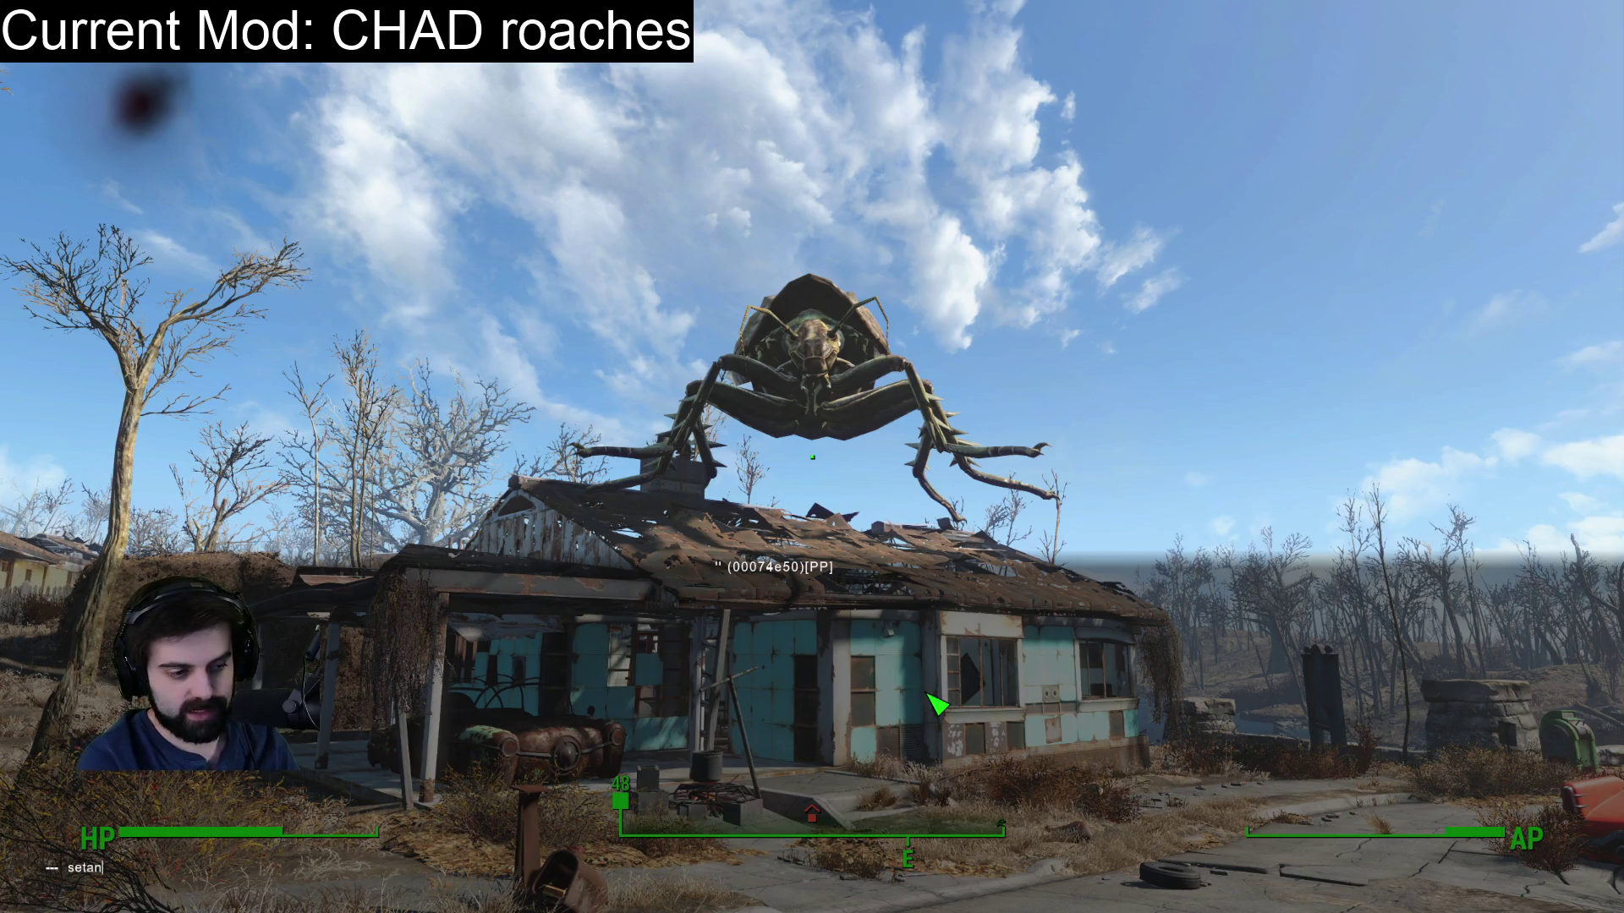
# Try renaming the radroach with setname test and SetName test.
pyautogui.press('BackSpace')
pyautogui.press('BackSpace')
pyautogui.write('name test')
pyautogui.press('Return')
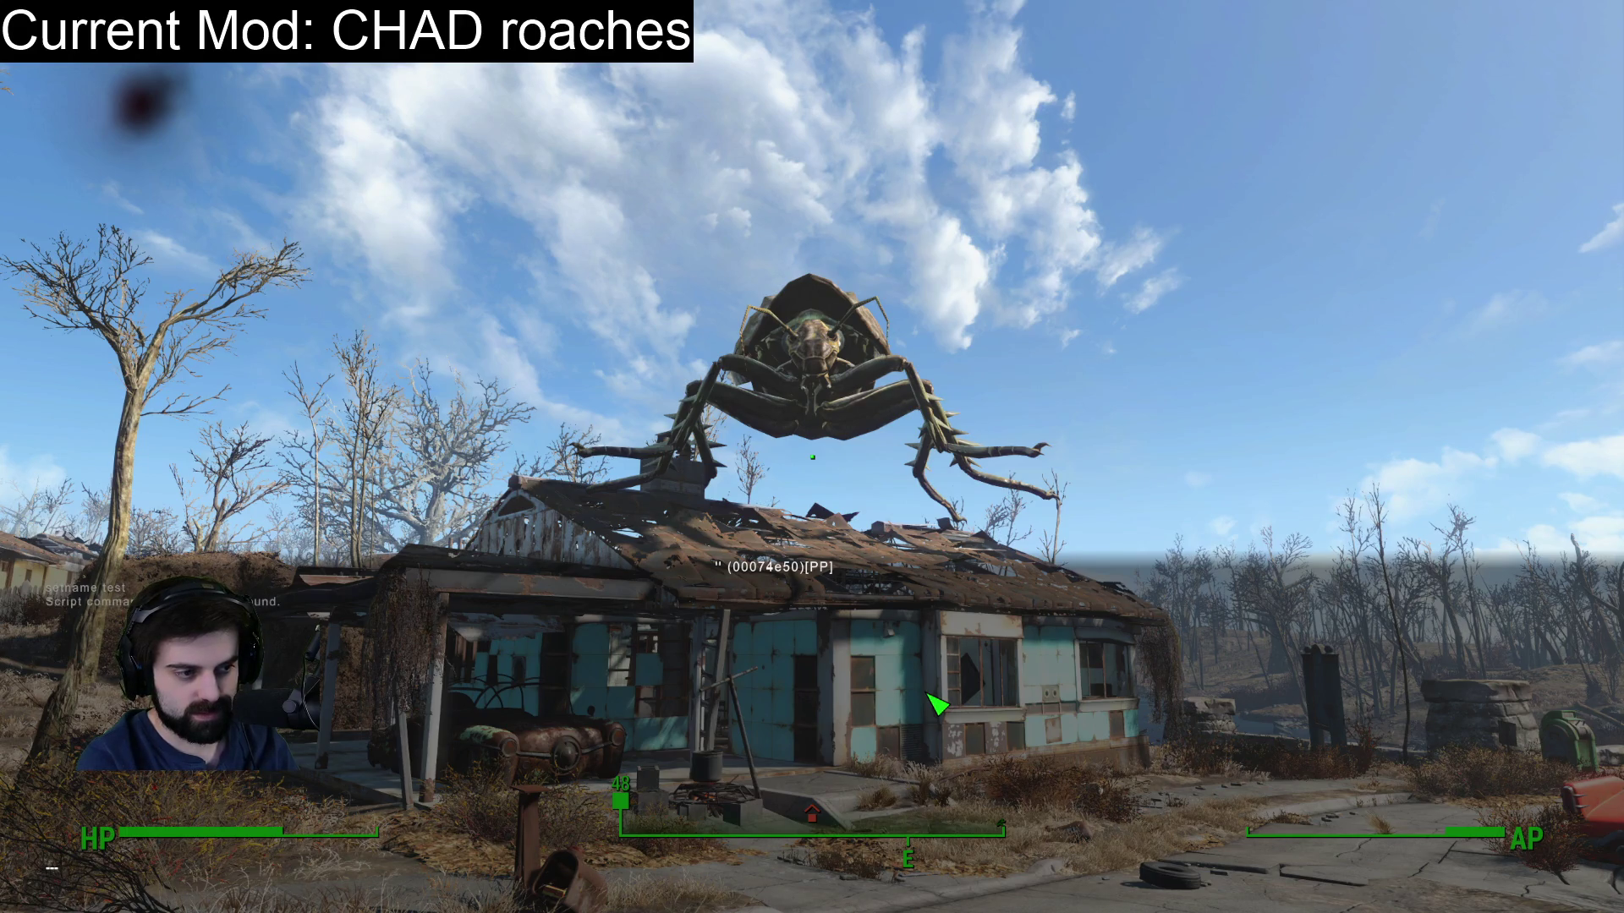
pyautogui.write('SetName test')
pyautogui.press('Return')
# Try SetDisplayName test, then kill the radroach and close the console.
pyautogui.write('SetDispl')
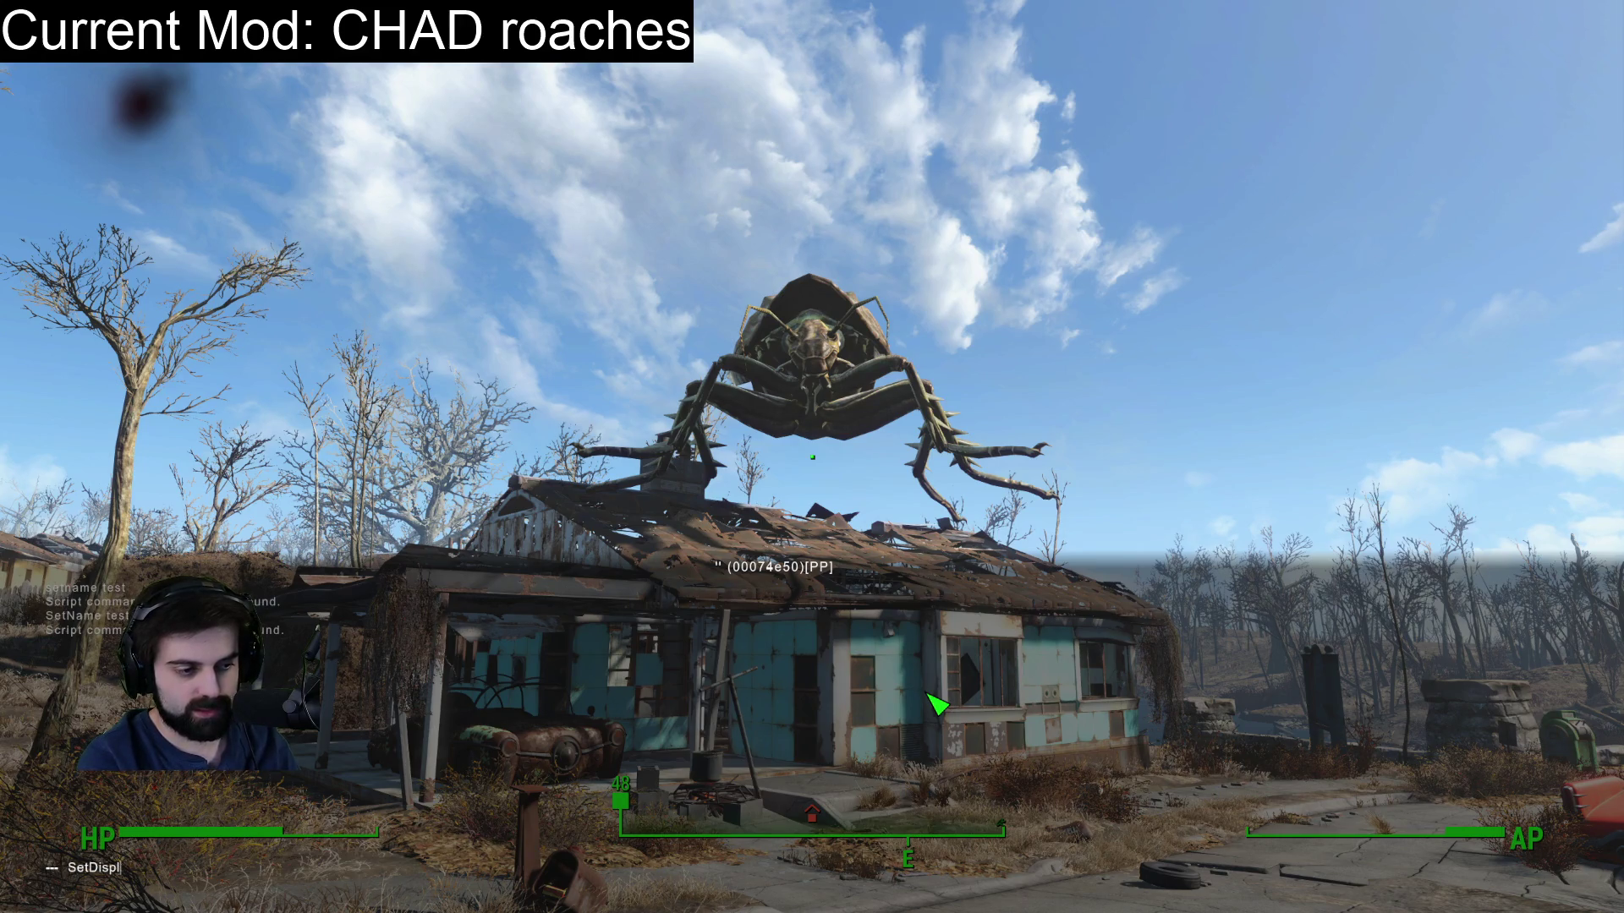
pyautogui.write('ayName test')
pyautogui.press('Return')
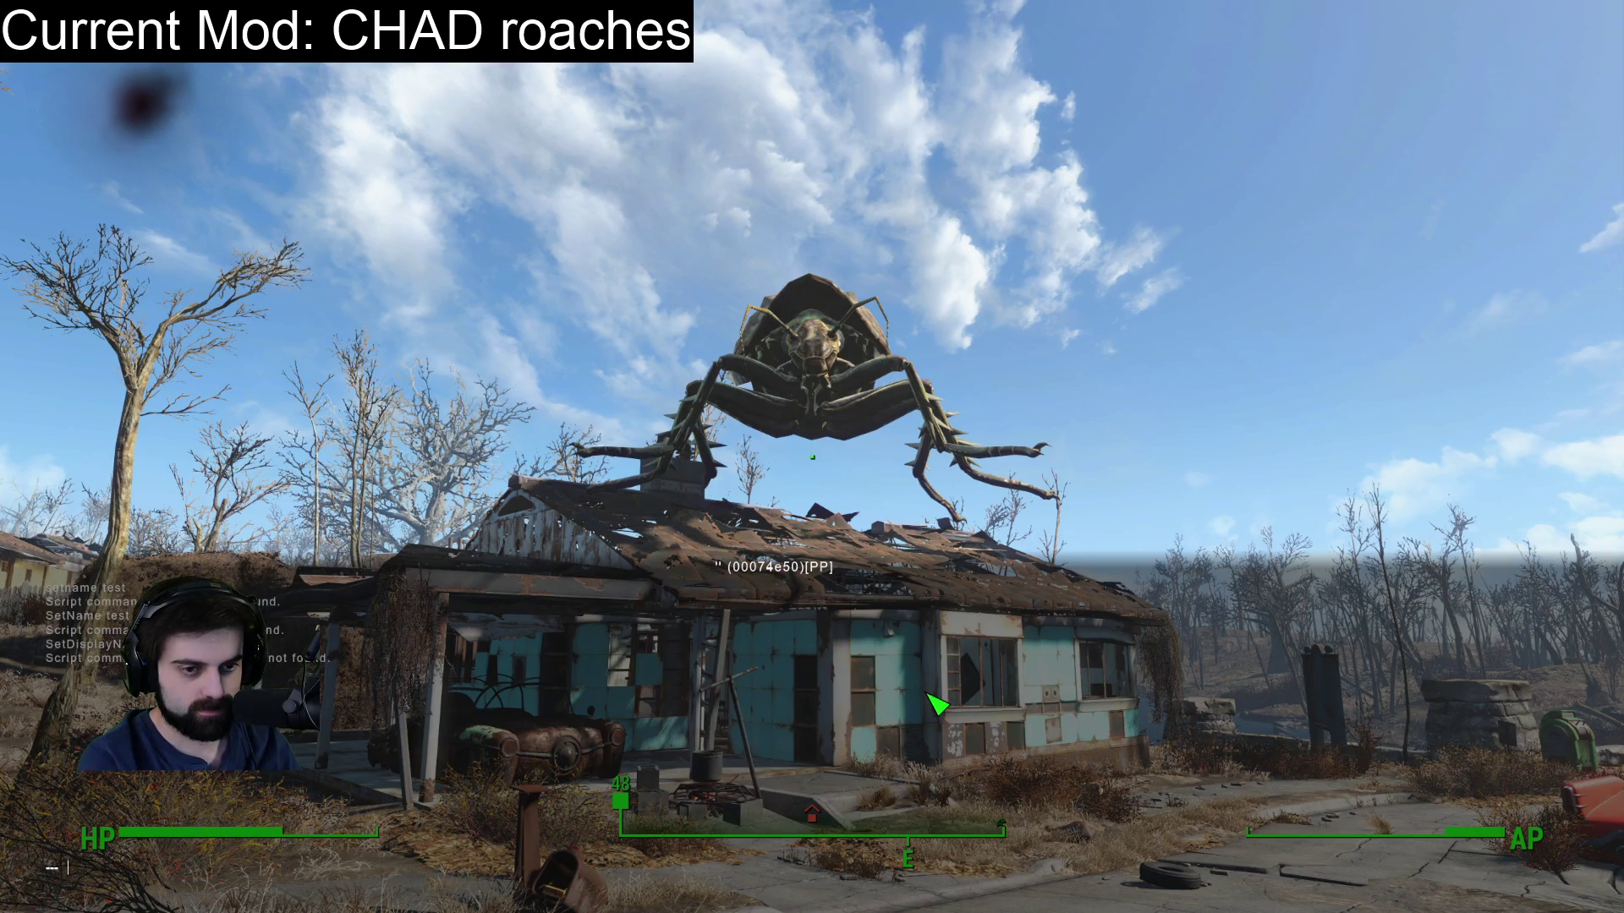
pyautogui.press('Return')
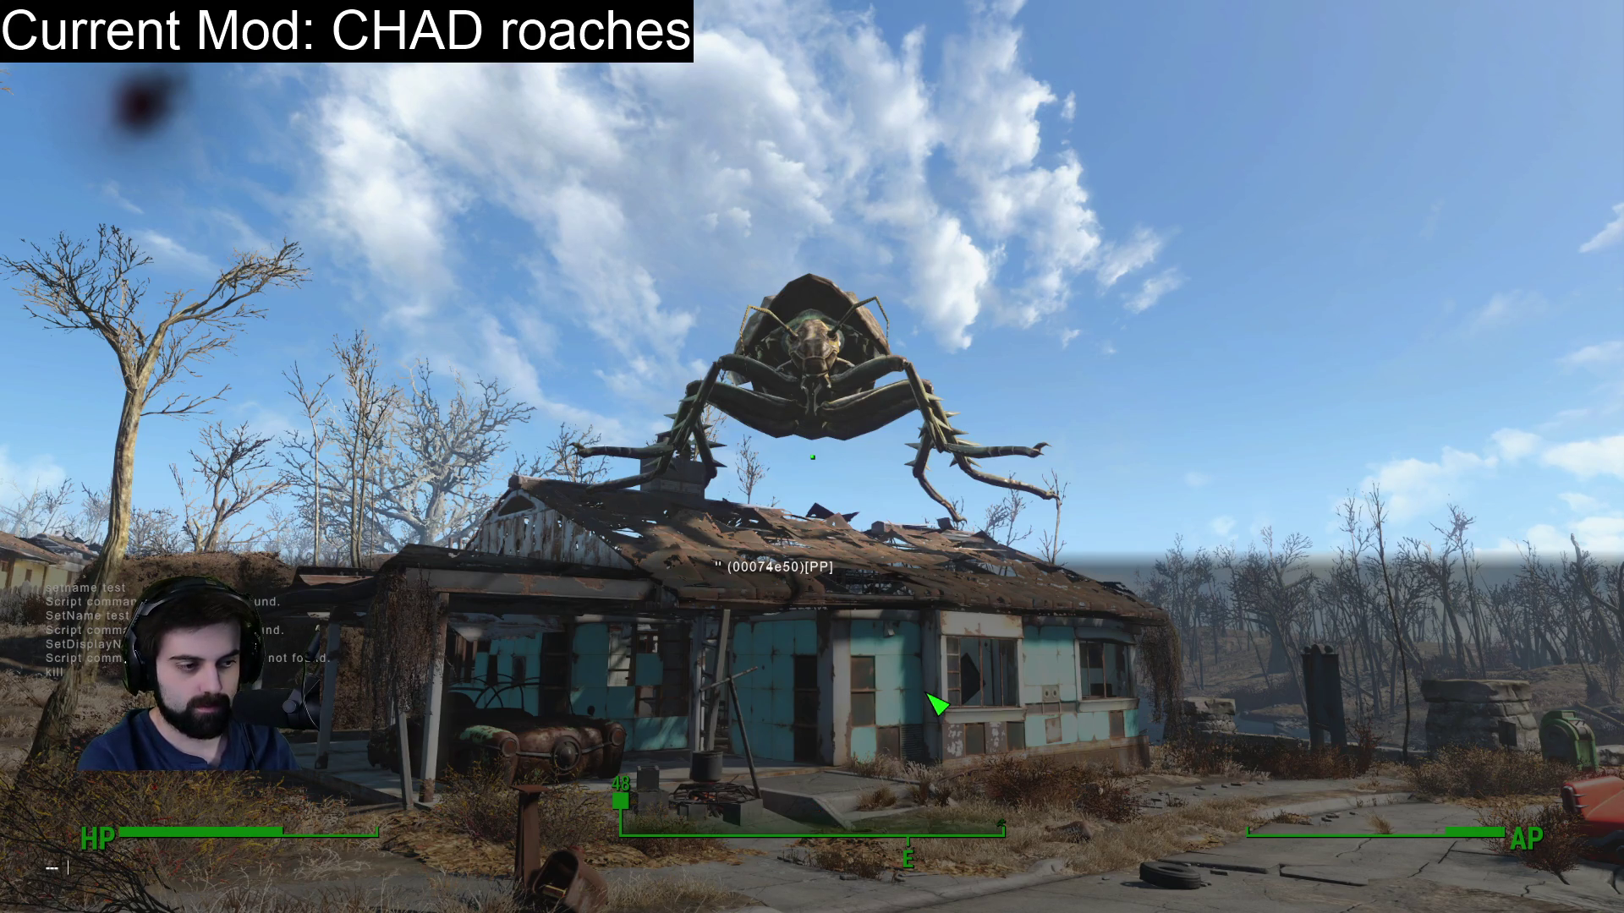
pyautogui.press('`')
# Walk through the blue house and past the red car onto the residential street.
pyautogui.press('w')
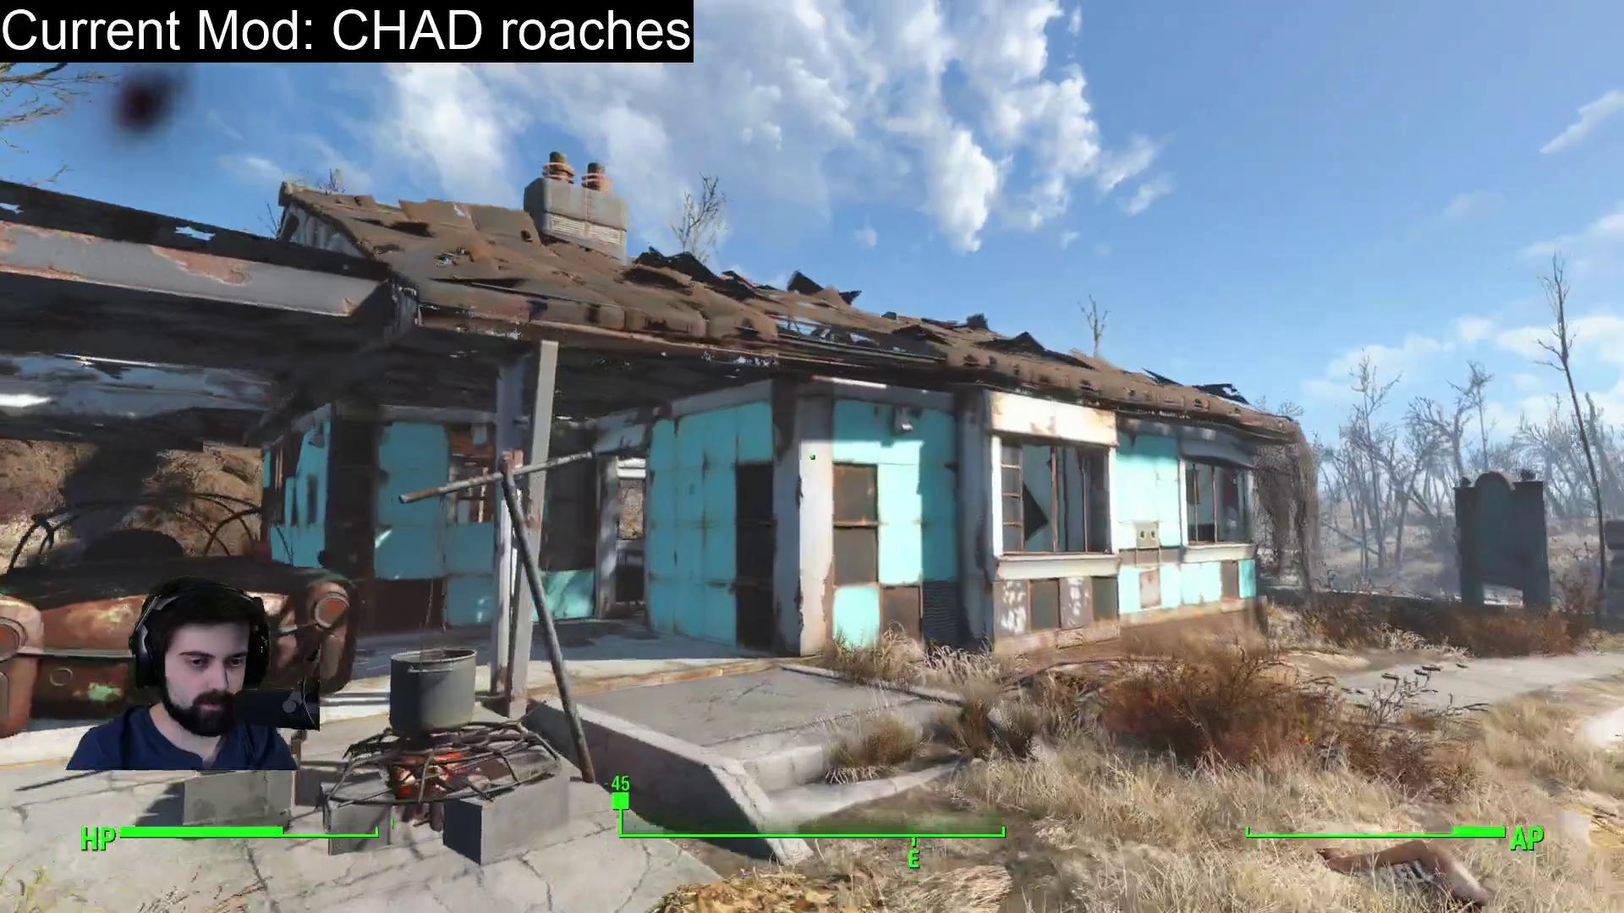
pyautogui.press('w')
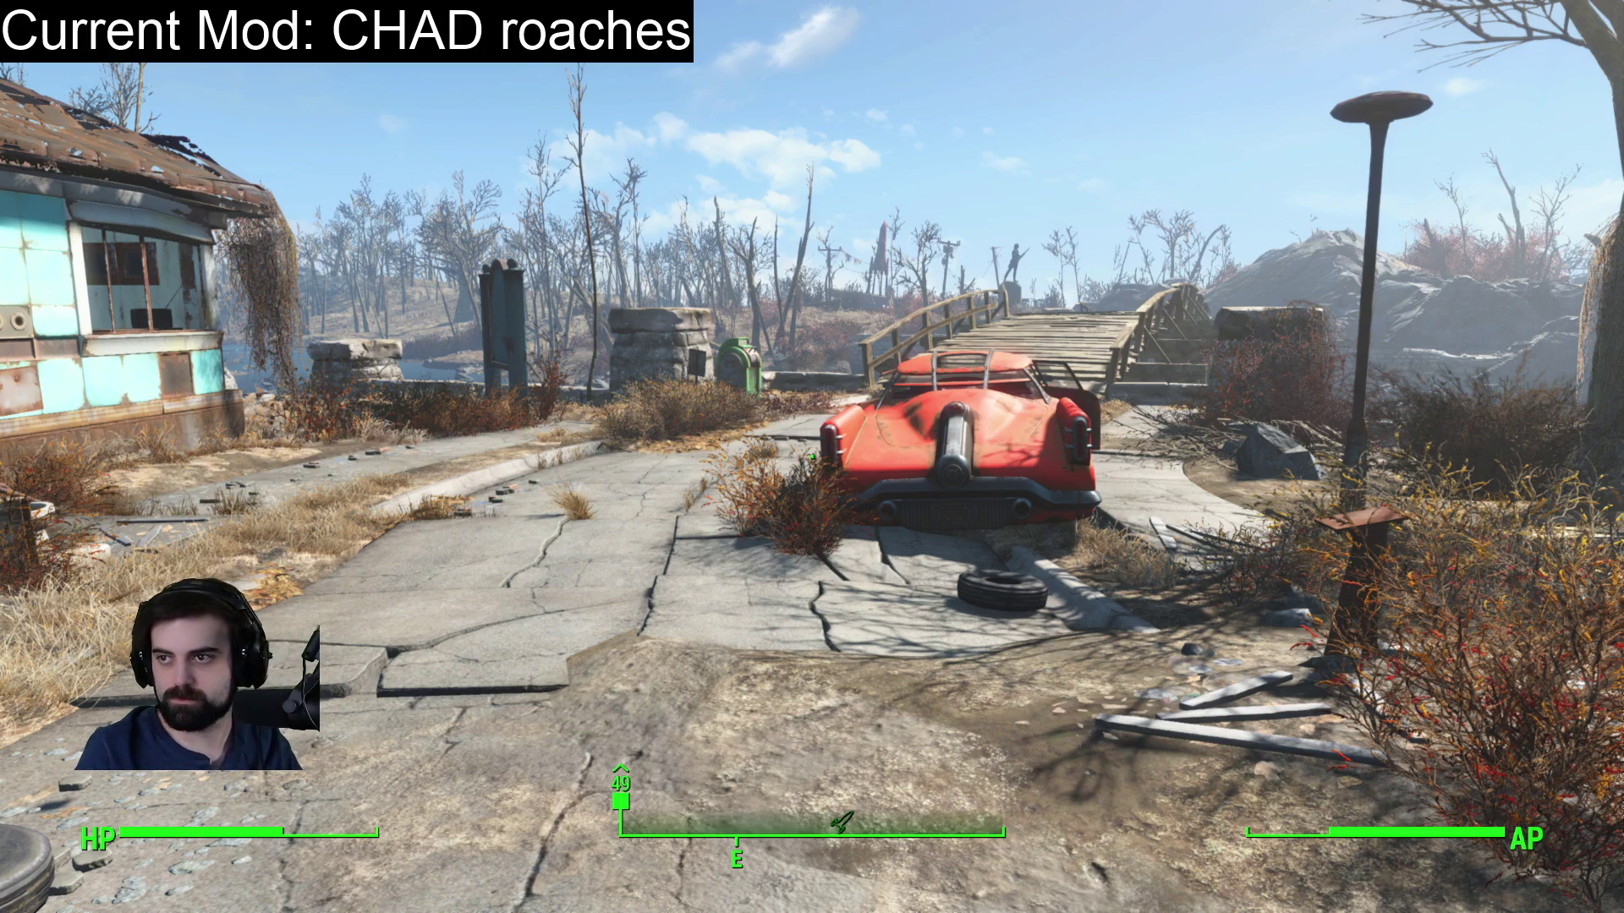
pyautogui.press('Escape')
pyautogui.press('Escape')
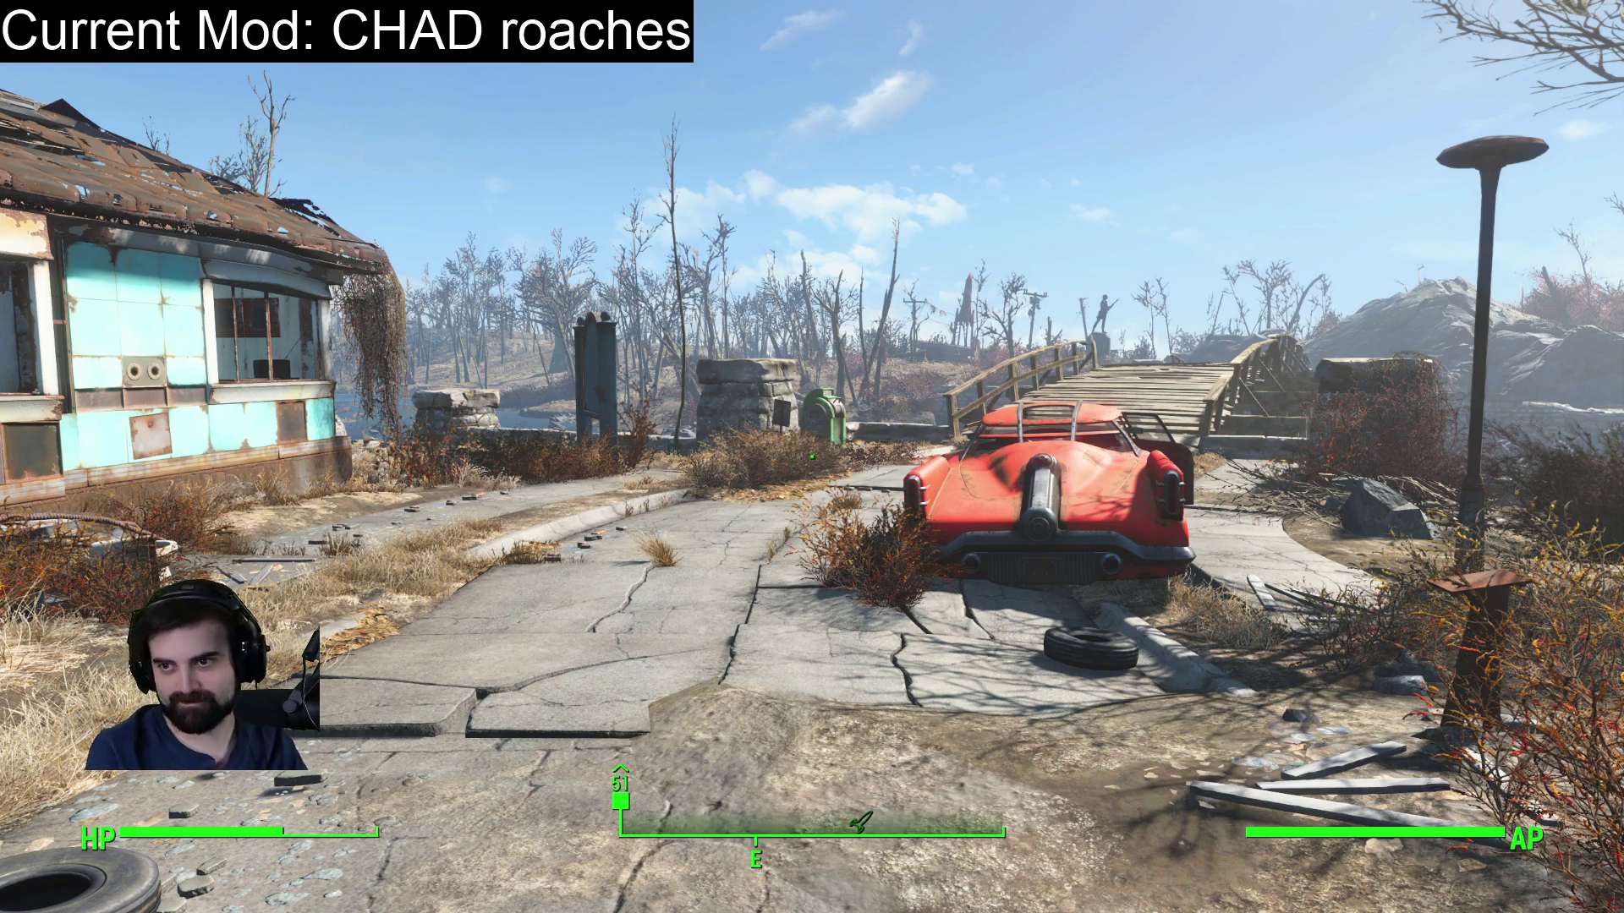
pyautogui.press('Escape')
pyautogui.press('Escape')
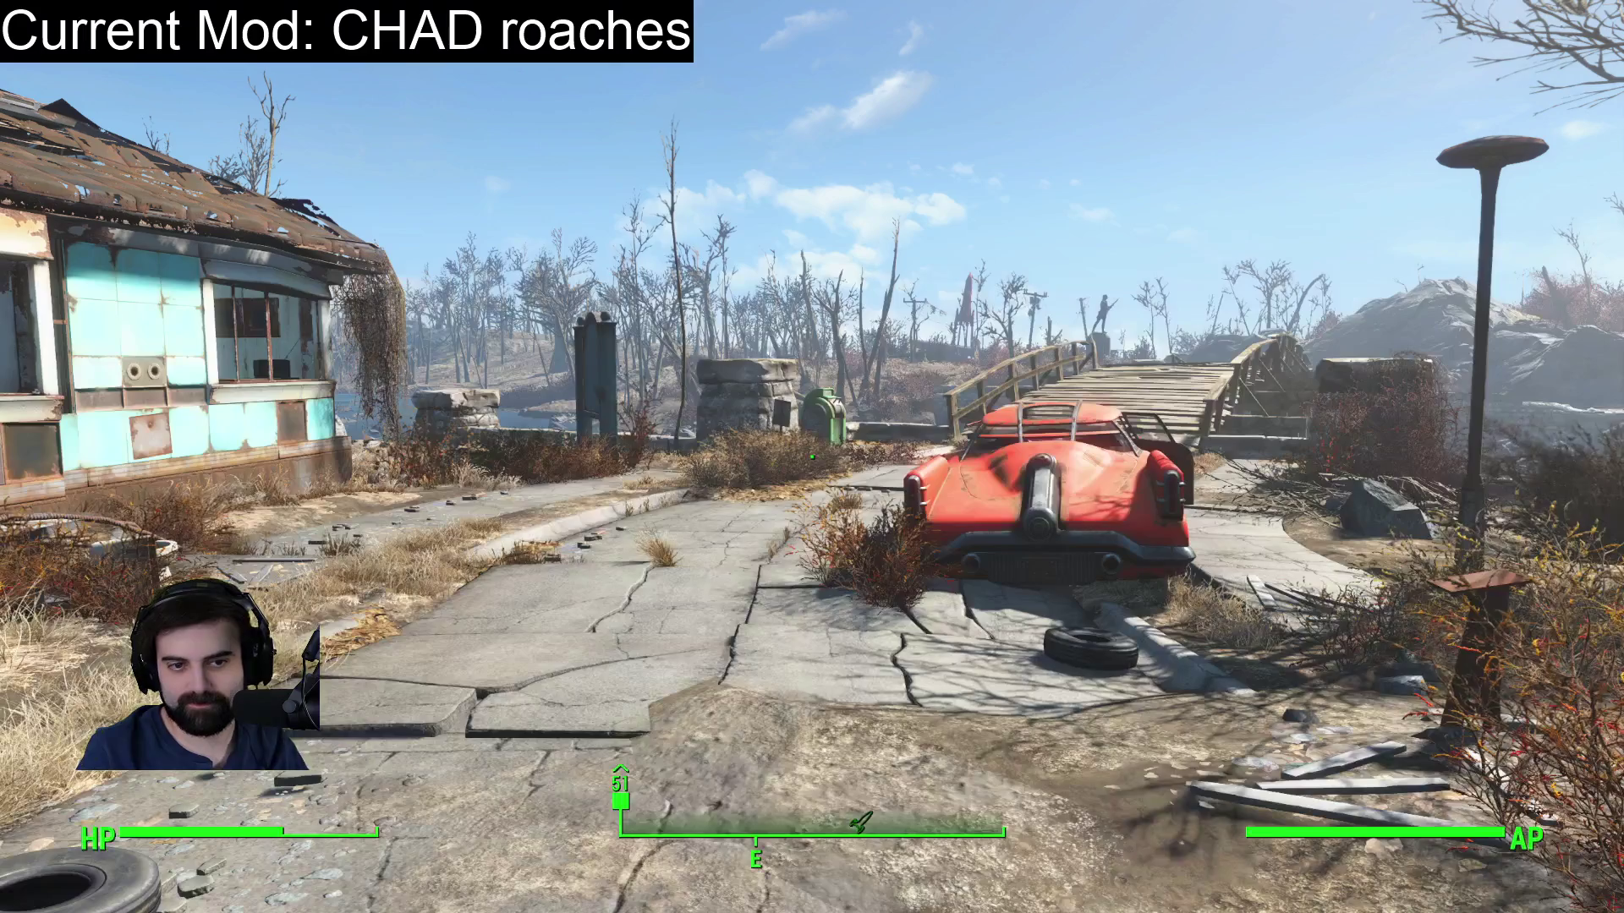
pyautogui.press('w')
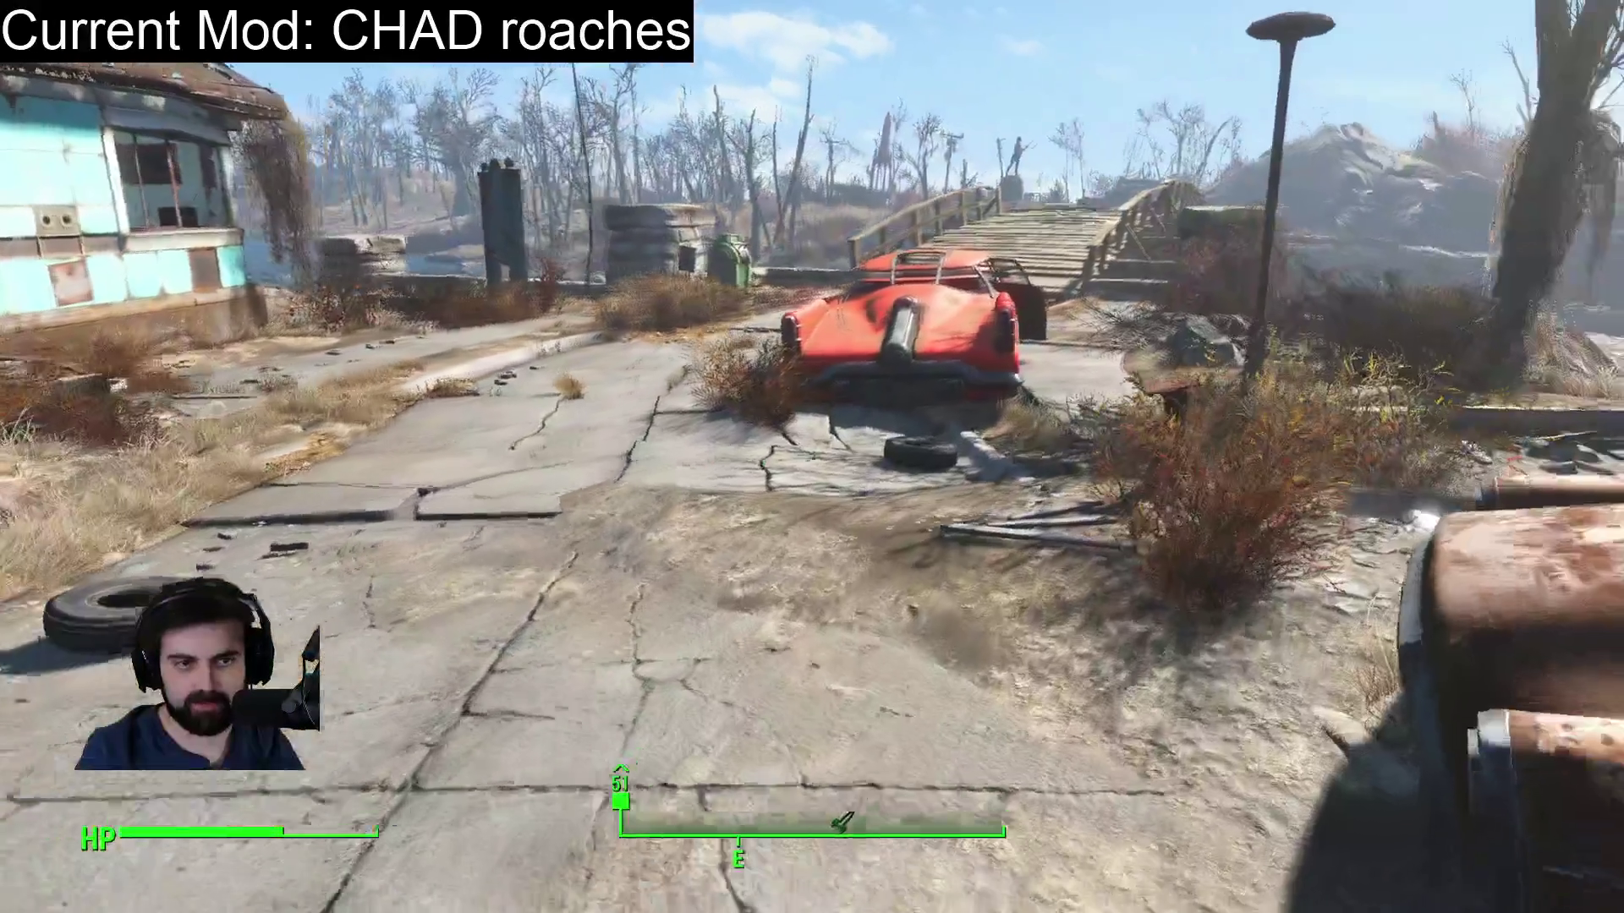
pyautogui.press('w')
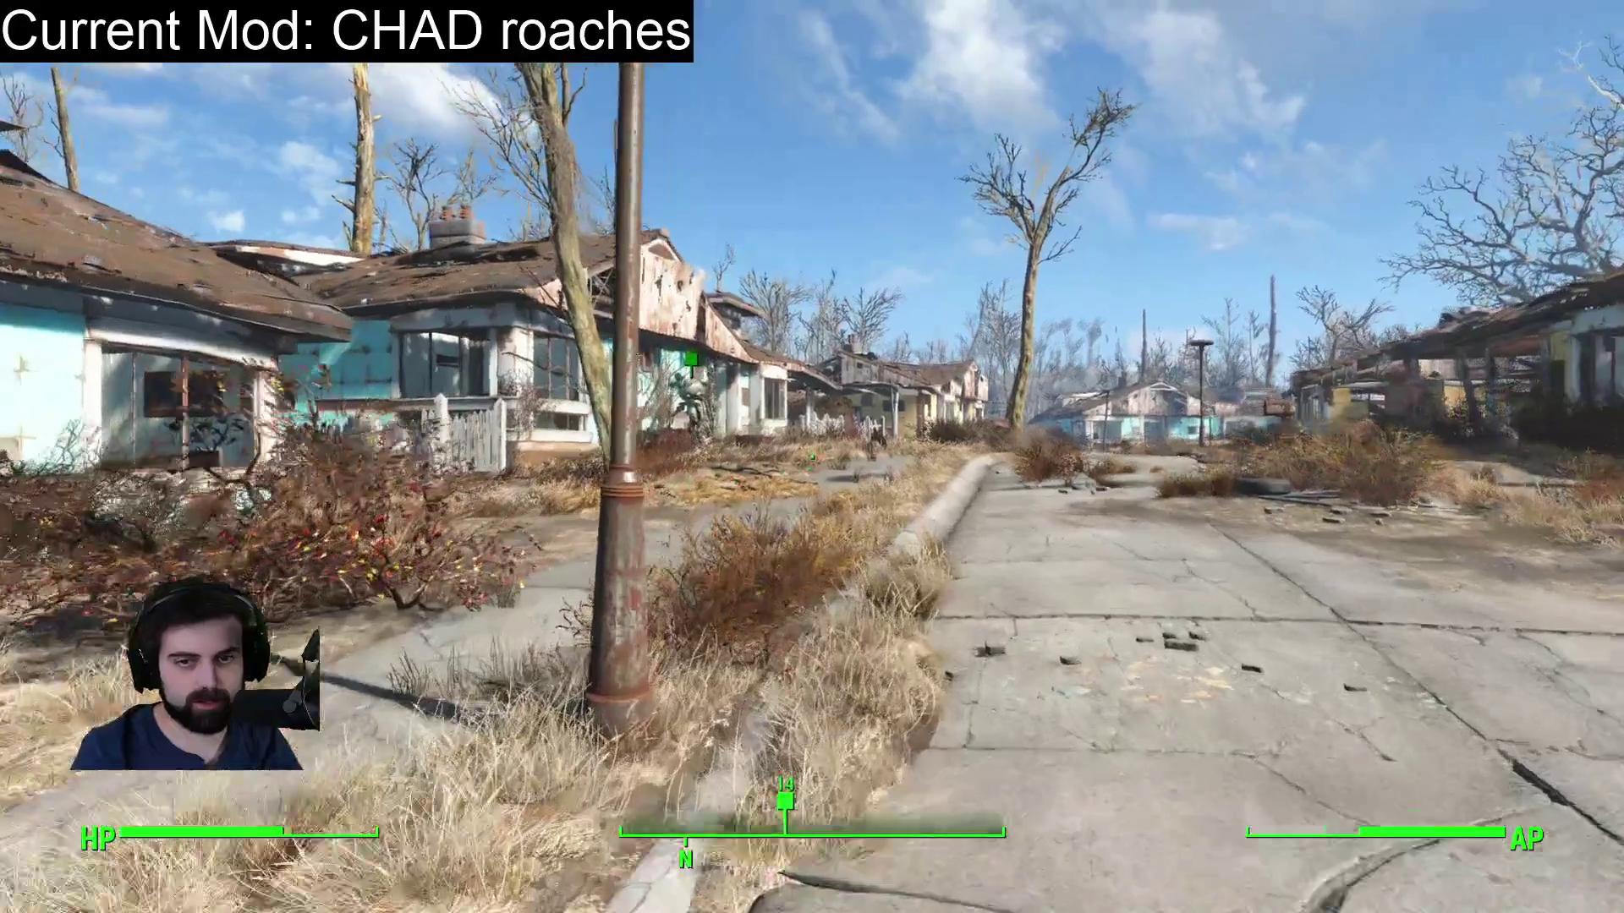
# Walk up to Codsworth and select him as the console target.
pyautogui.press('w')
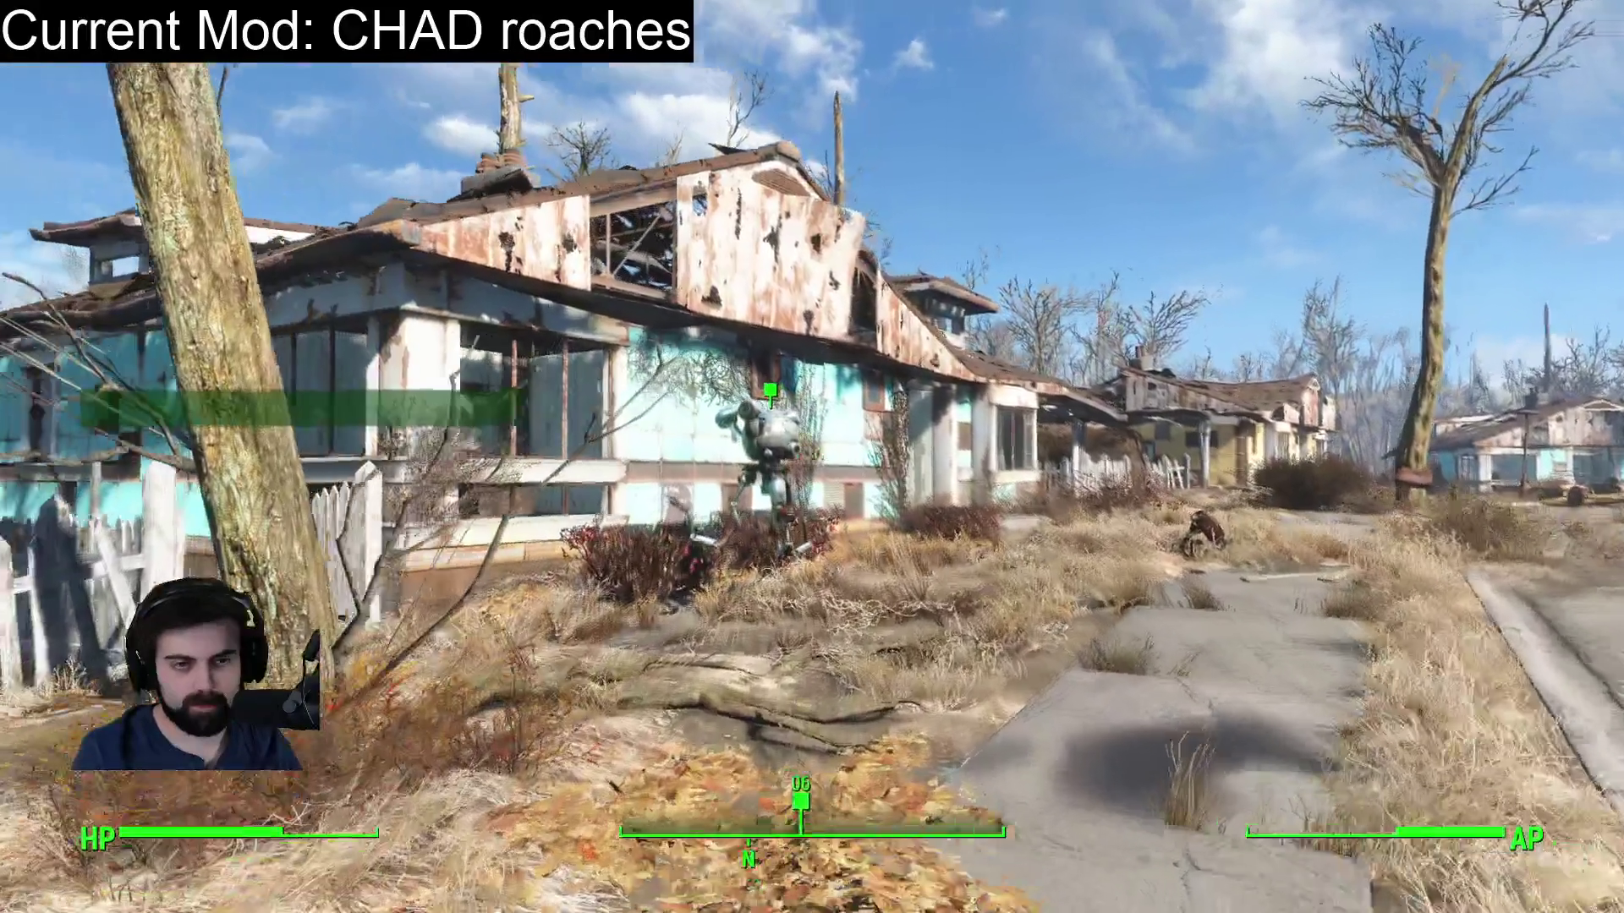
pyautogui.press('w')
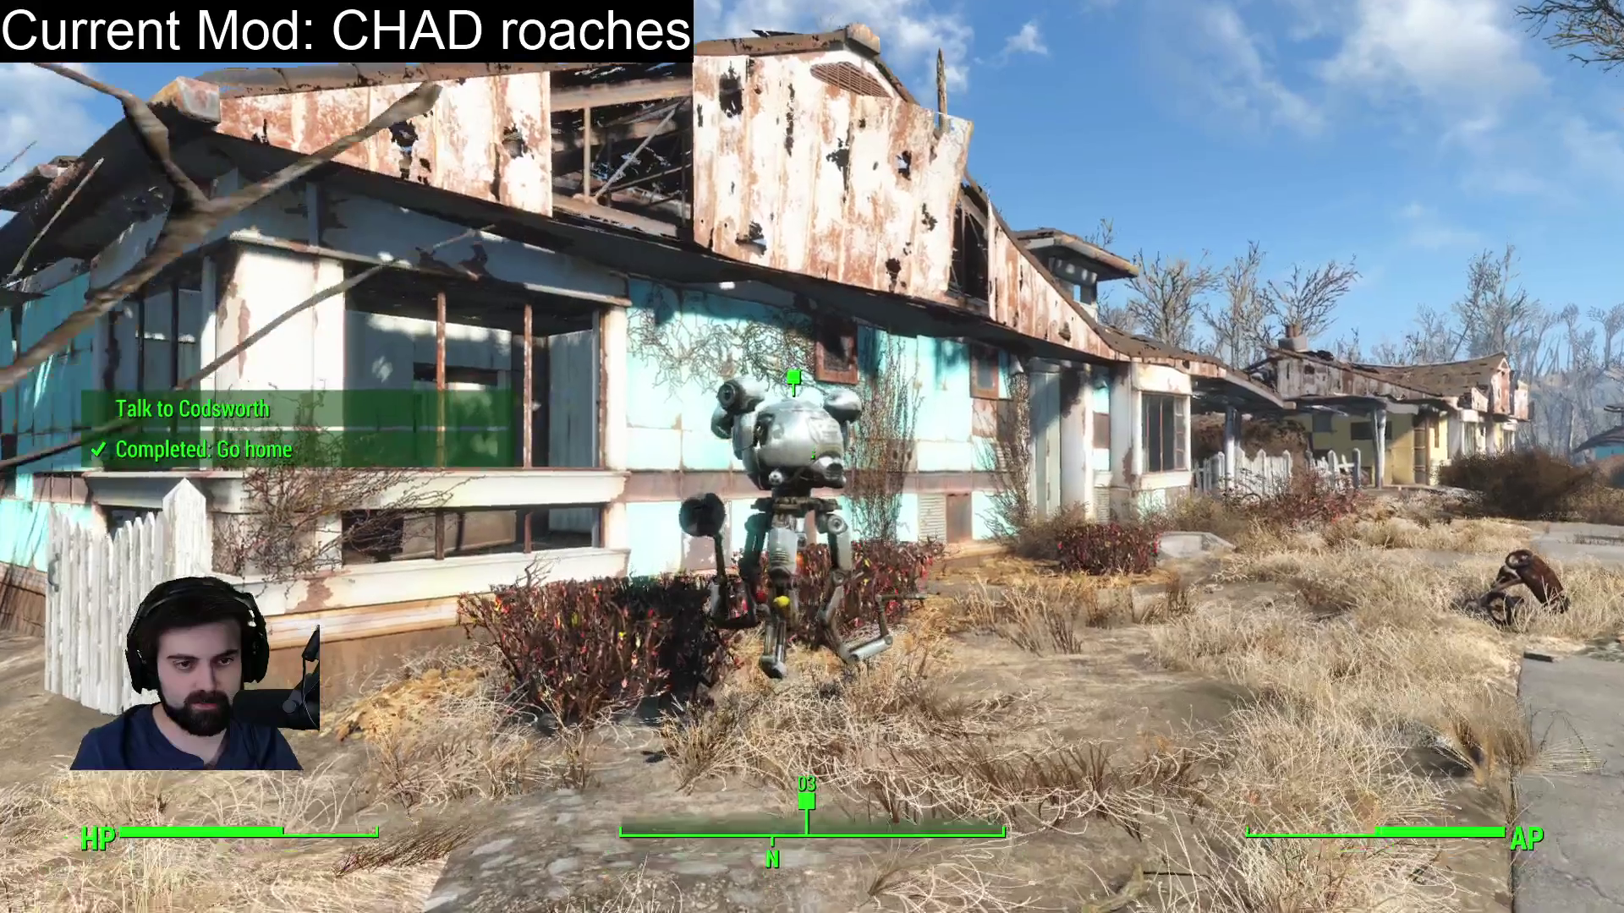
pyautogui.press('w')
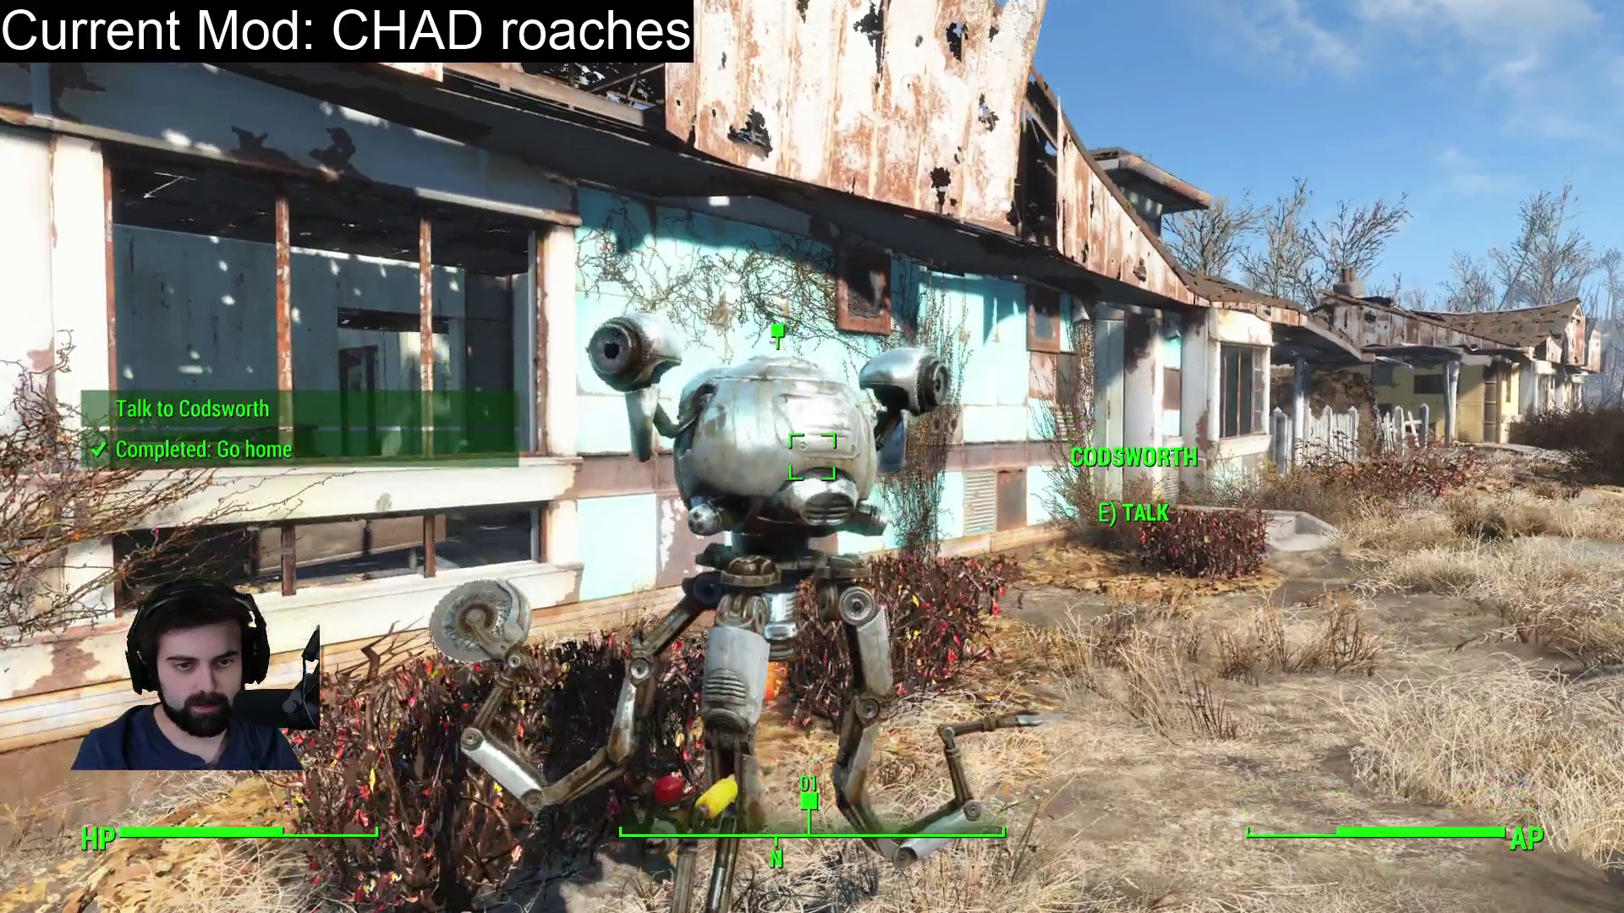
pyautogui.press('`')
pyautogui.click(799, 441)
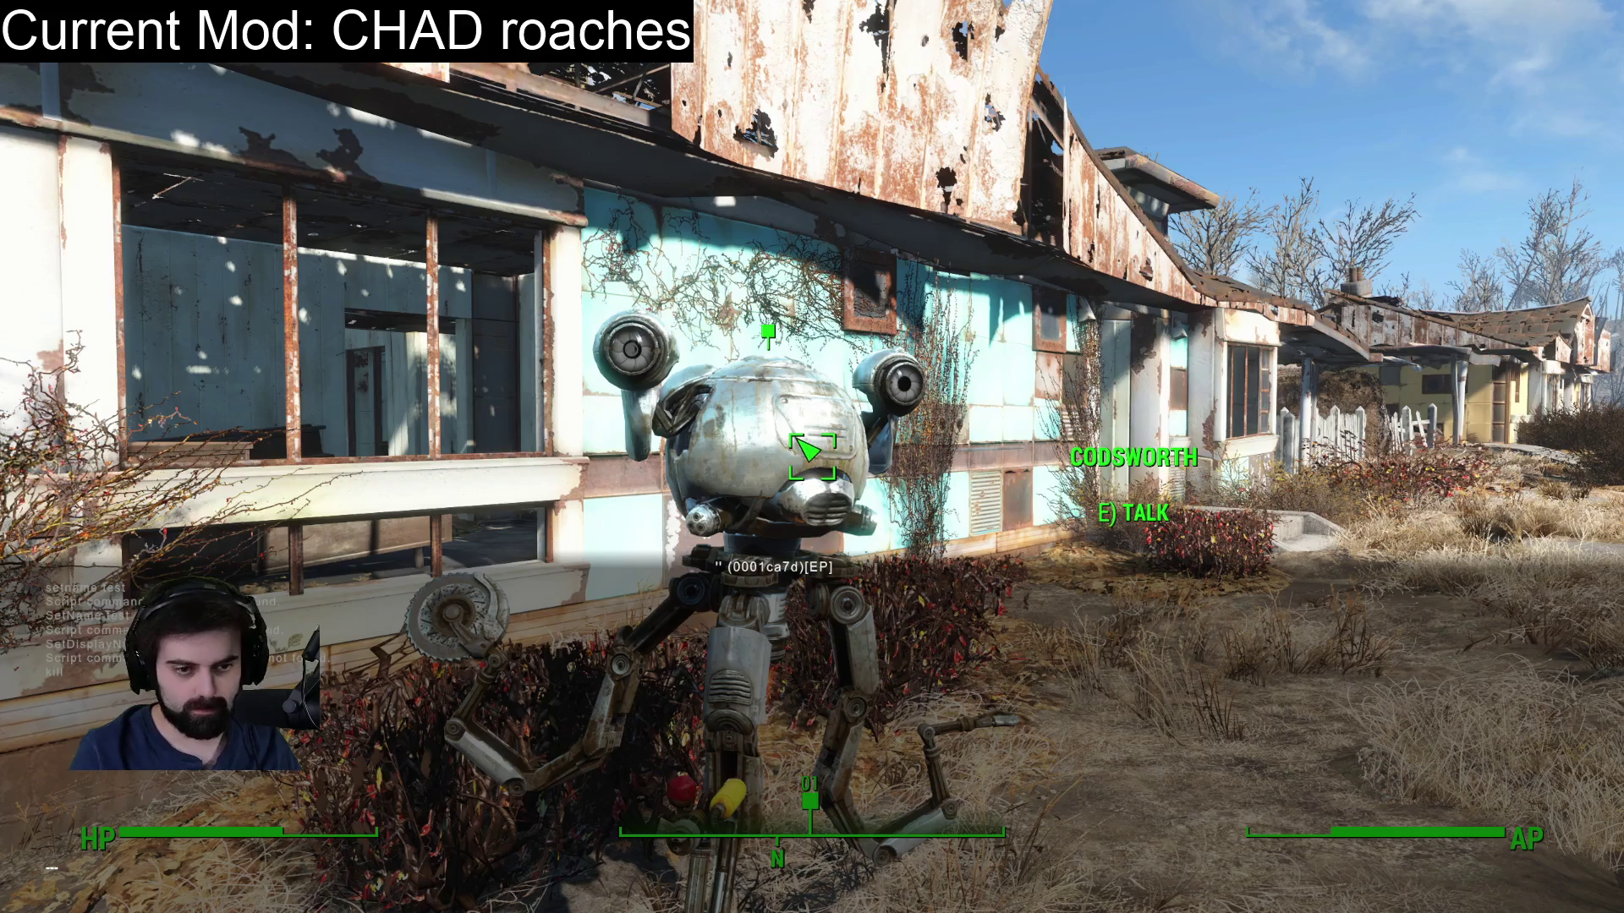
# Try renaming Codsworth with displayname "Chad", setactorrefname and setname "New Name", then close the console.
pyautogui.write('setdisplayname "')
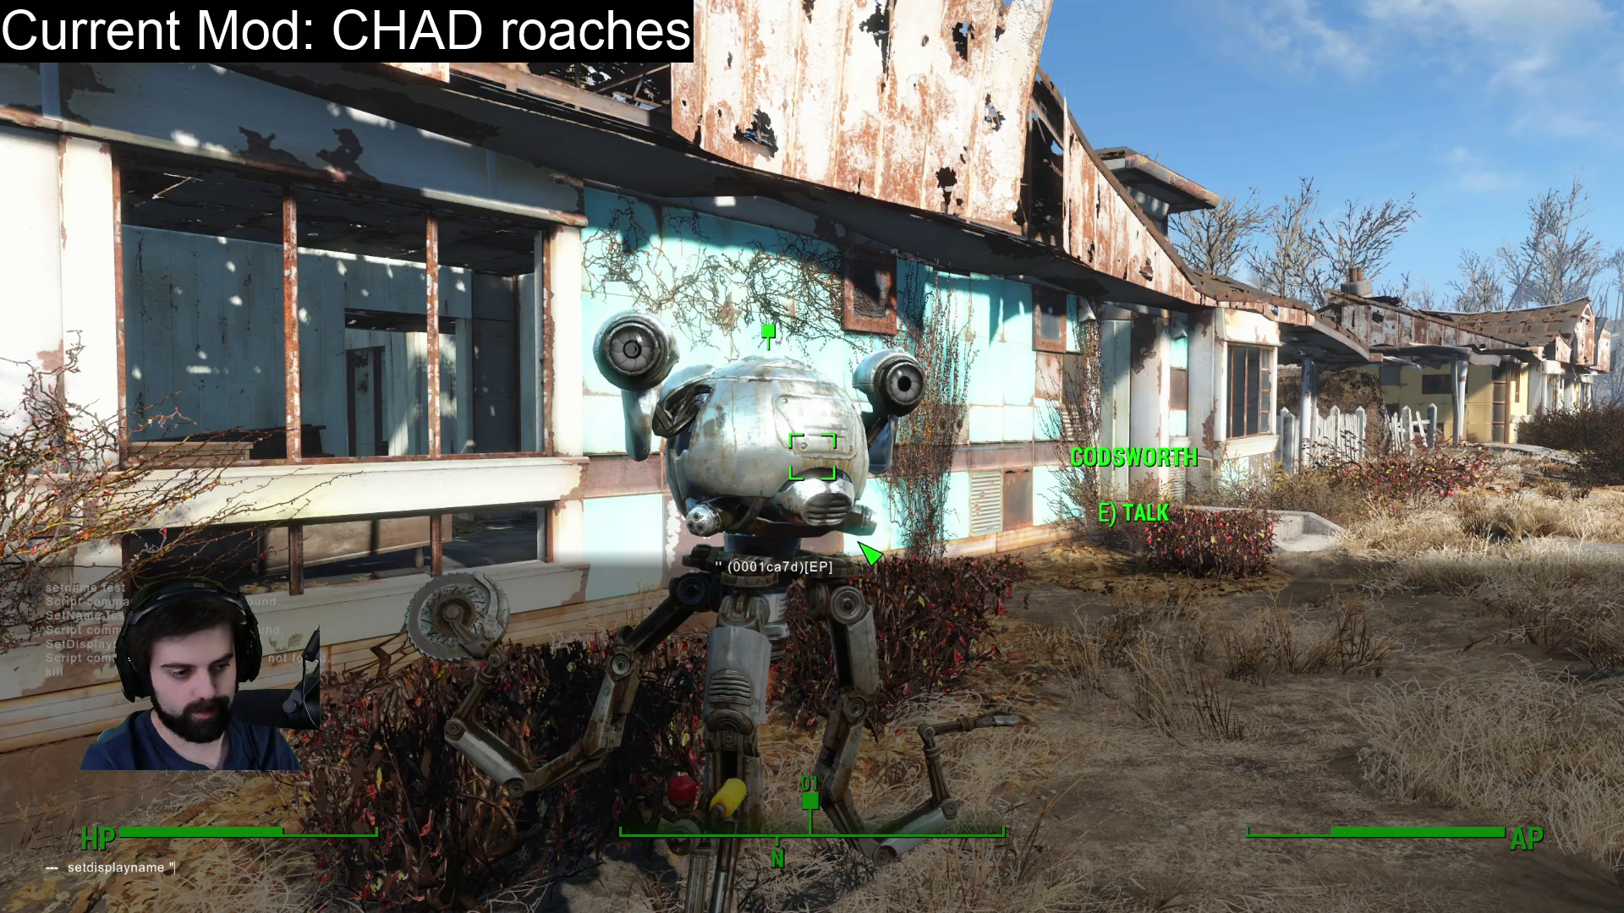
pyautogui.write('Chad"')
pyautogui.press('Return')
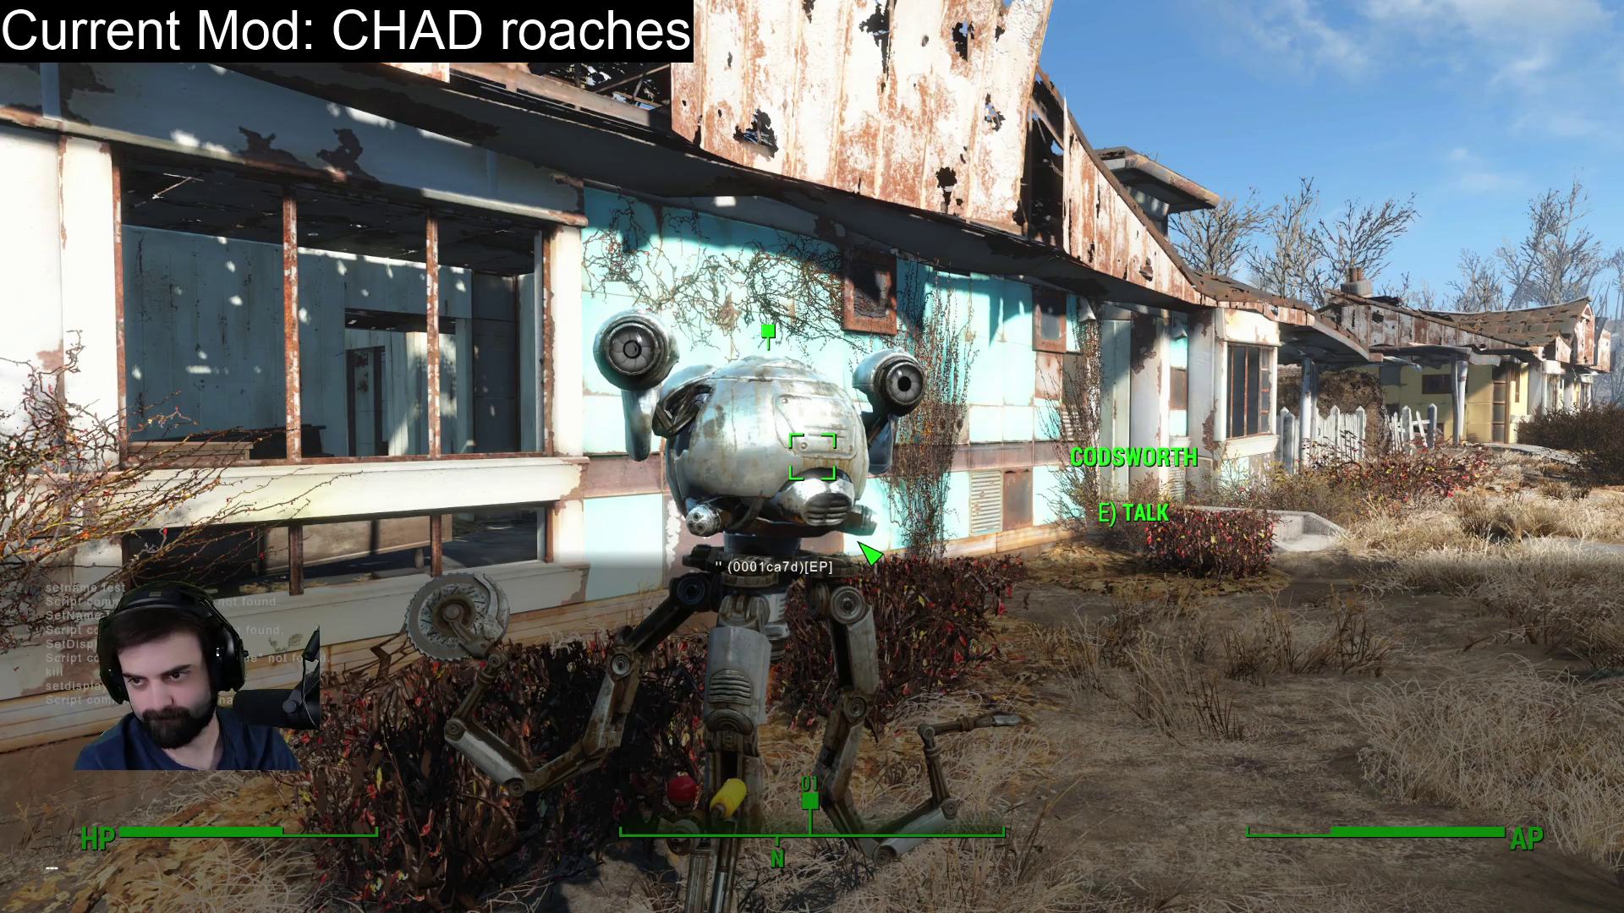
pyautogui.write('se')
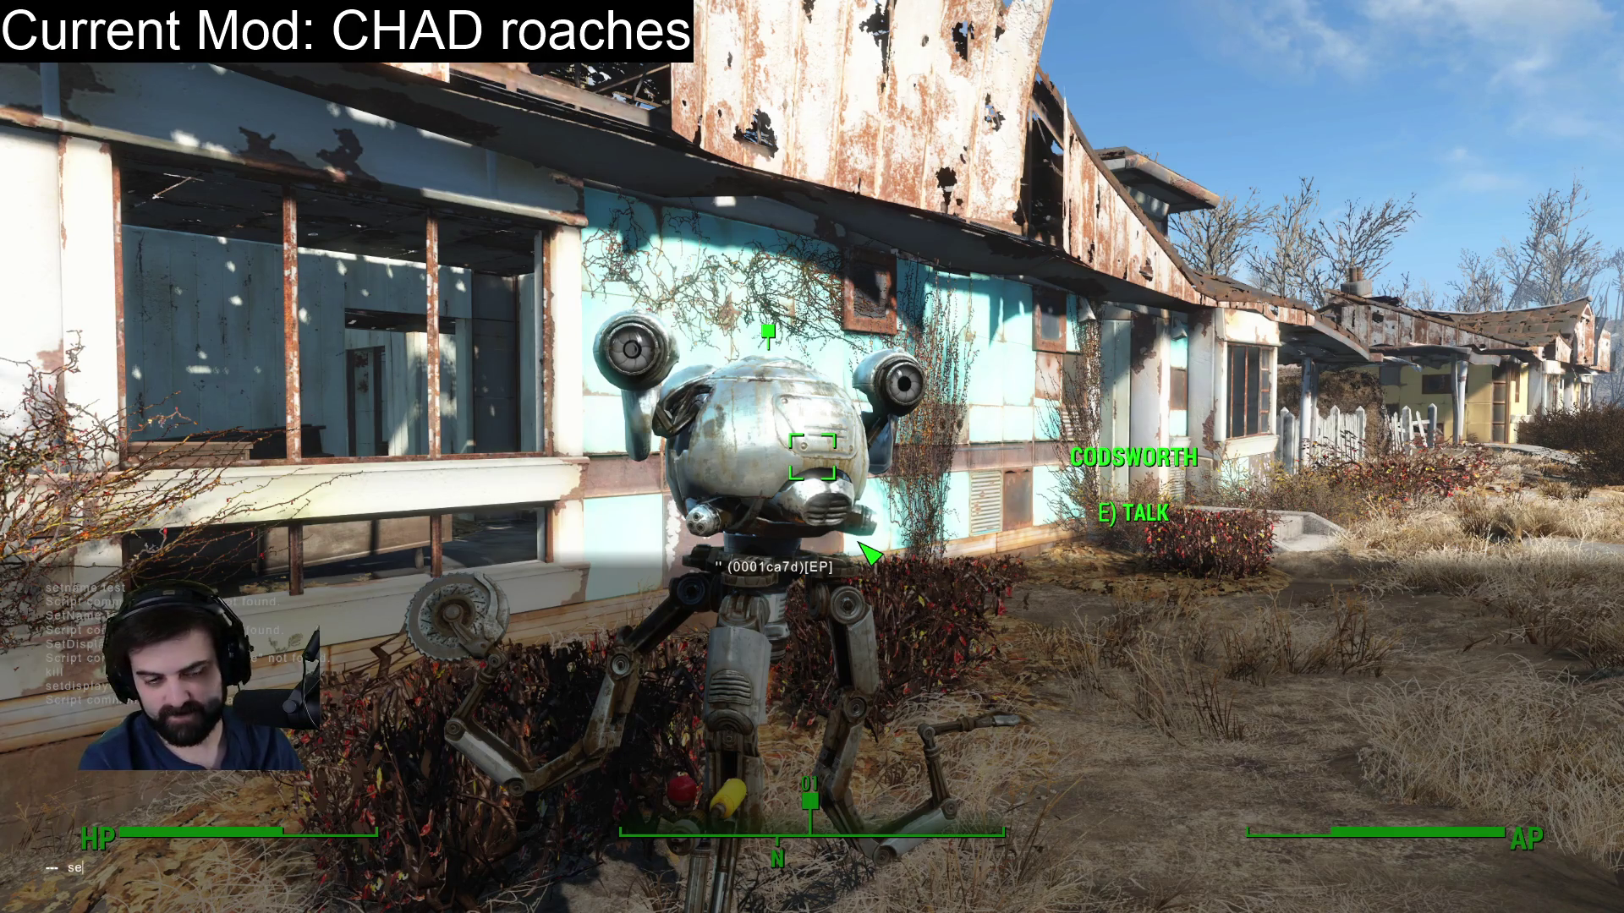
pyautogui.write('tactorrefname')
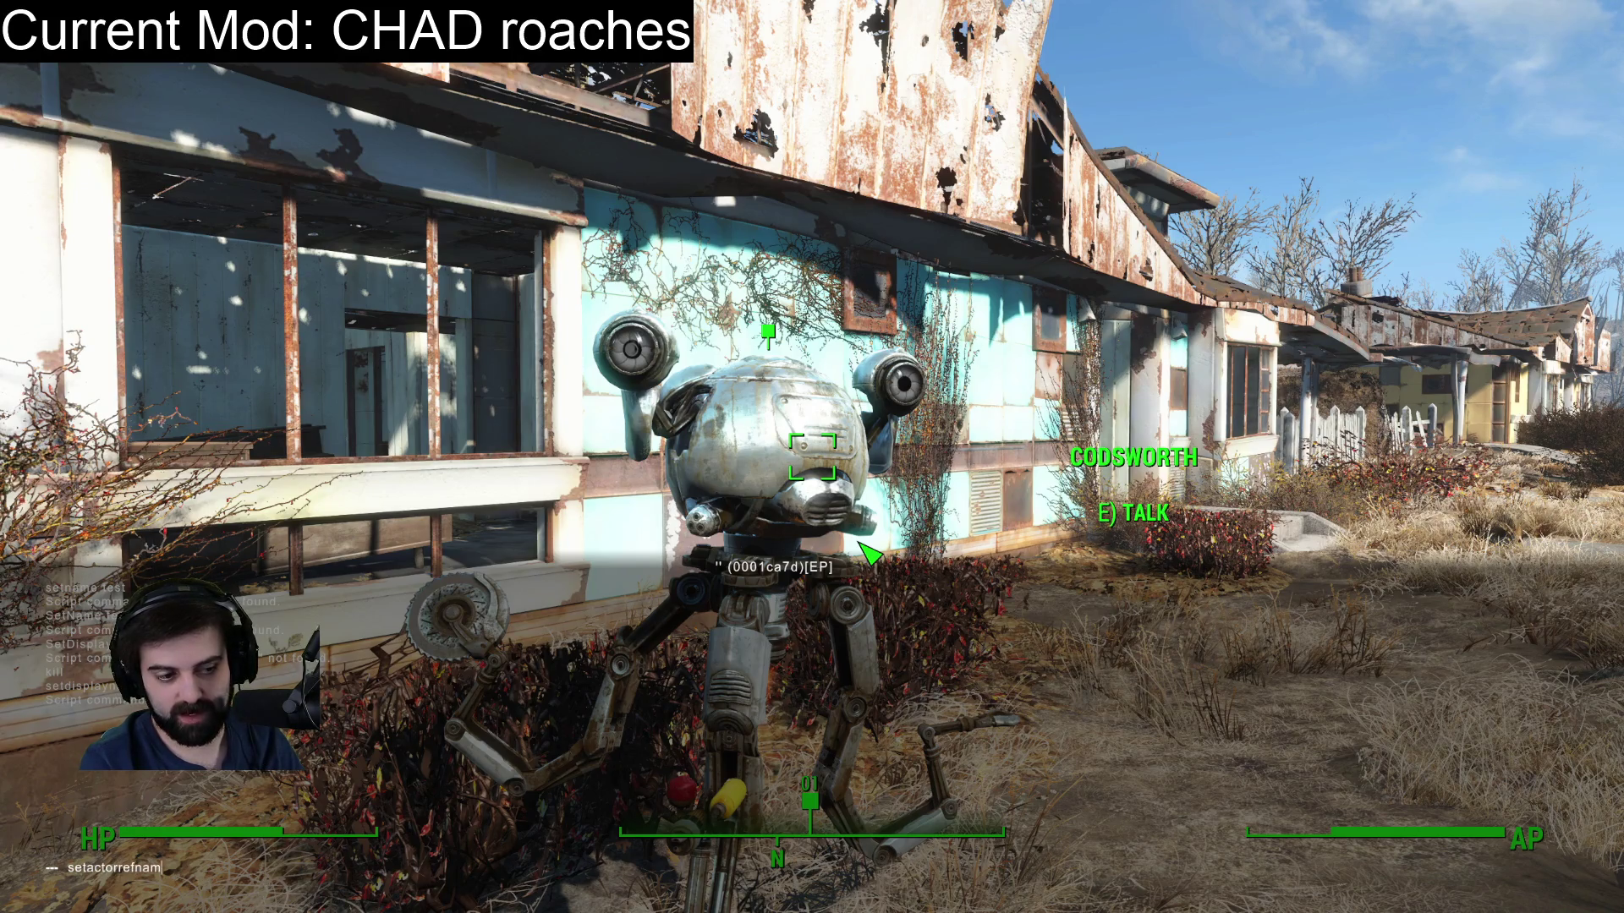
pyautogui.press('Return')
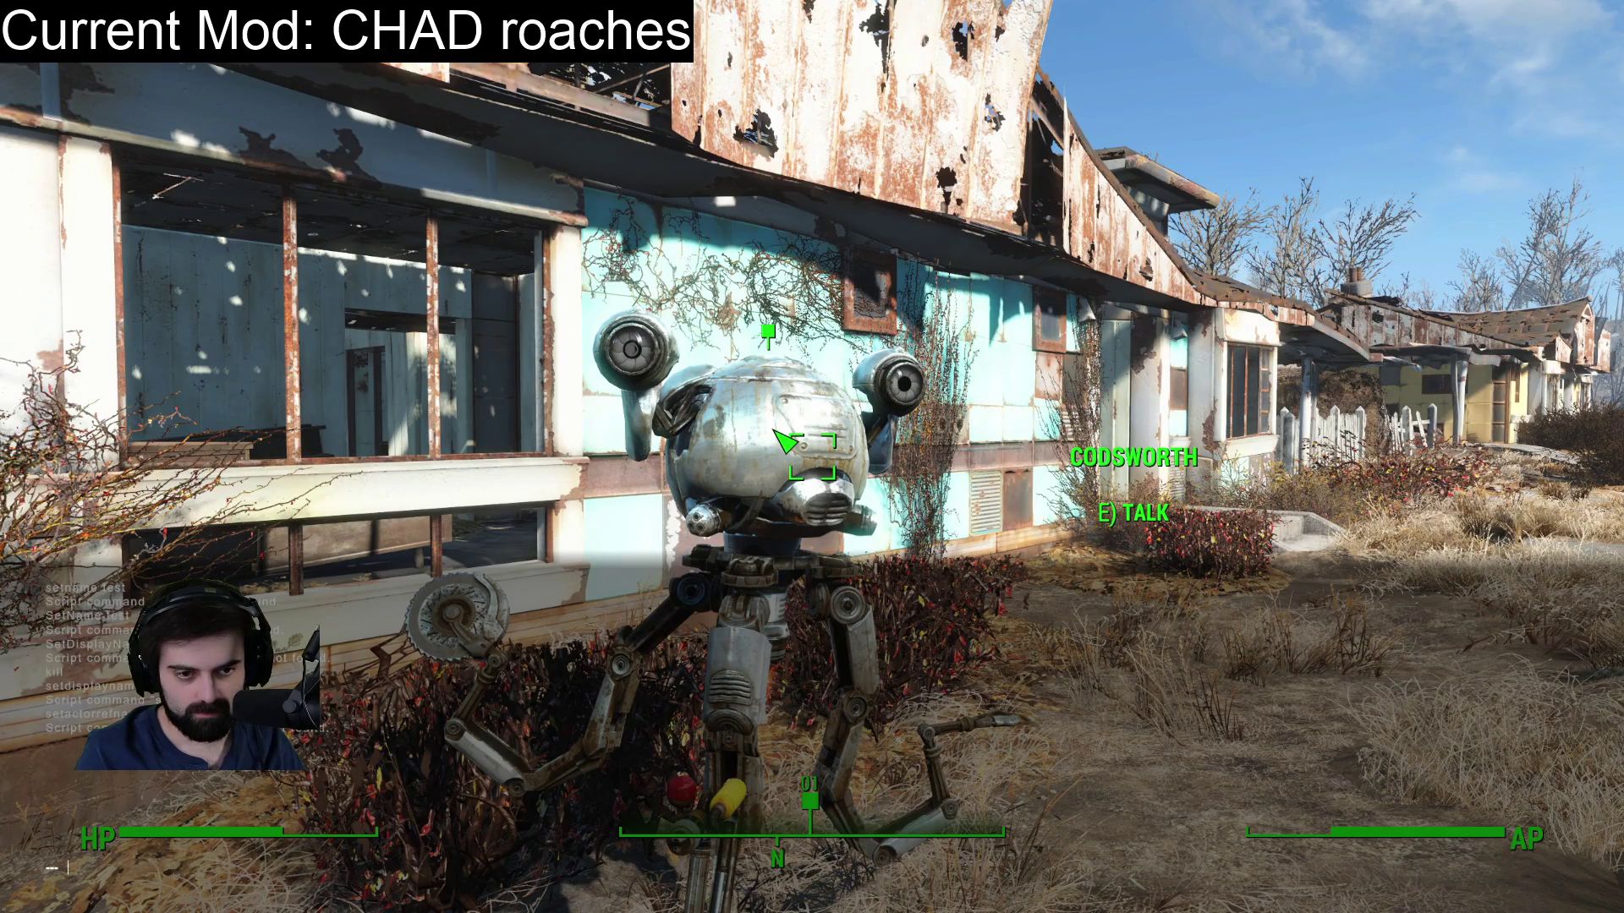
pyautogui.write('set')
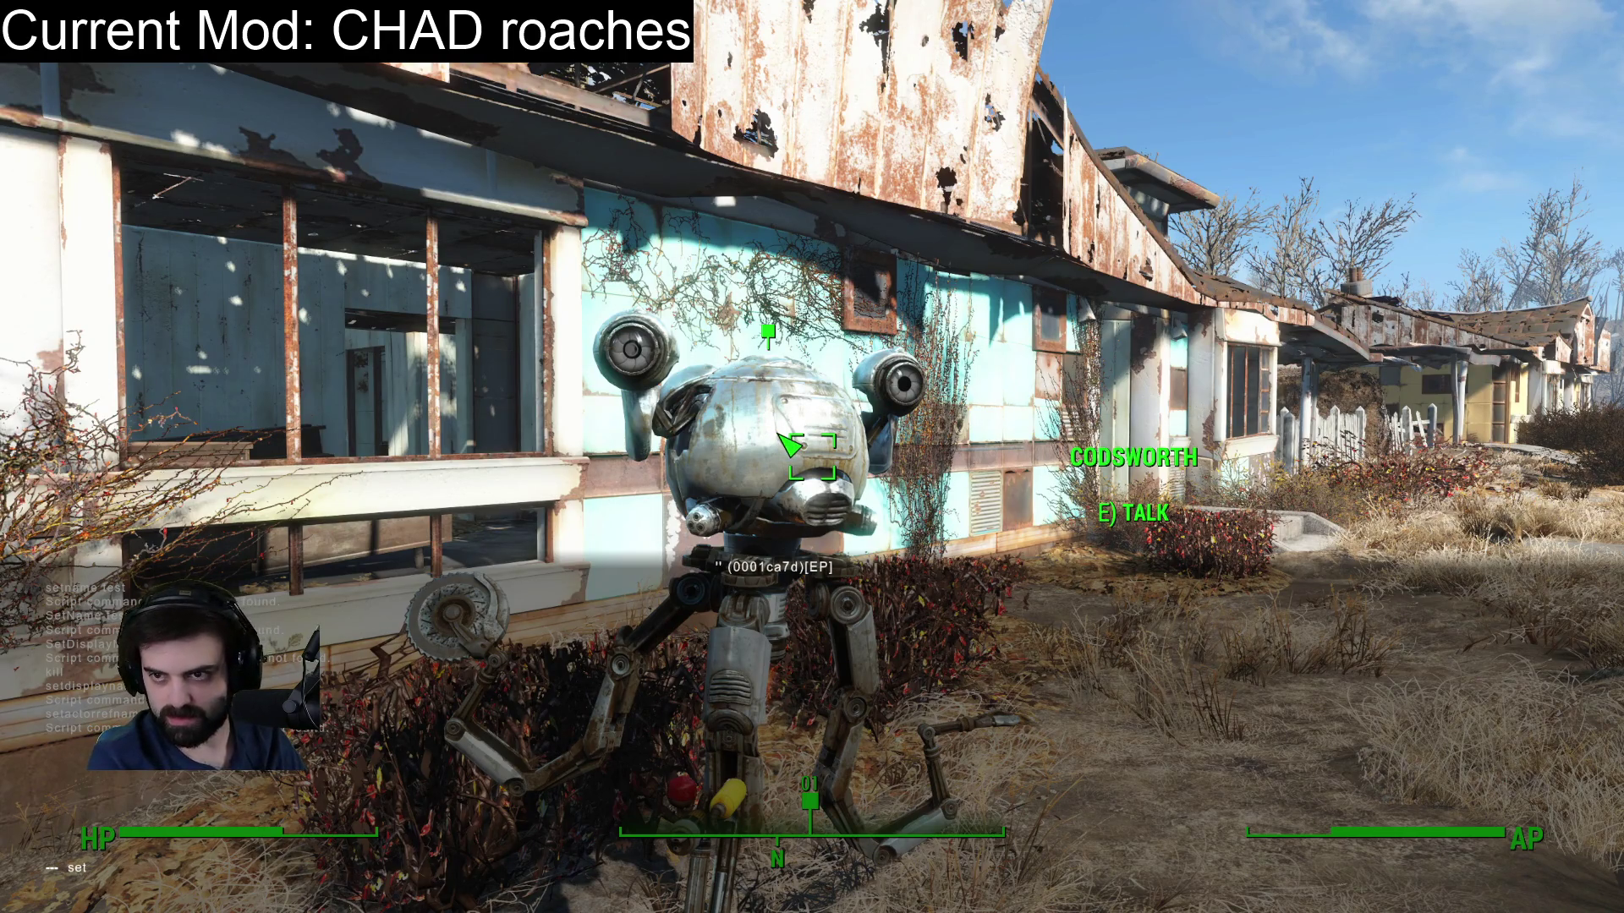
pyautogui.write('name "N')
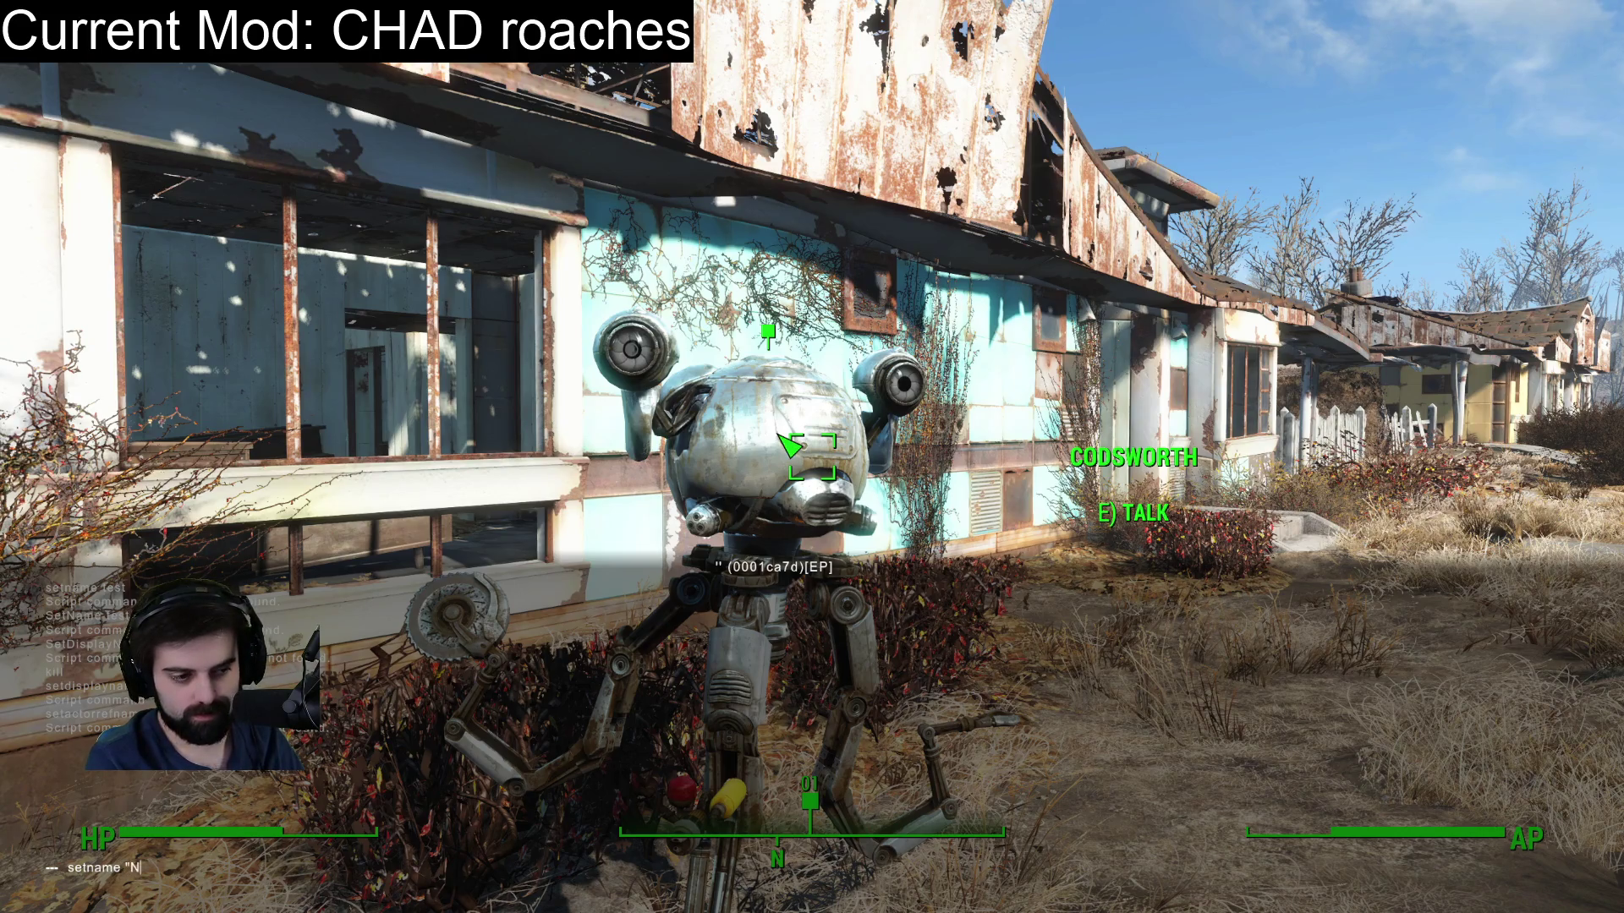
pyautogui.write('ew Name"')
pyautogui.press('Return')
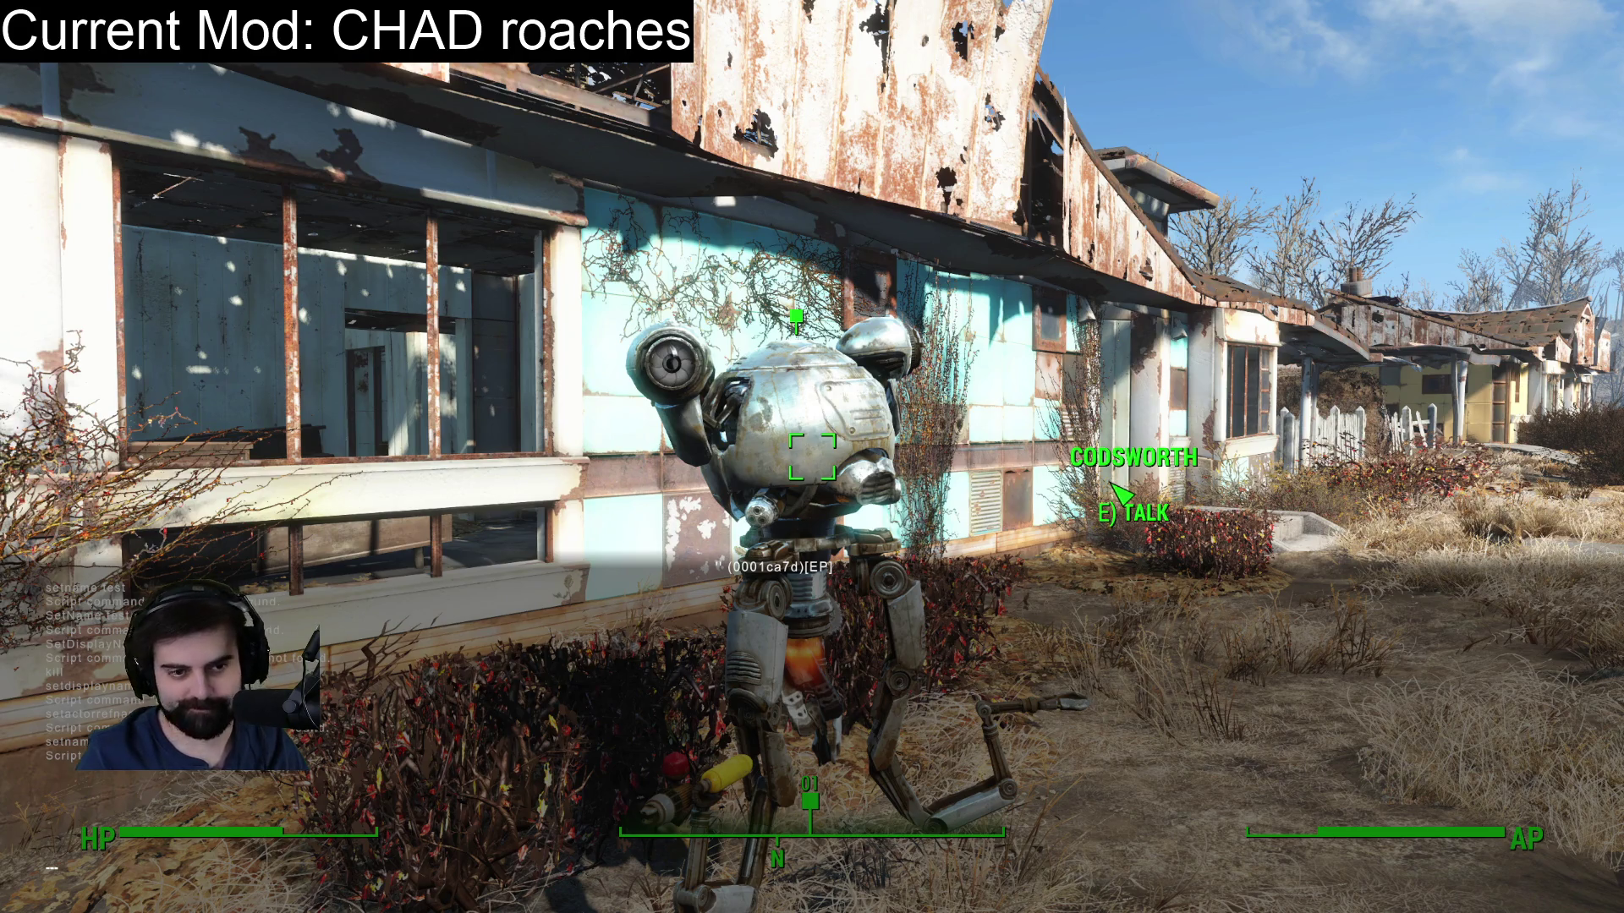
pyautogui.press('`')
# Quit the game from the pause menu.
pyautogui.press('Escape')
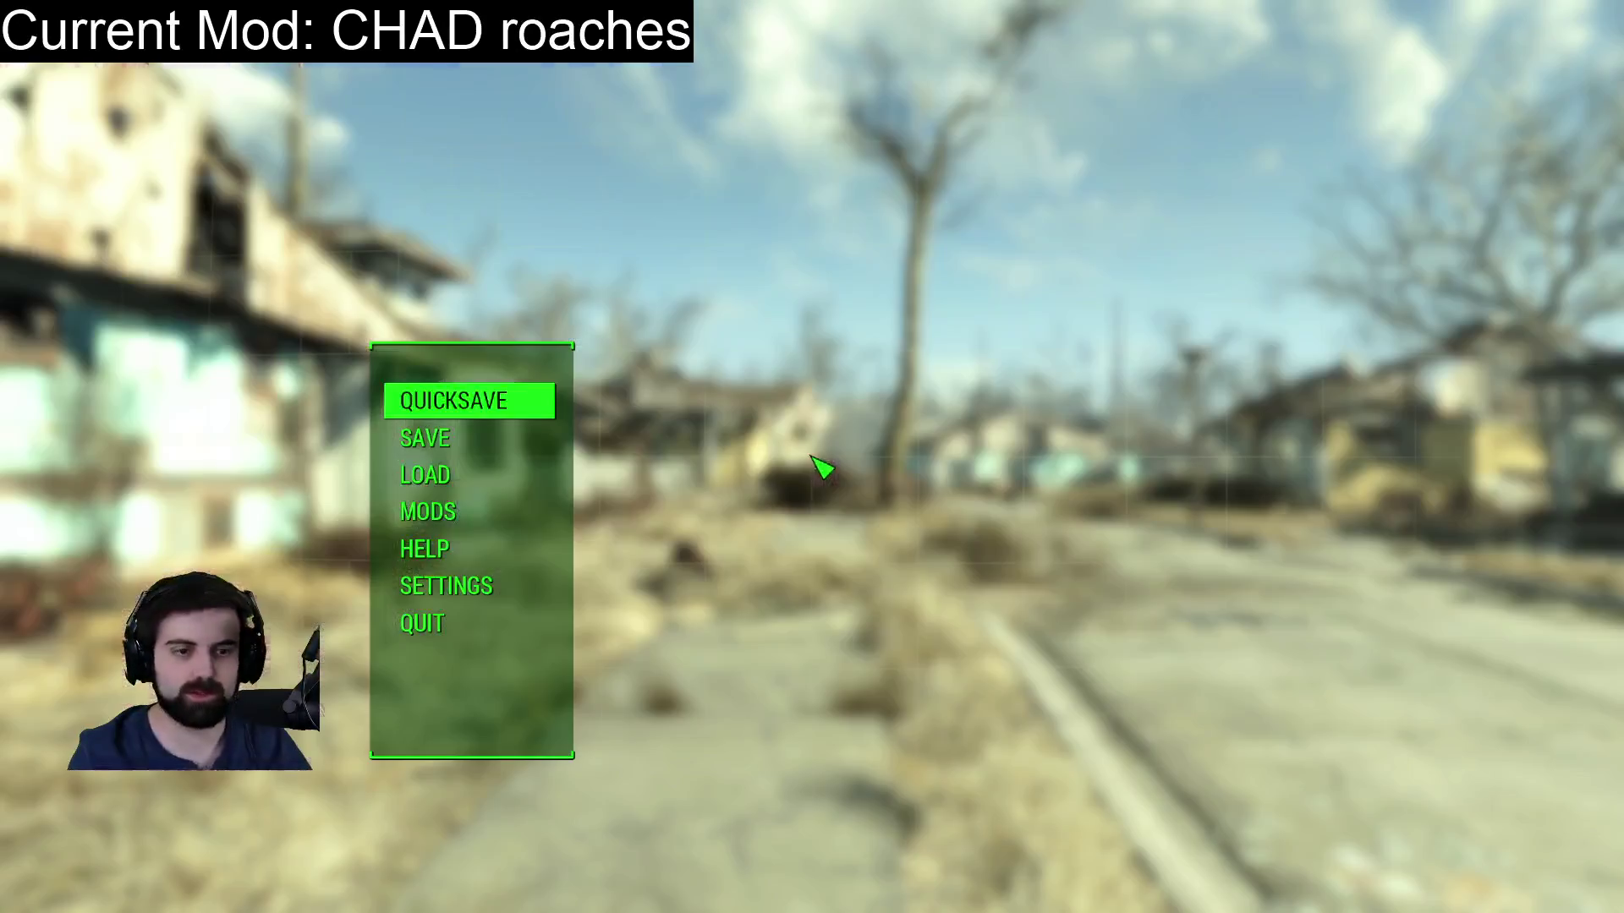
pyautogui.click(443, 624)
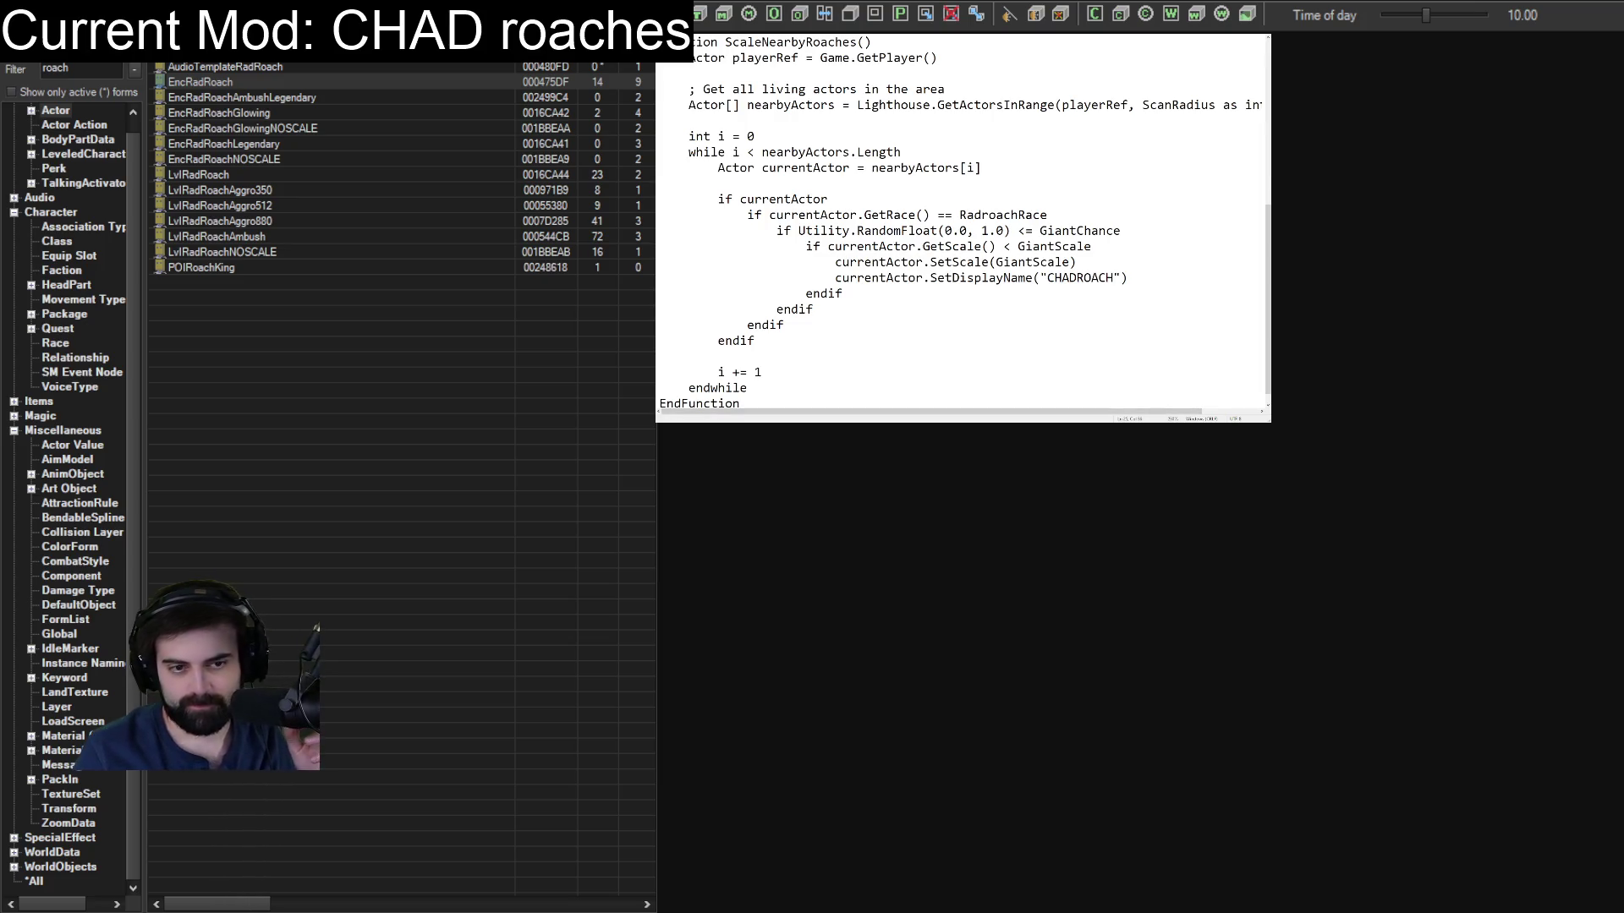
# Delete 'Display' so the script calls SetName("CHADROACH") instead of SetDisplayName.
pyautogui.moveTo(952, 278); pyautogui.dragTo(1004, 277)
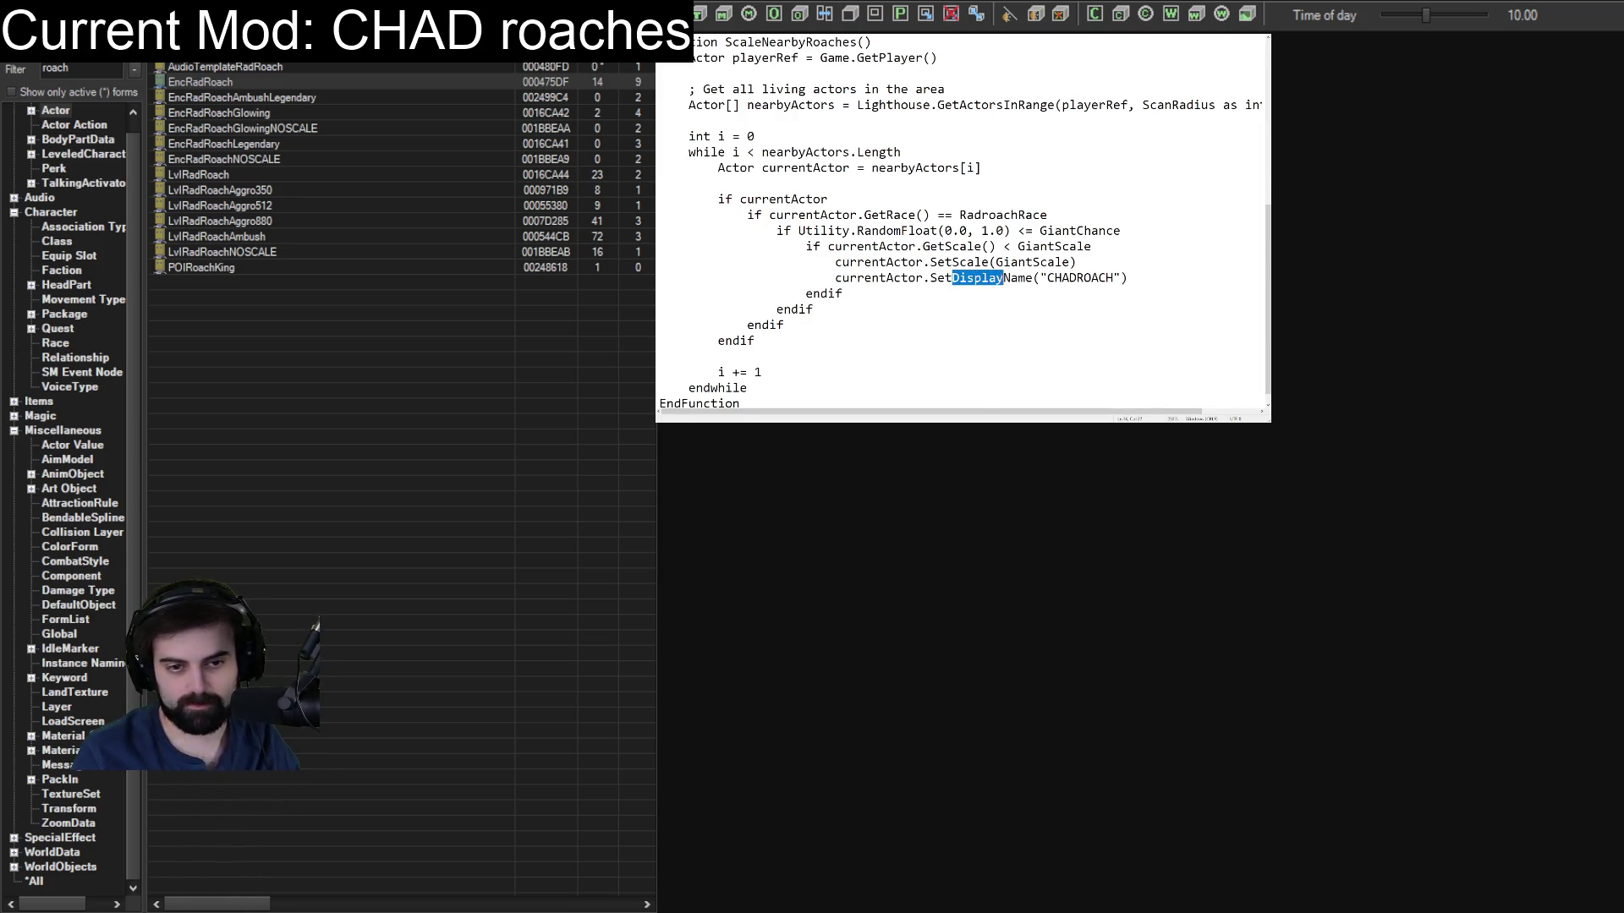
pyautogui.press('BackSpace')
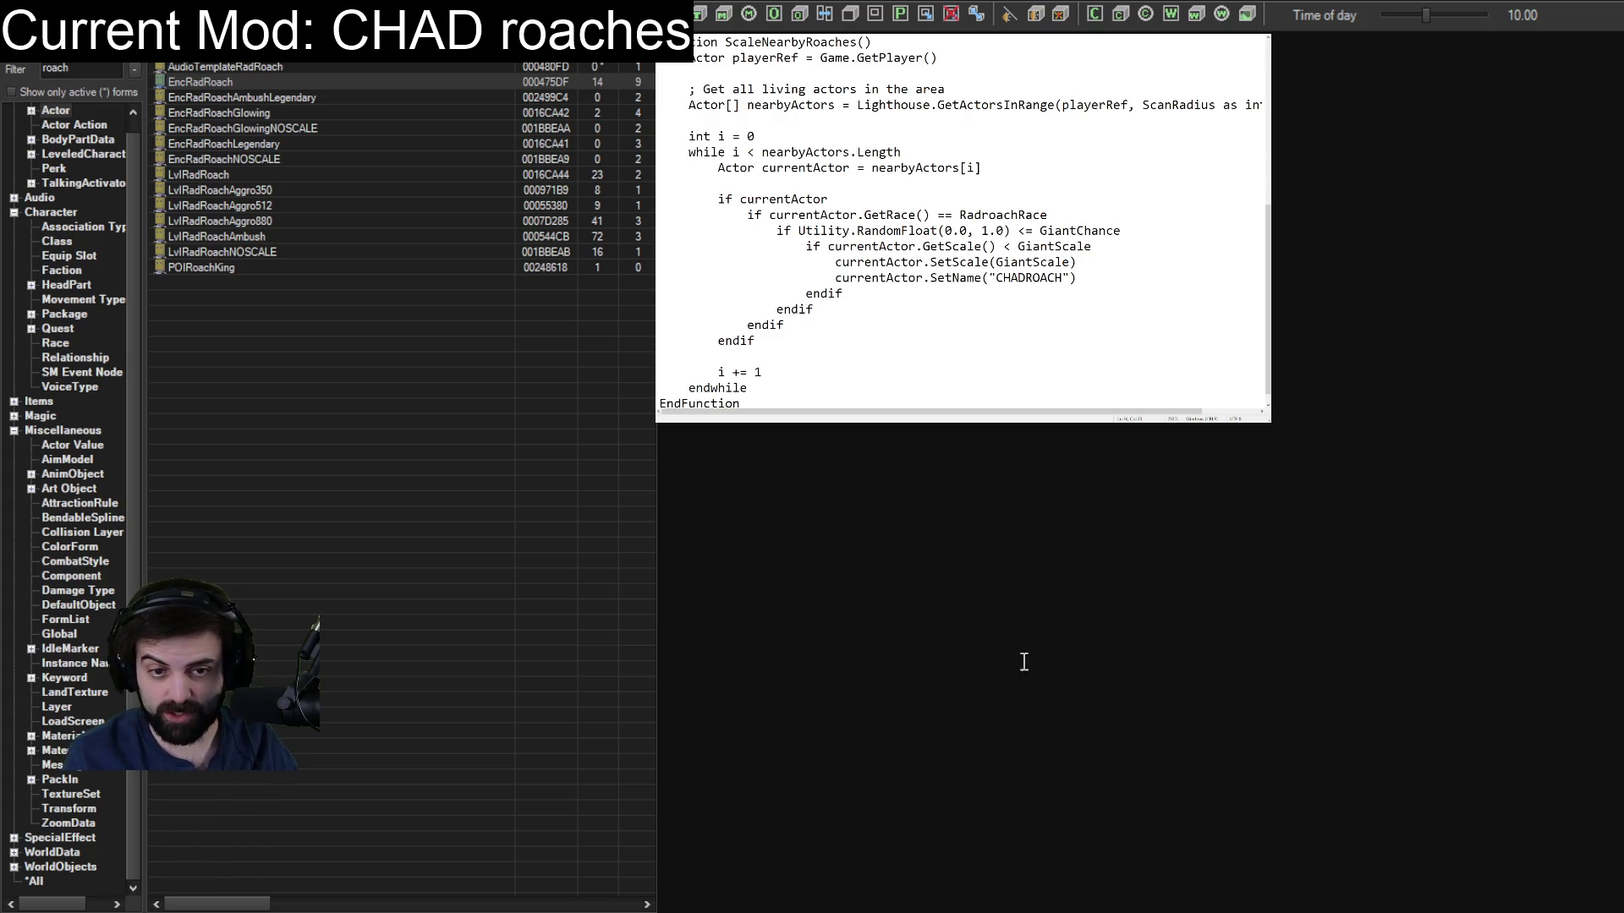
pyautogui.click(1253, 105)
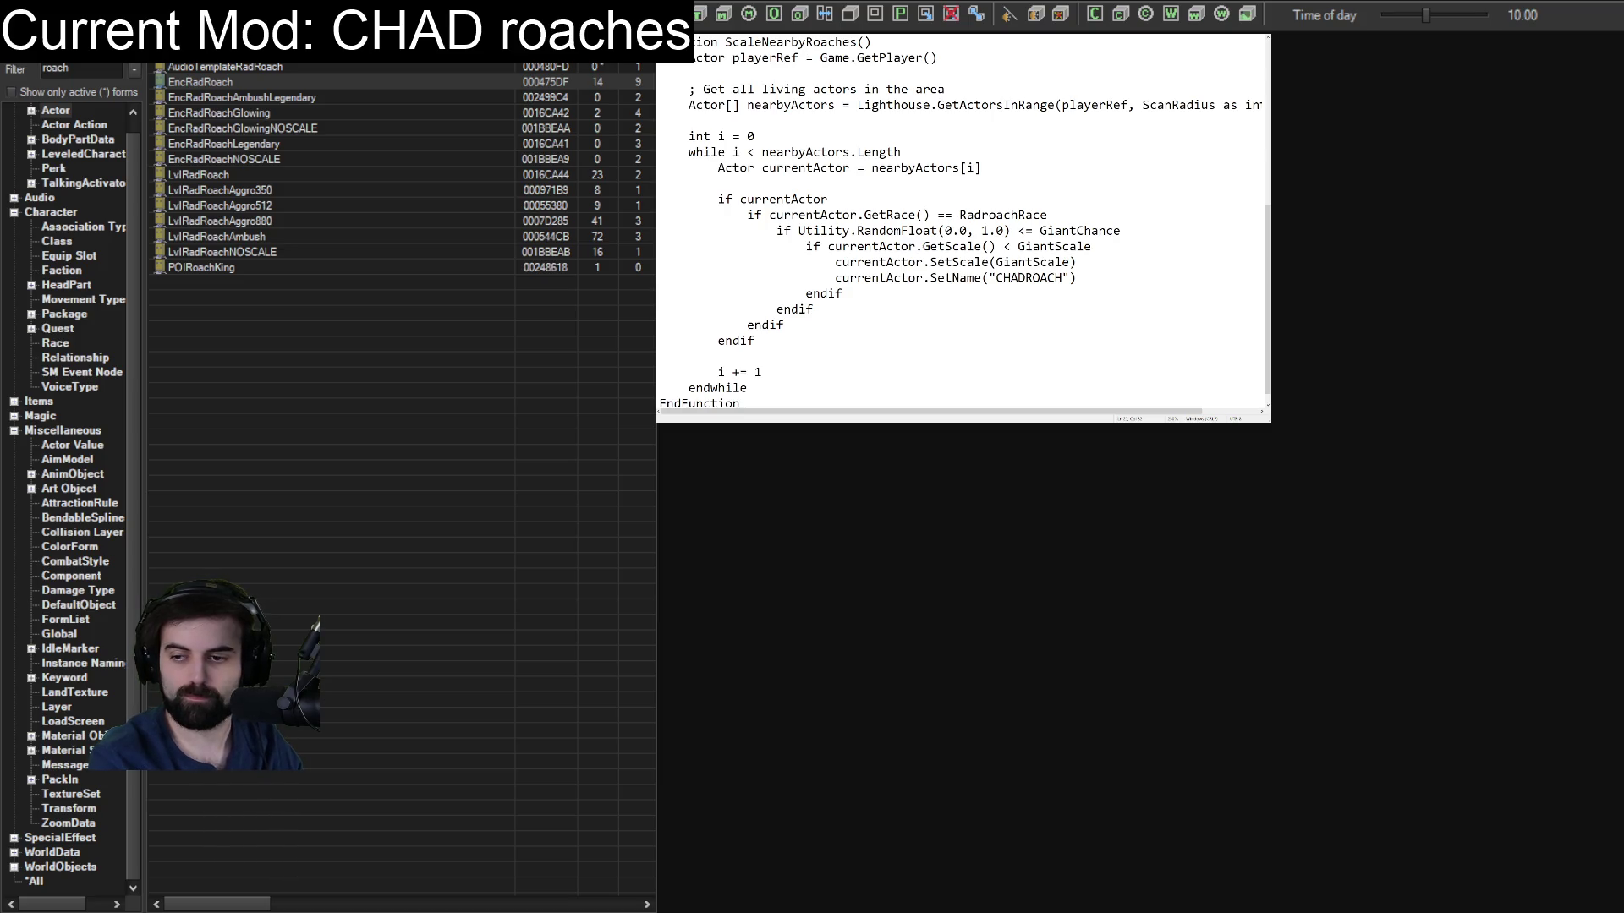
# Insert 'Actor' to make the call SetActorName("CHADROACH").
pyautogui.write('Actor')
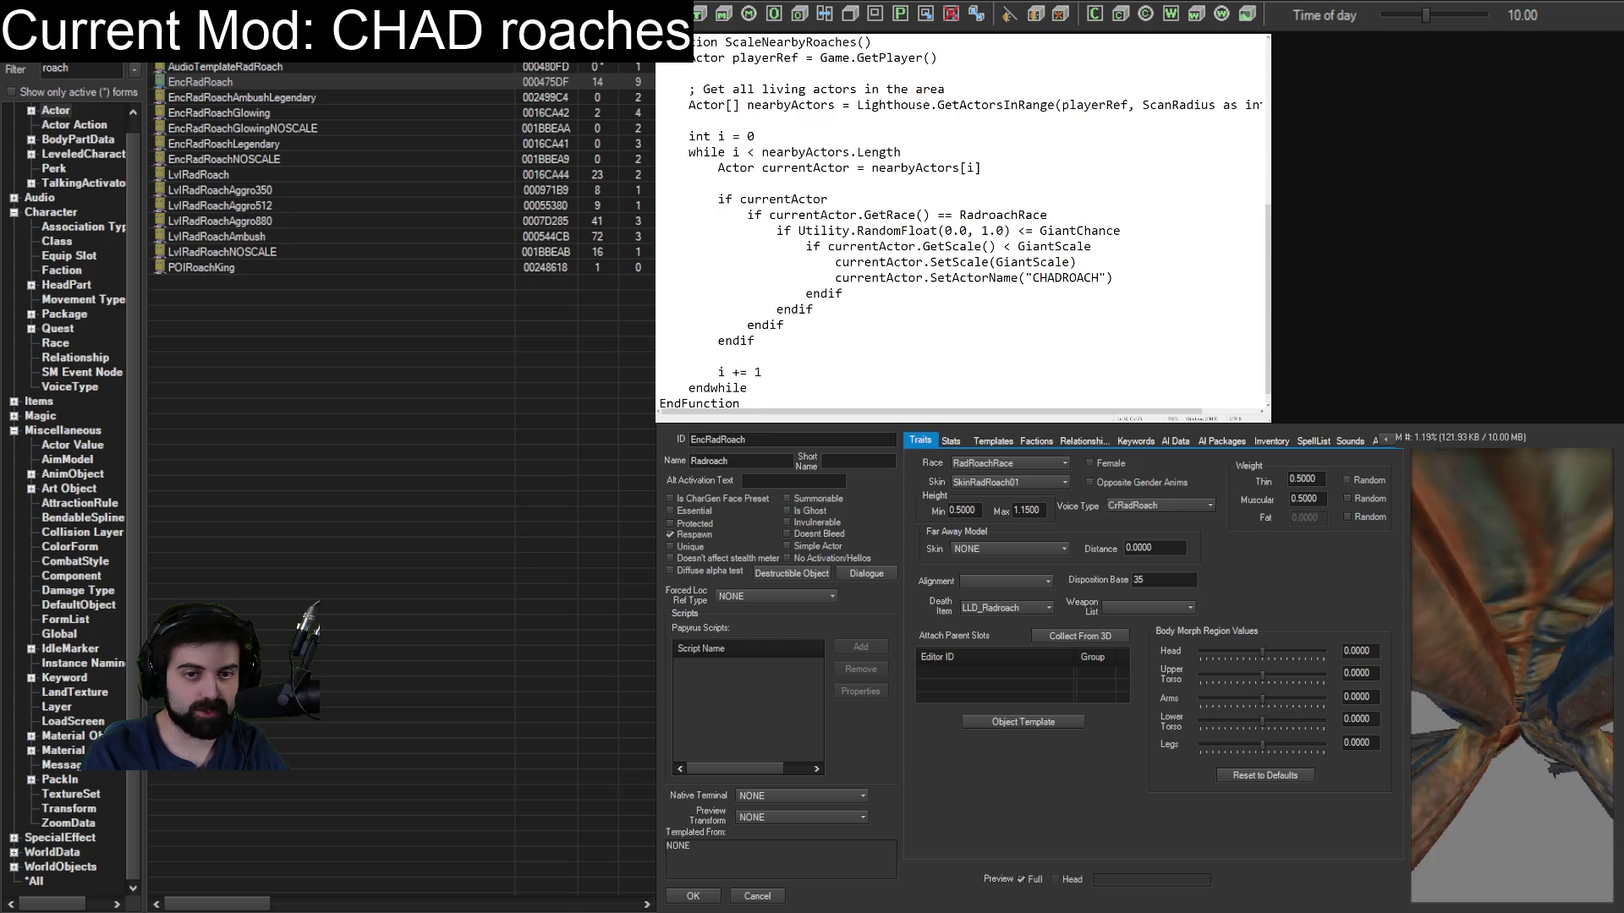
# Rotate the EncRadRoach 3D preview to show the whole radroach model.
pyautogui.moveTo(1515, 723)
pyautogui.mouseDown()
pyautogui.moveTo(1561, 685)
pyautogui.moveTo(1535, 687)
pyautogui.moveTo(1585, 689)
pyautogui.moveTo(1554, 683)
pyautogui.moveTo(1552, 698)
pyautogui.moveTo(1588, 676)
pyautogui.moveTo(1482, 665)
pyautogui.mouseUp()
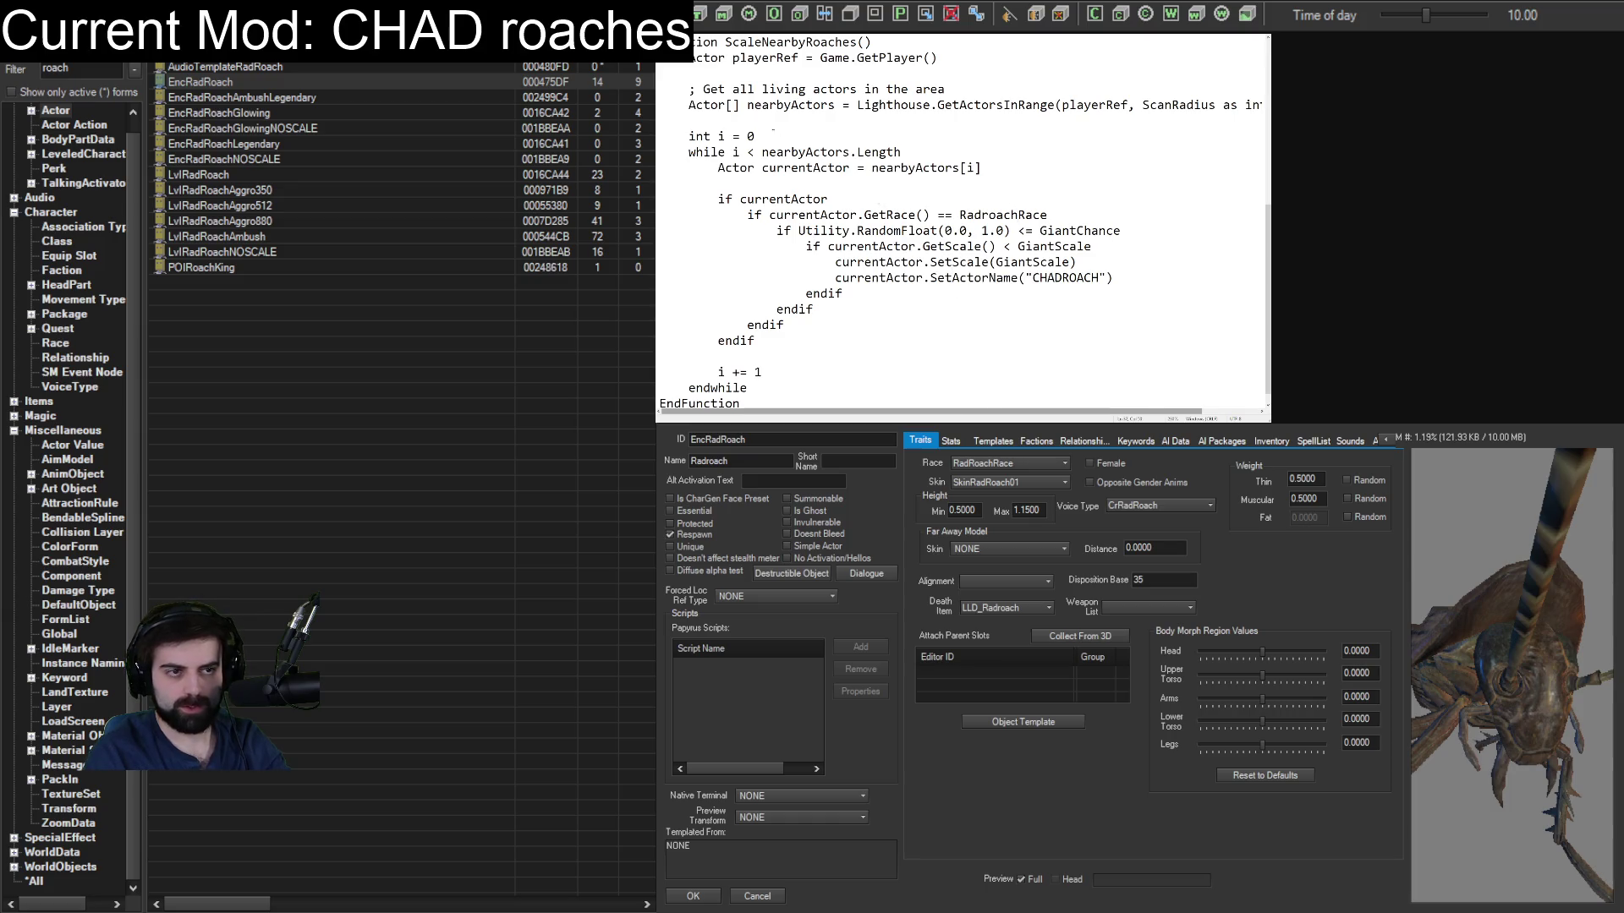
# Scroll up to the Scriptname and Lighthouse import lines of the ChadRoach script.
pyautogui.scroll(7, 773, 130)
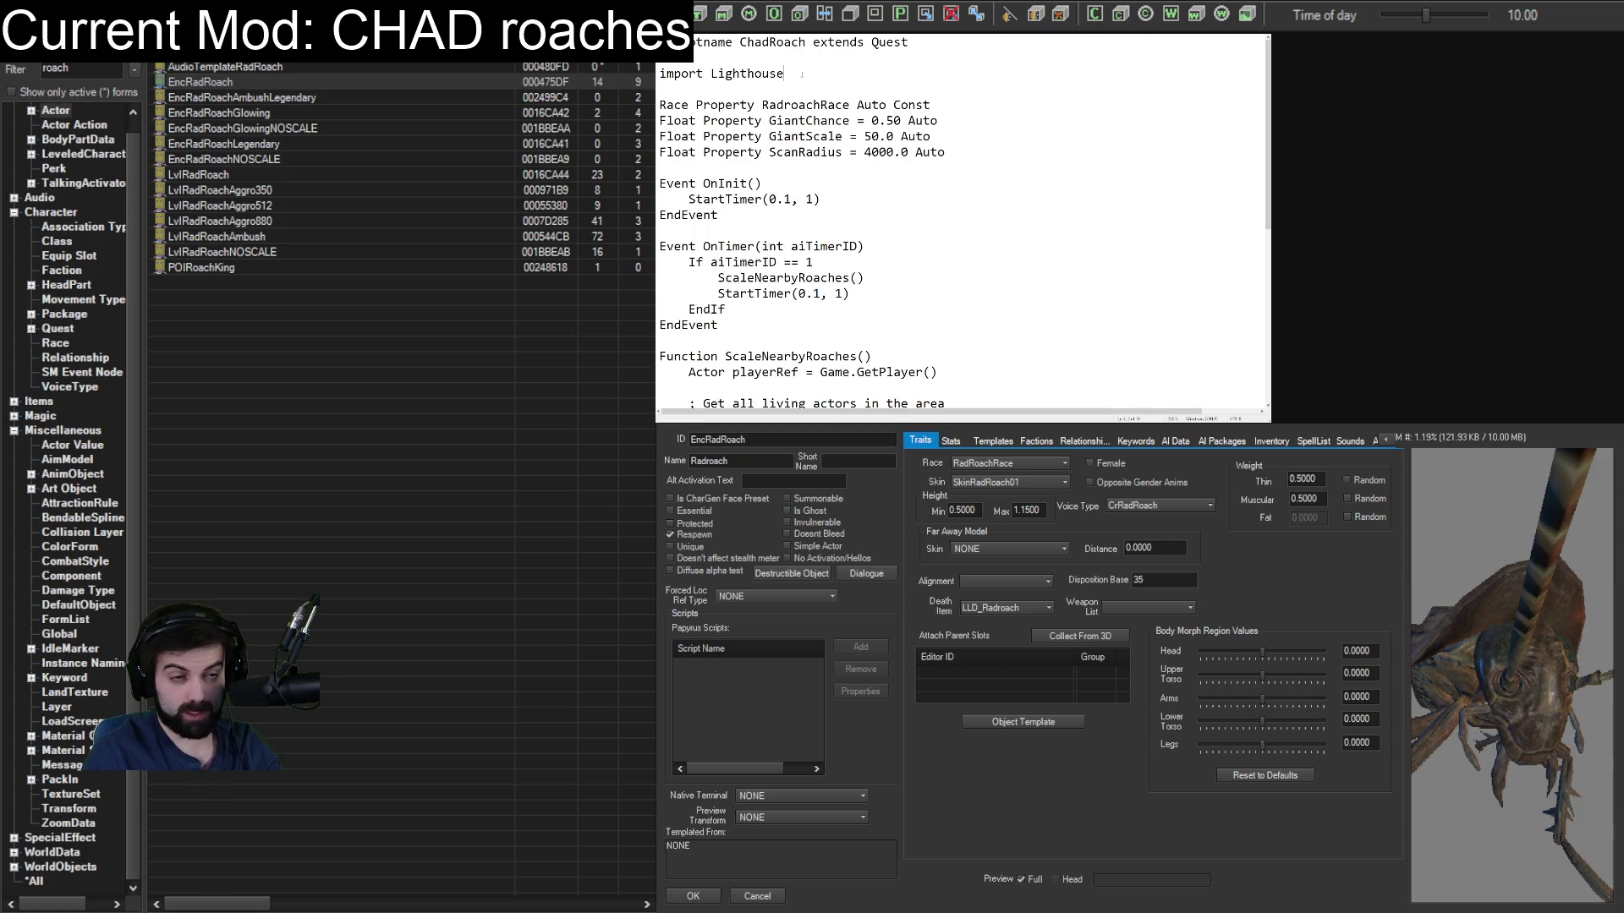
# Add an 'import GardenOfEden2' line below the Lighthouse import in the script.
pyautogui.press('Return')
pyautogui.write('impor')
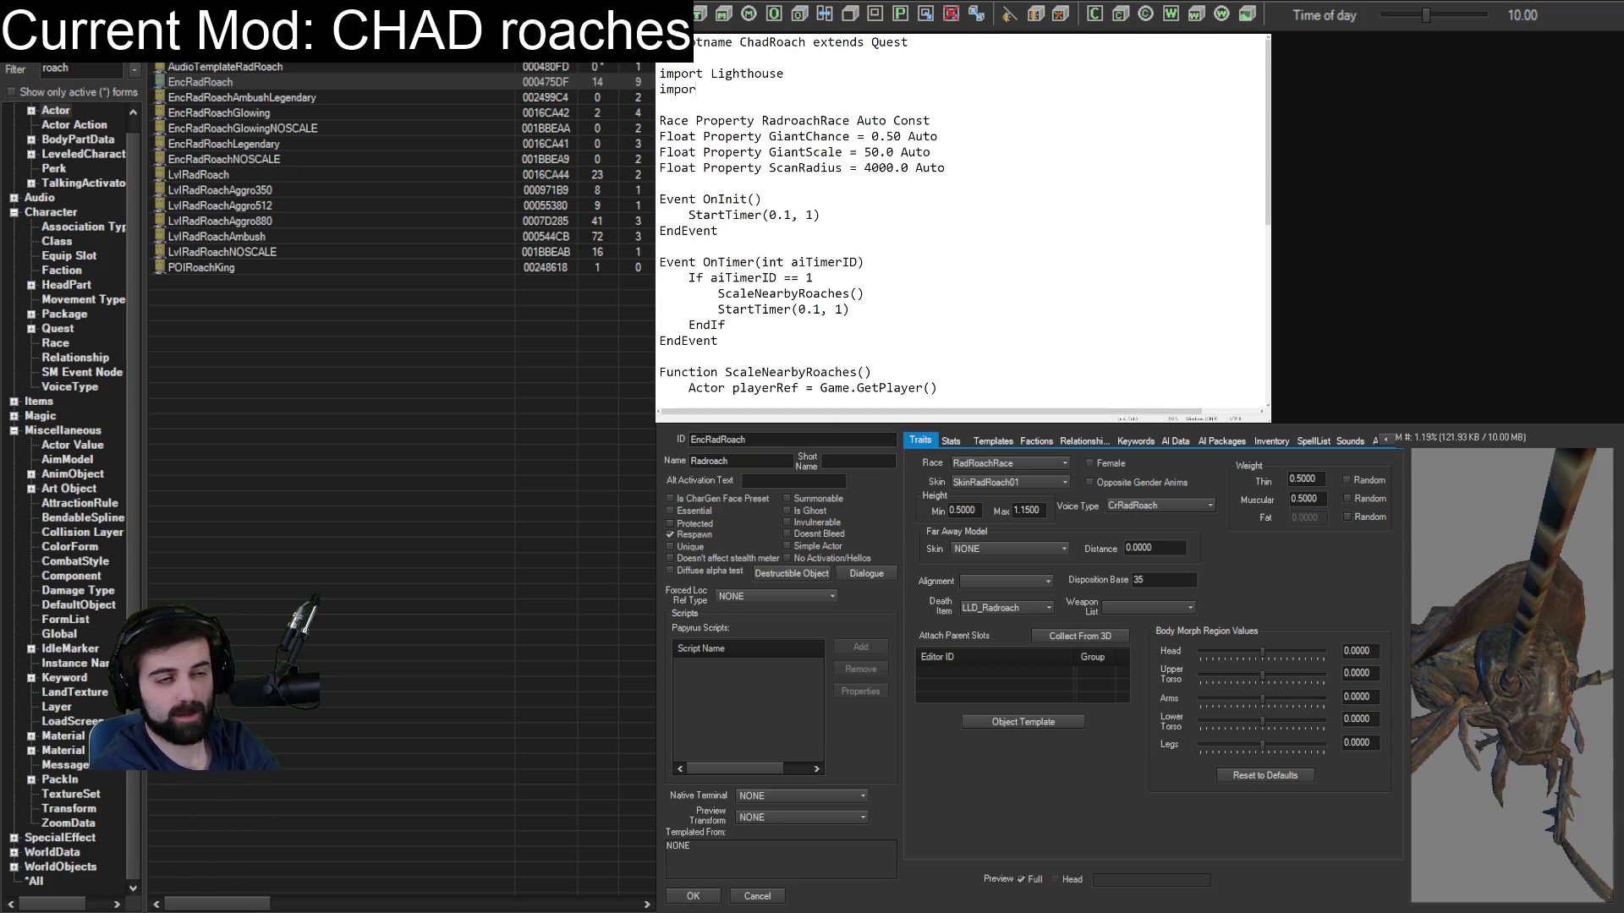
pyautogui.write('t GardenOf')
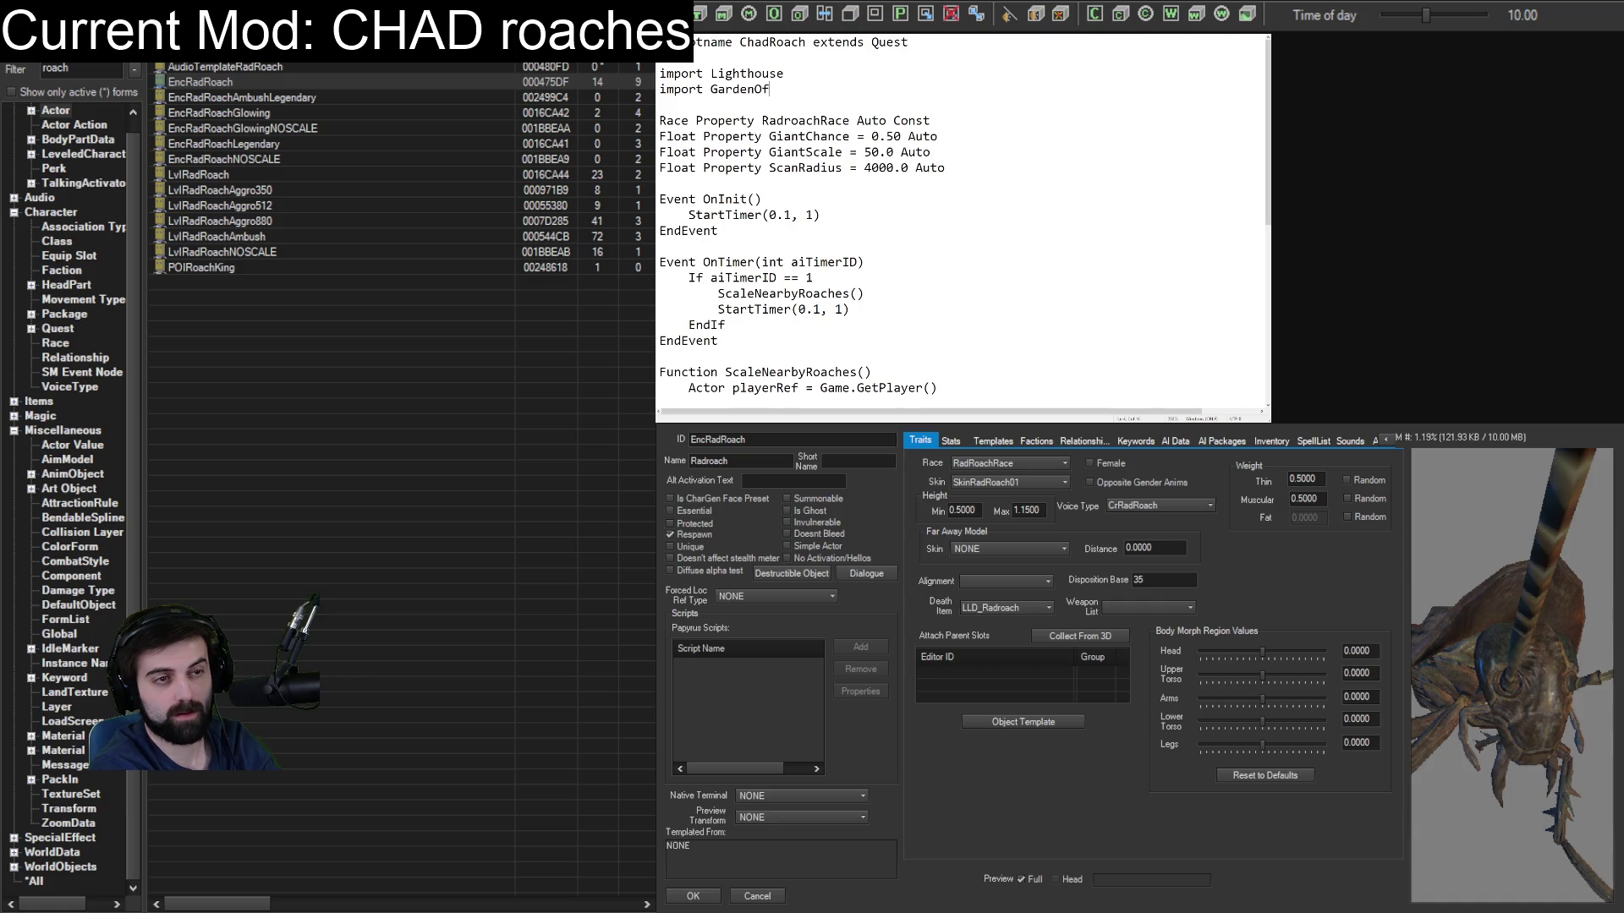
pyautogui.write('Eden2')
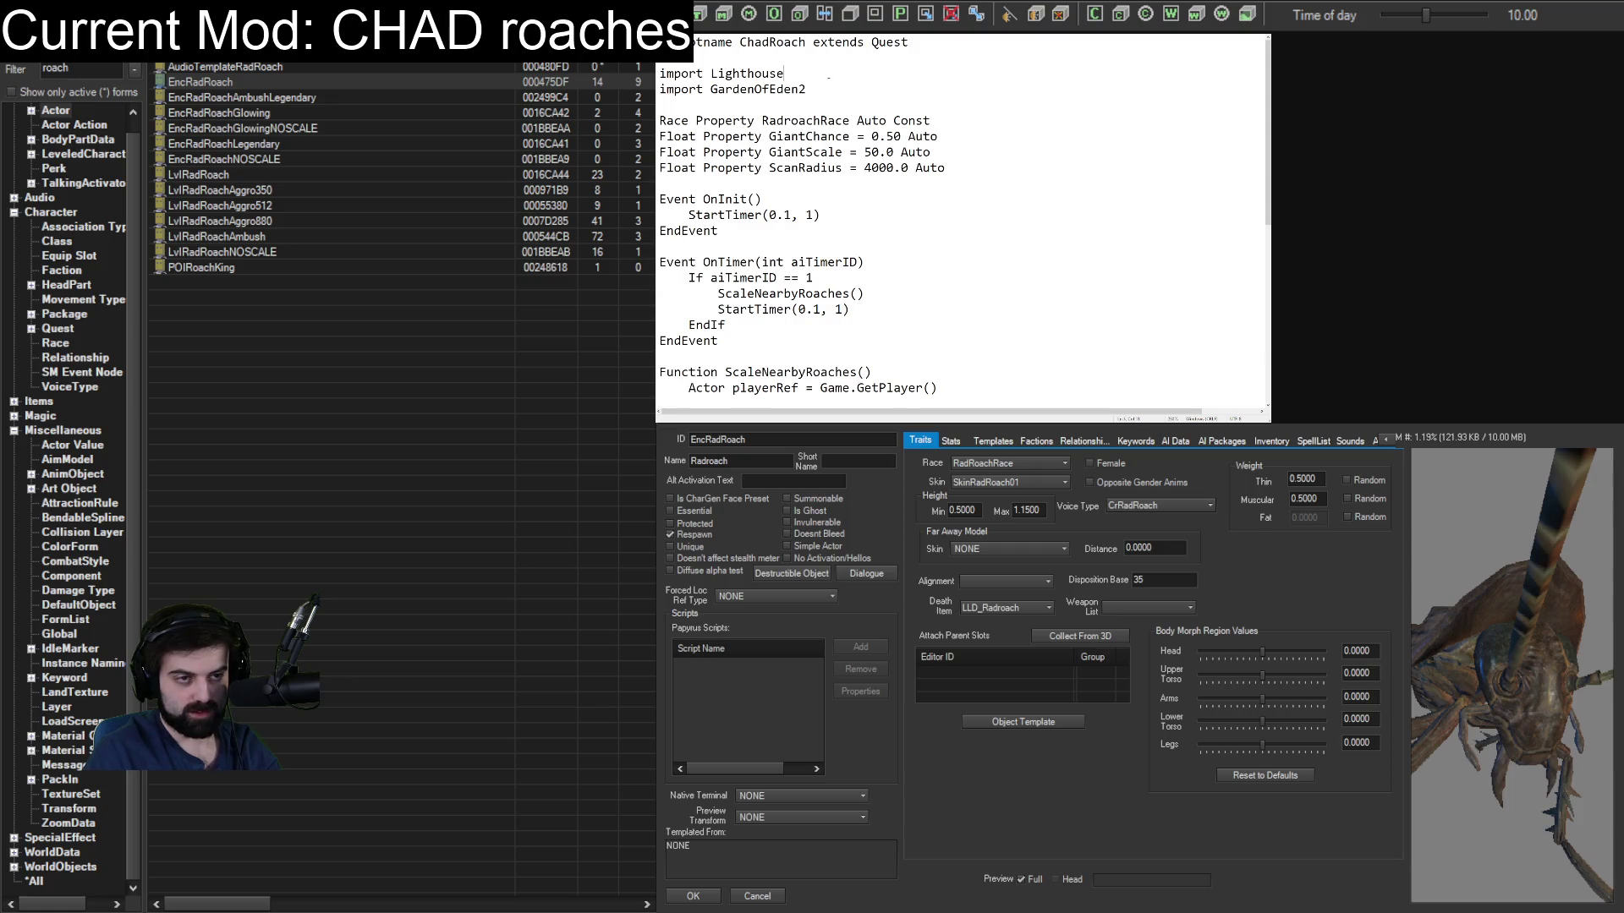
pyautogui.scroll(-7, 820, 121)
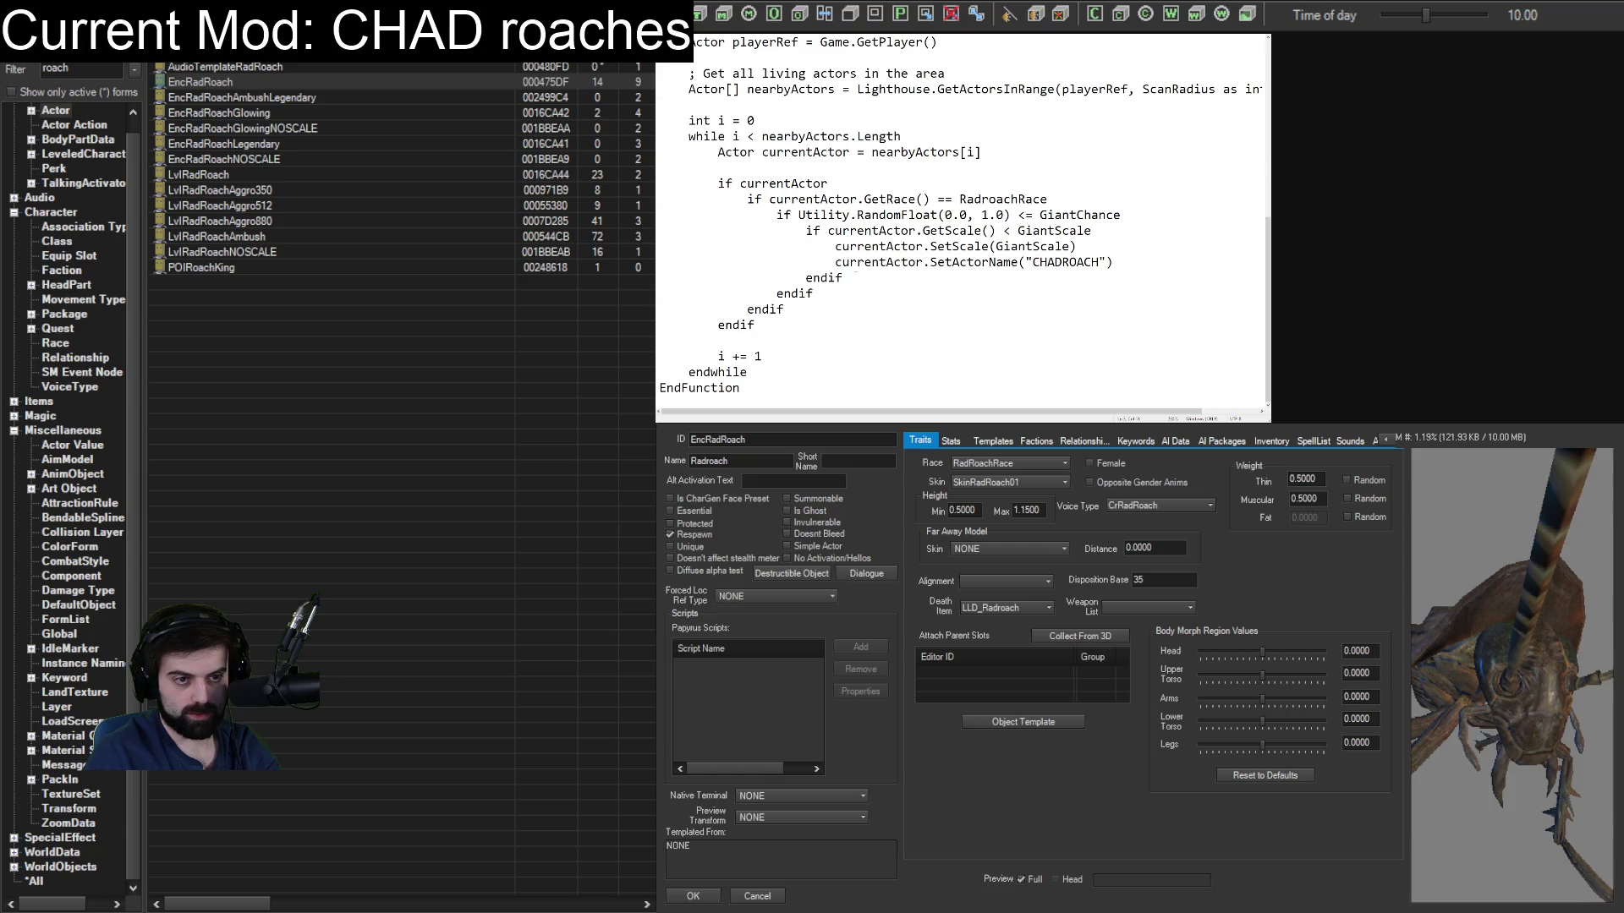
# Replace the SetActorName line with GardenOfEden2.SetDisplayName(currentActor, "CHADROACH") and confirm the EncRadRoach actor.
pyautogui.moveTo(835, 261); pyautogui.dragTo(1113, 261)
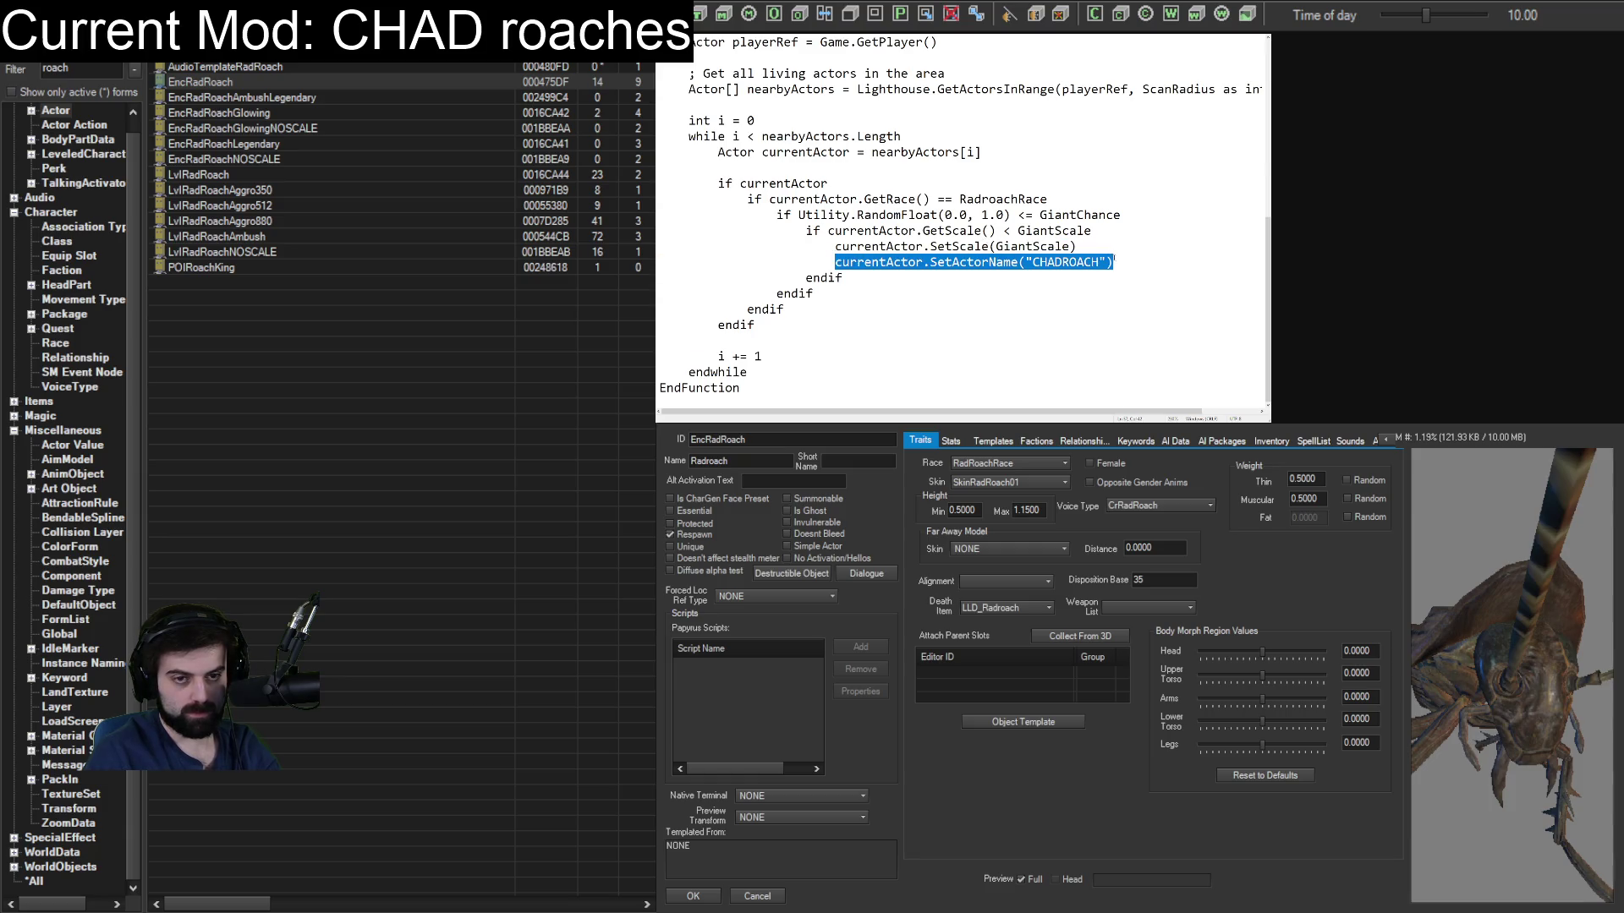
pyautogui.write('Gard')
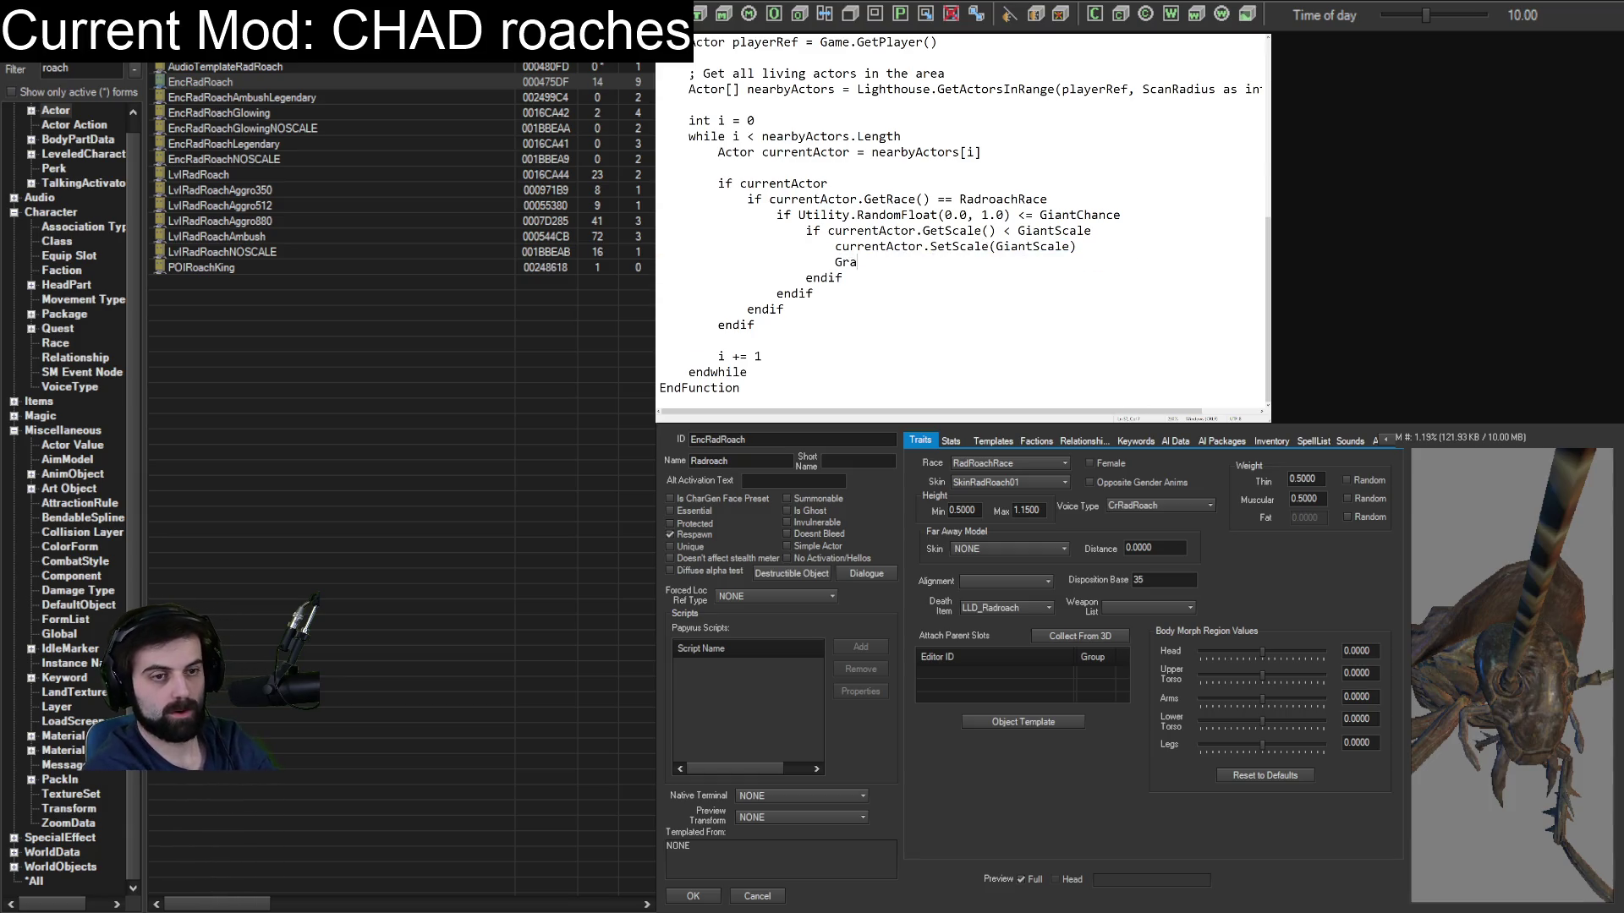
pyautogui.write('enOf')
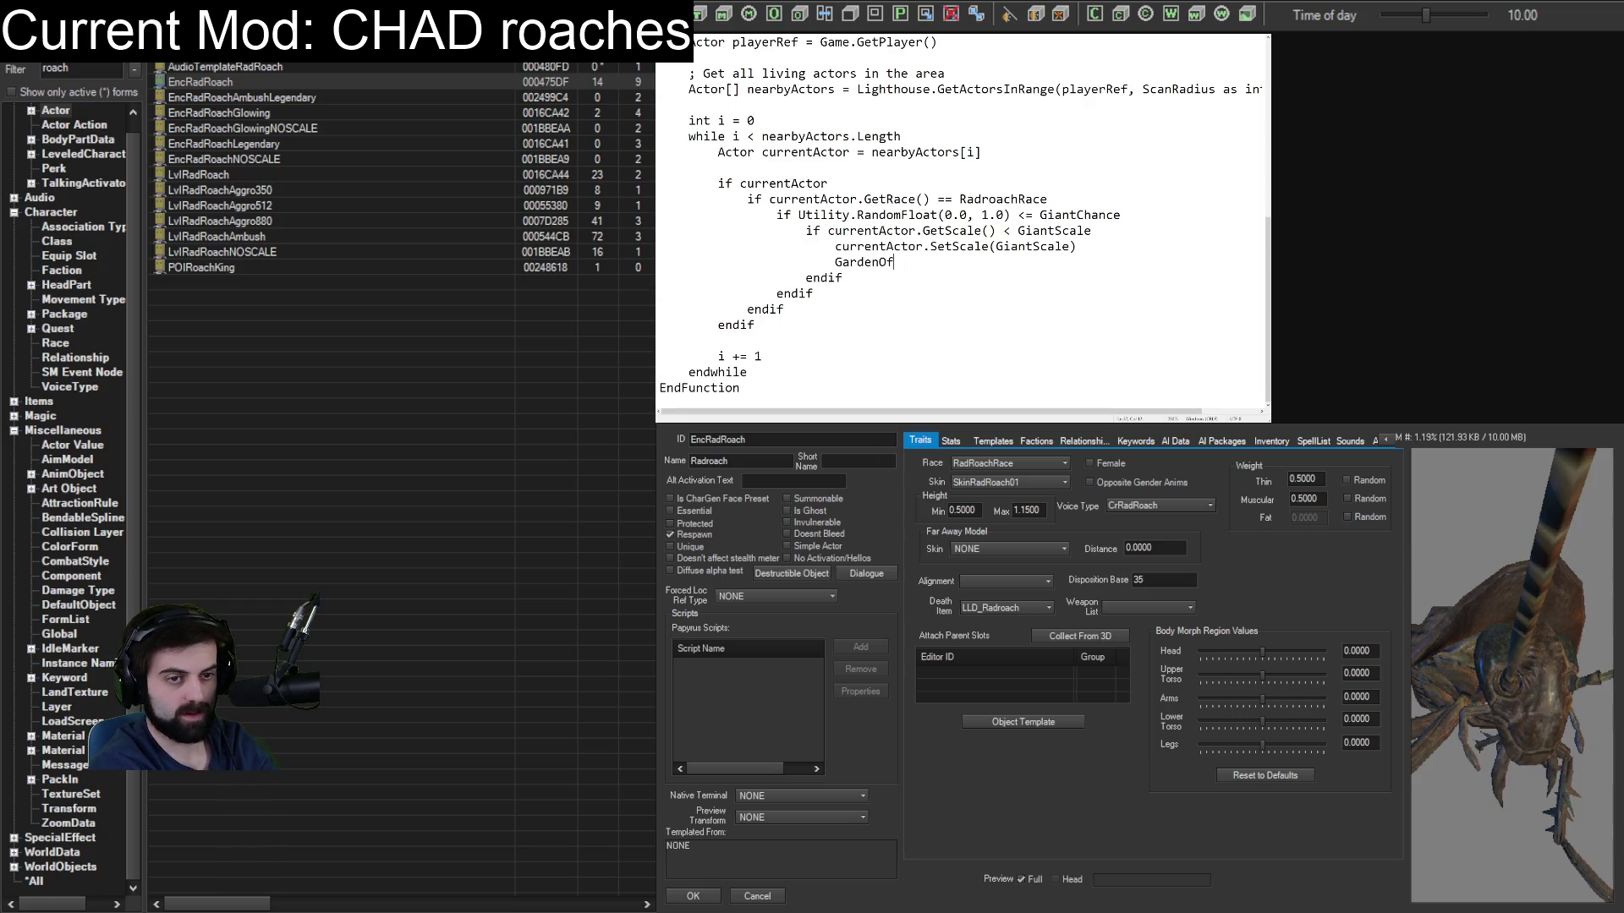
pyautogui.write('Eden2.')
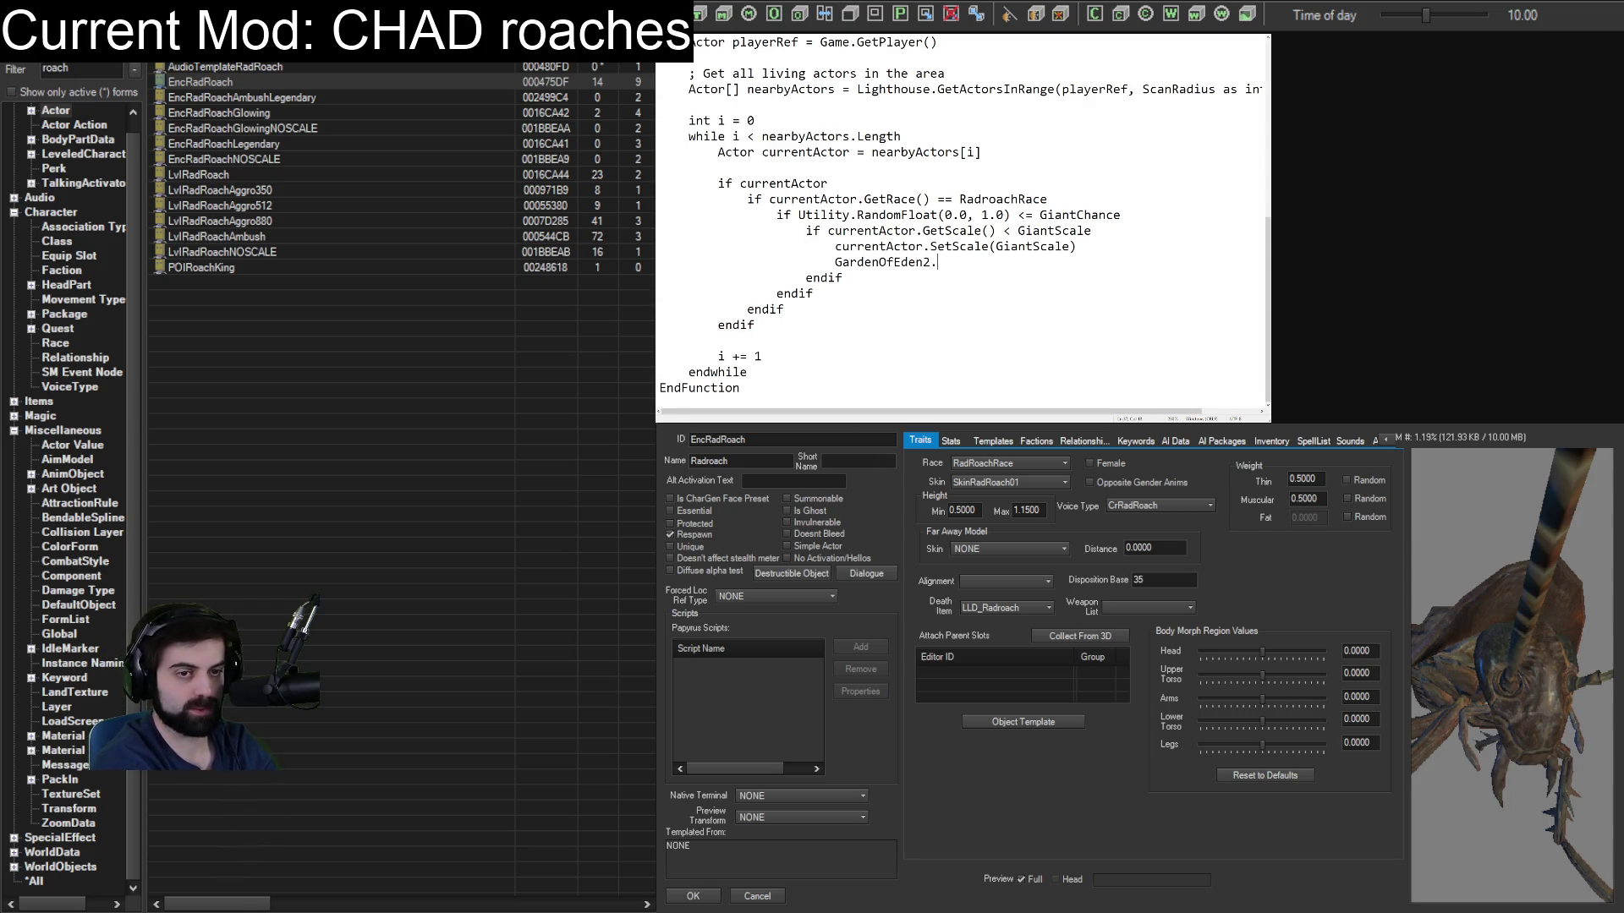
pyautogui.write('SetDsisplay')
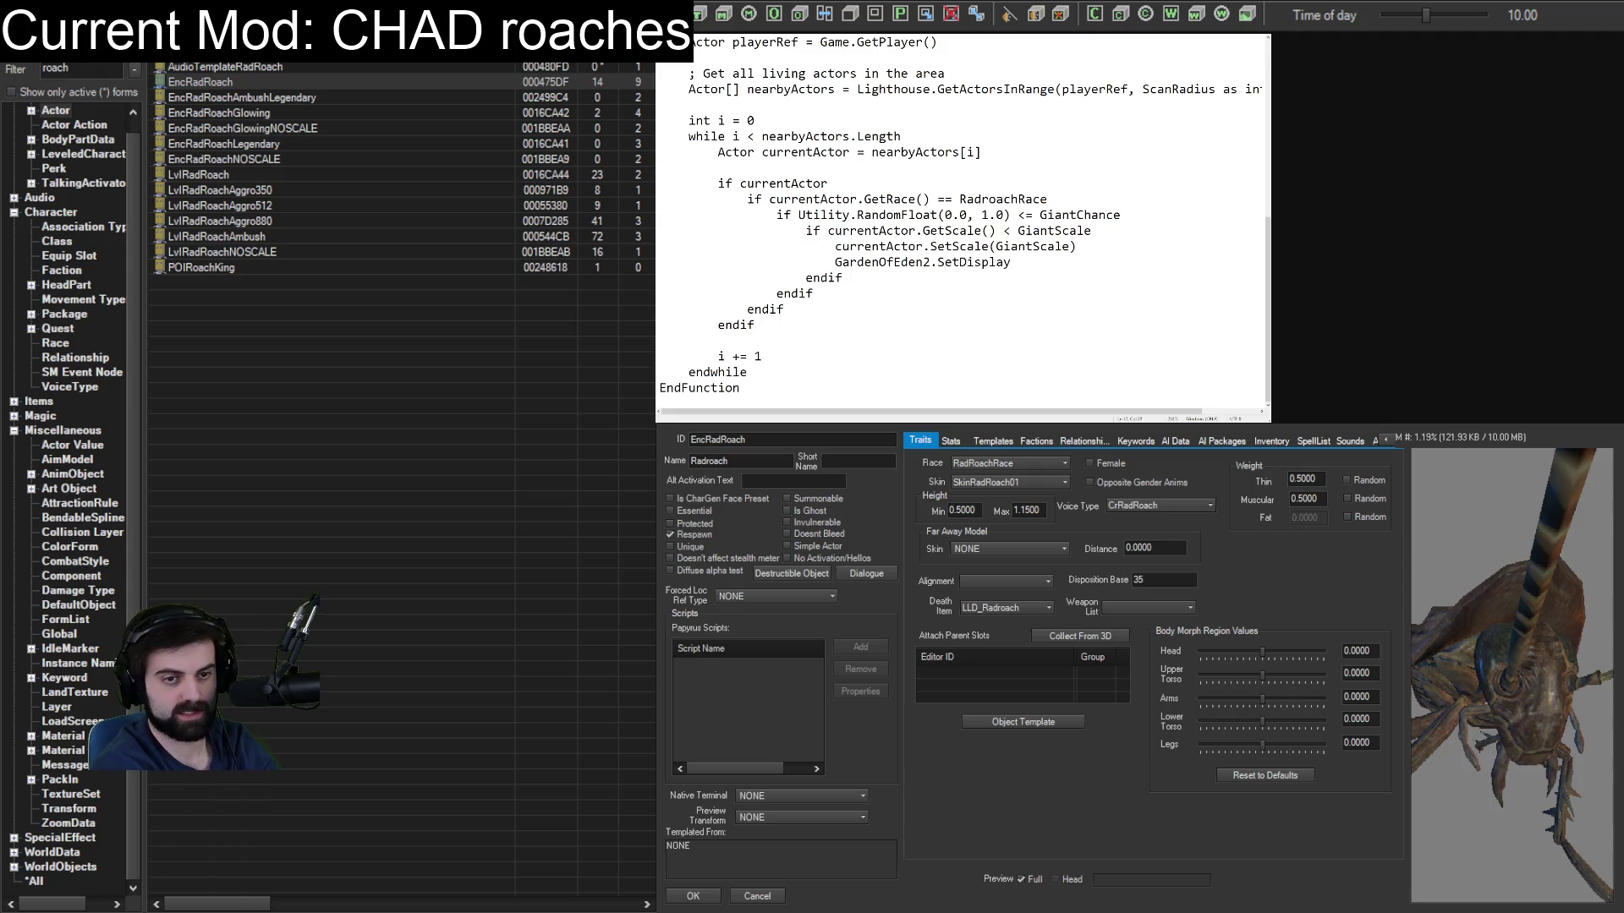
pyautogui.write('Name(curren')
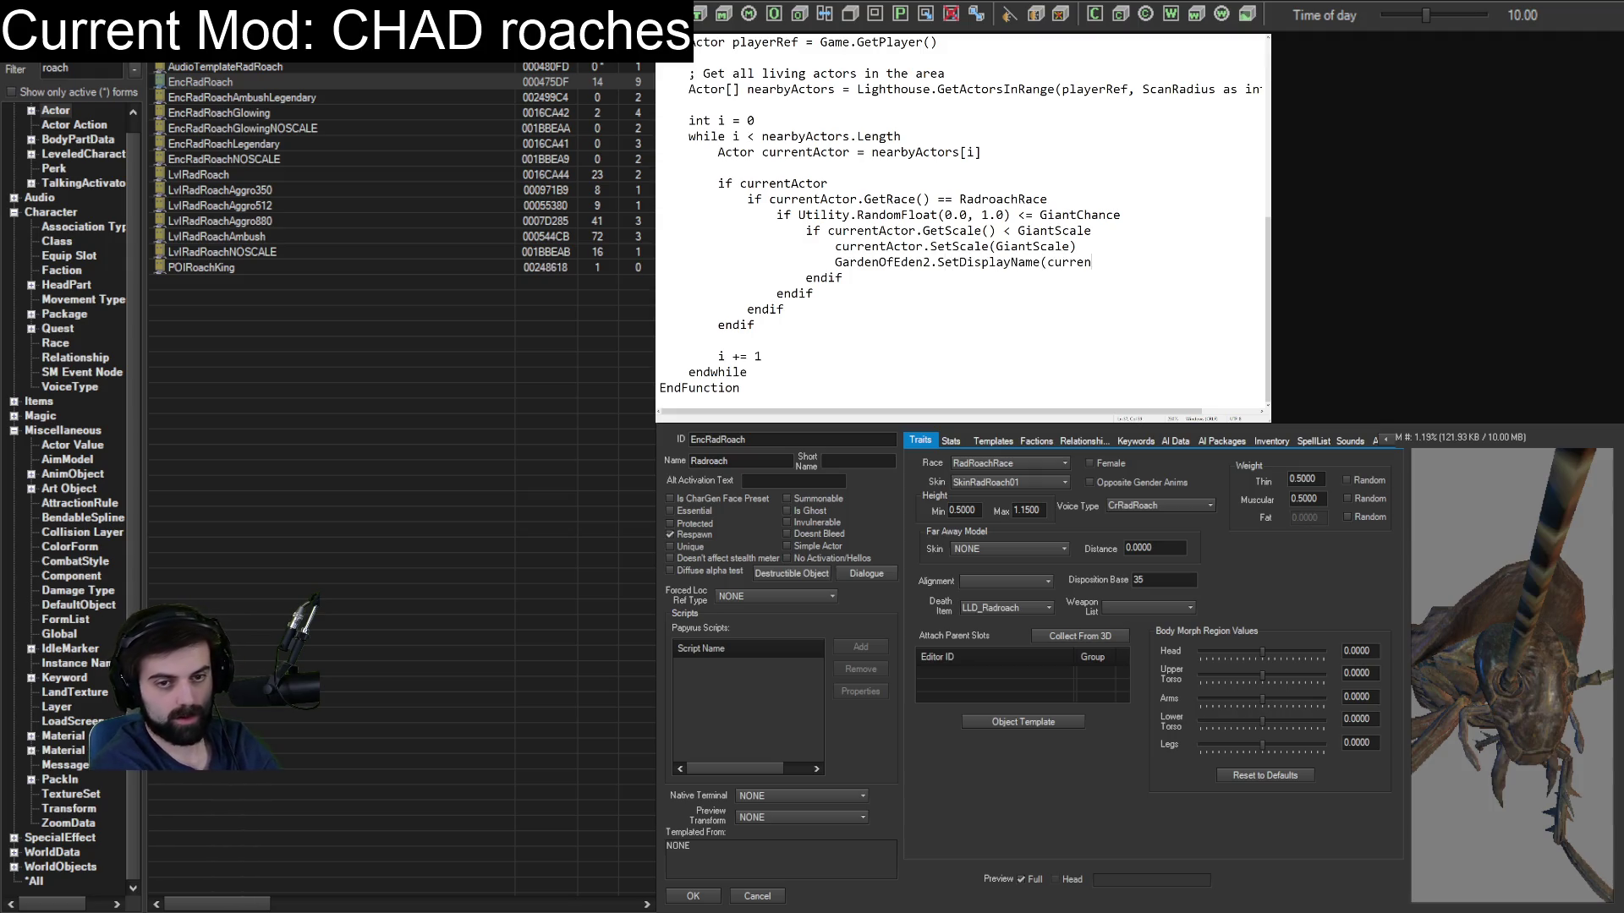
pyautogui.write('tActor,')
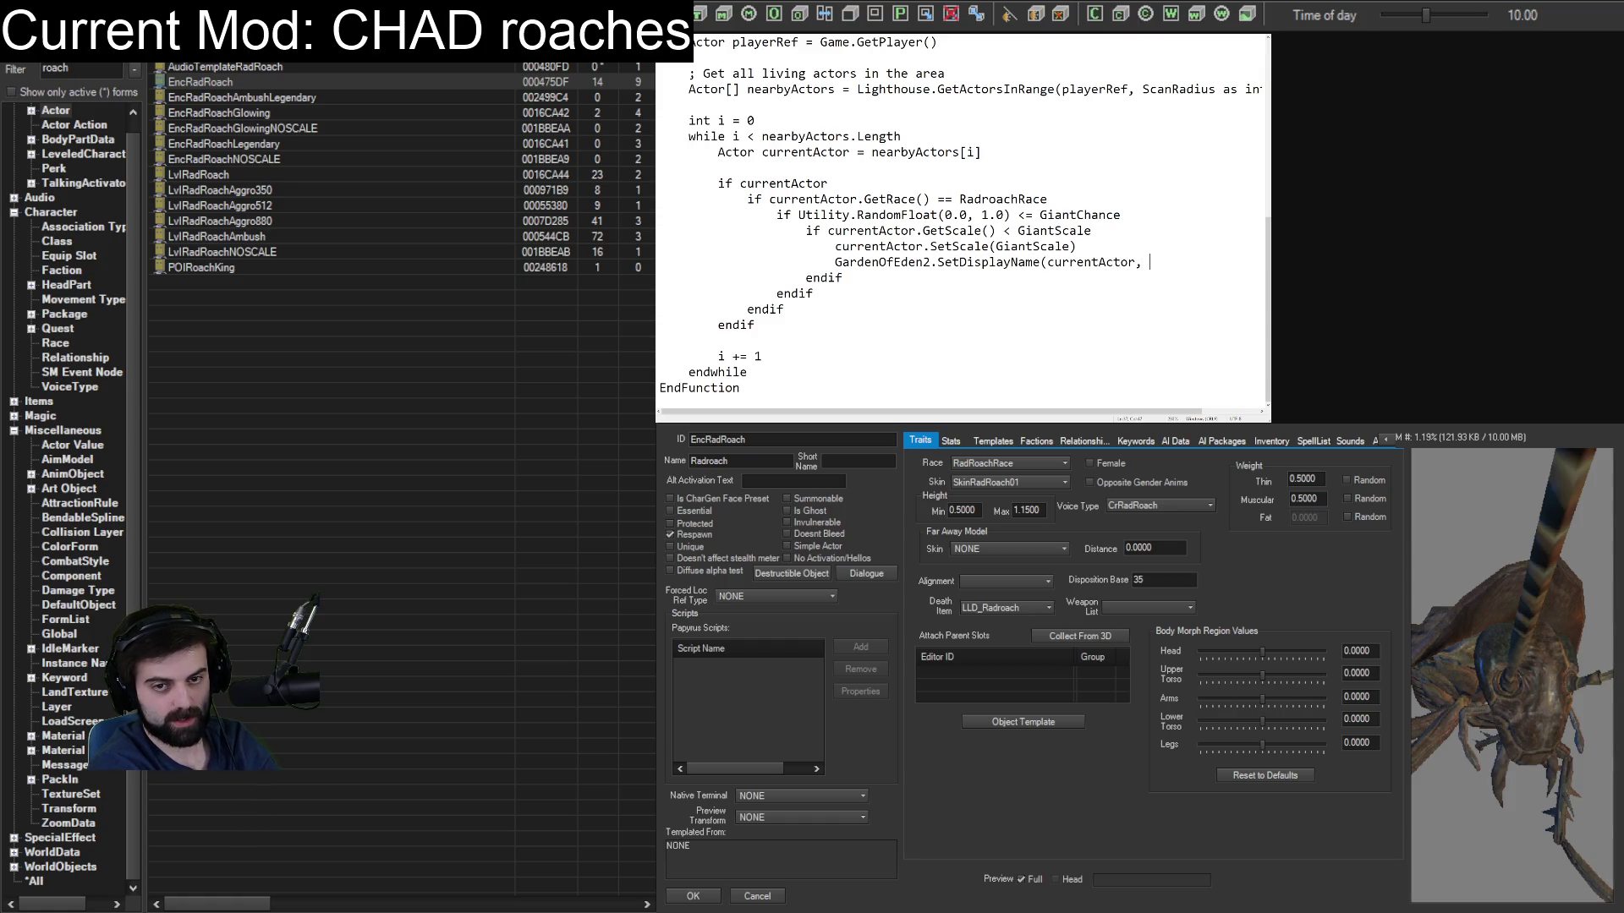
pyautogui.write('HADROACH"')
pyautogui.write(')')
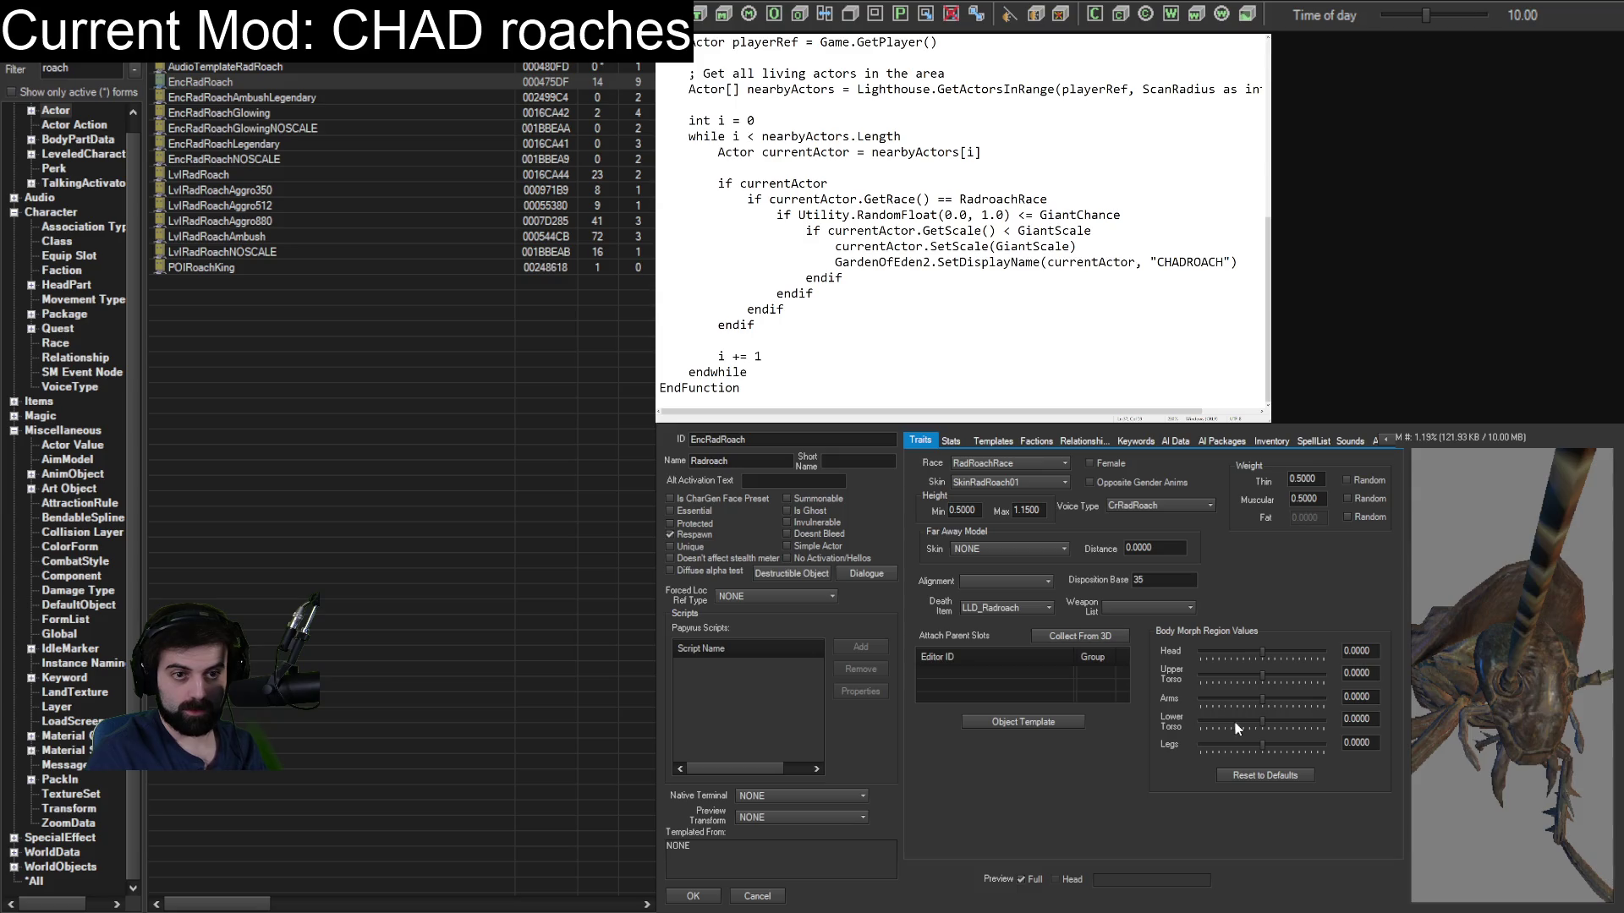
pyautogui.click(691, 897)
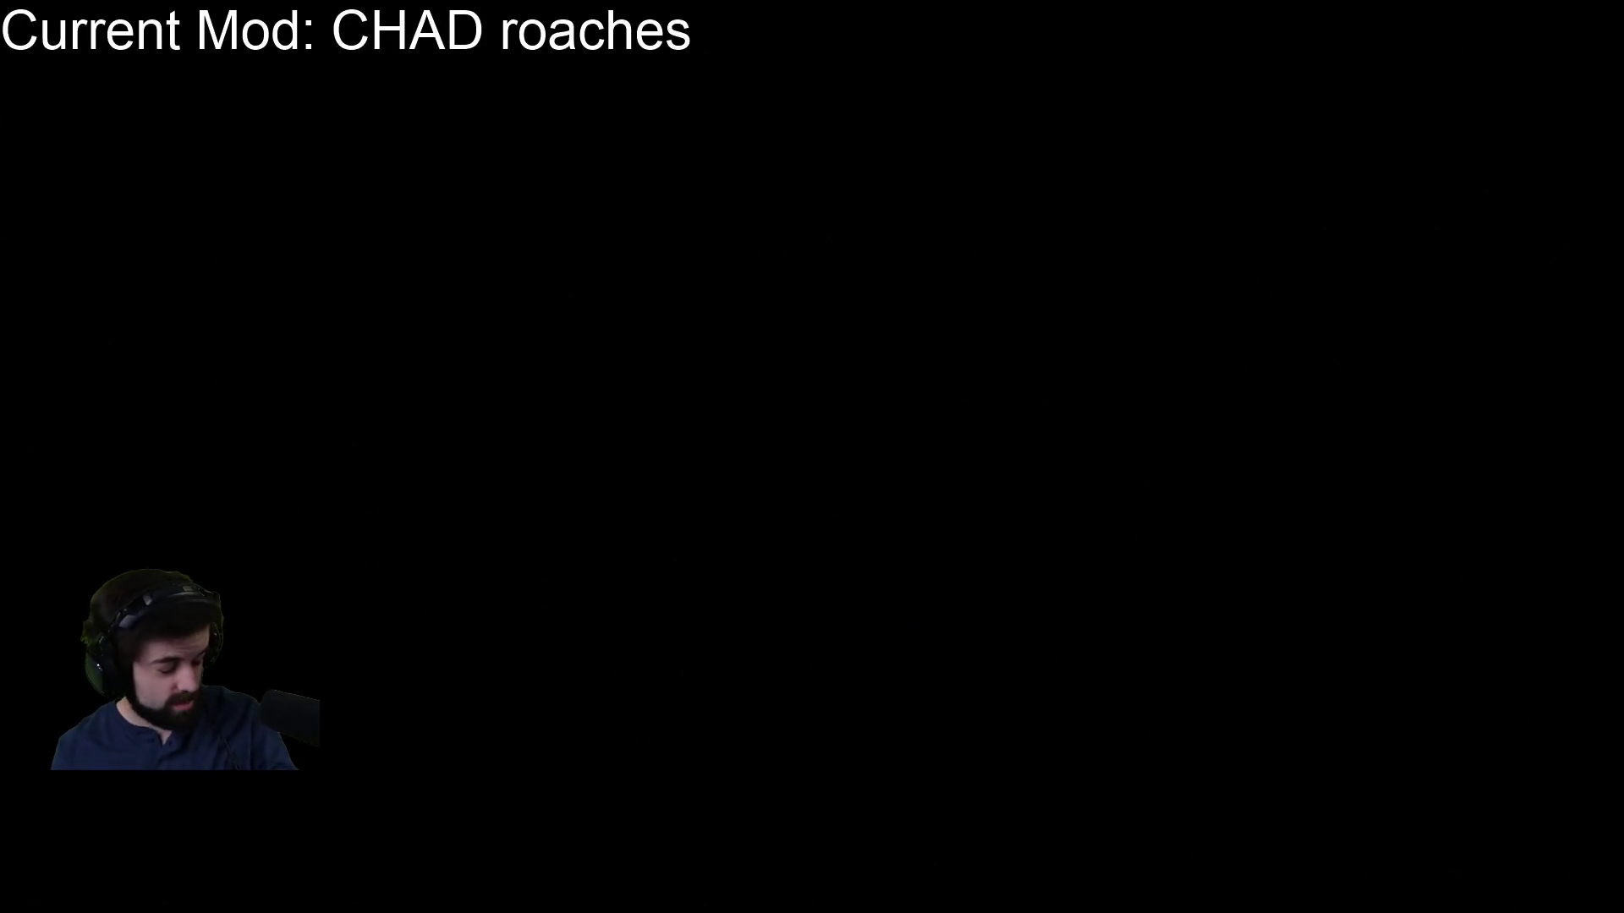
# From the title screen, load the Quicksave game through the LOAD menu.
pyautogui.press('Return')
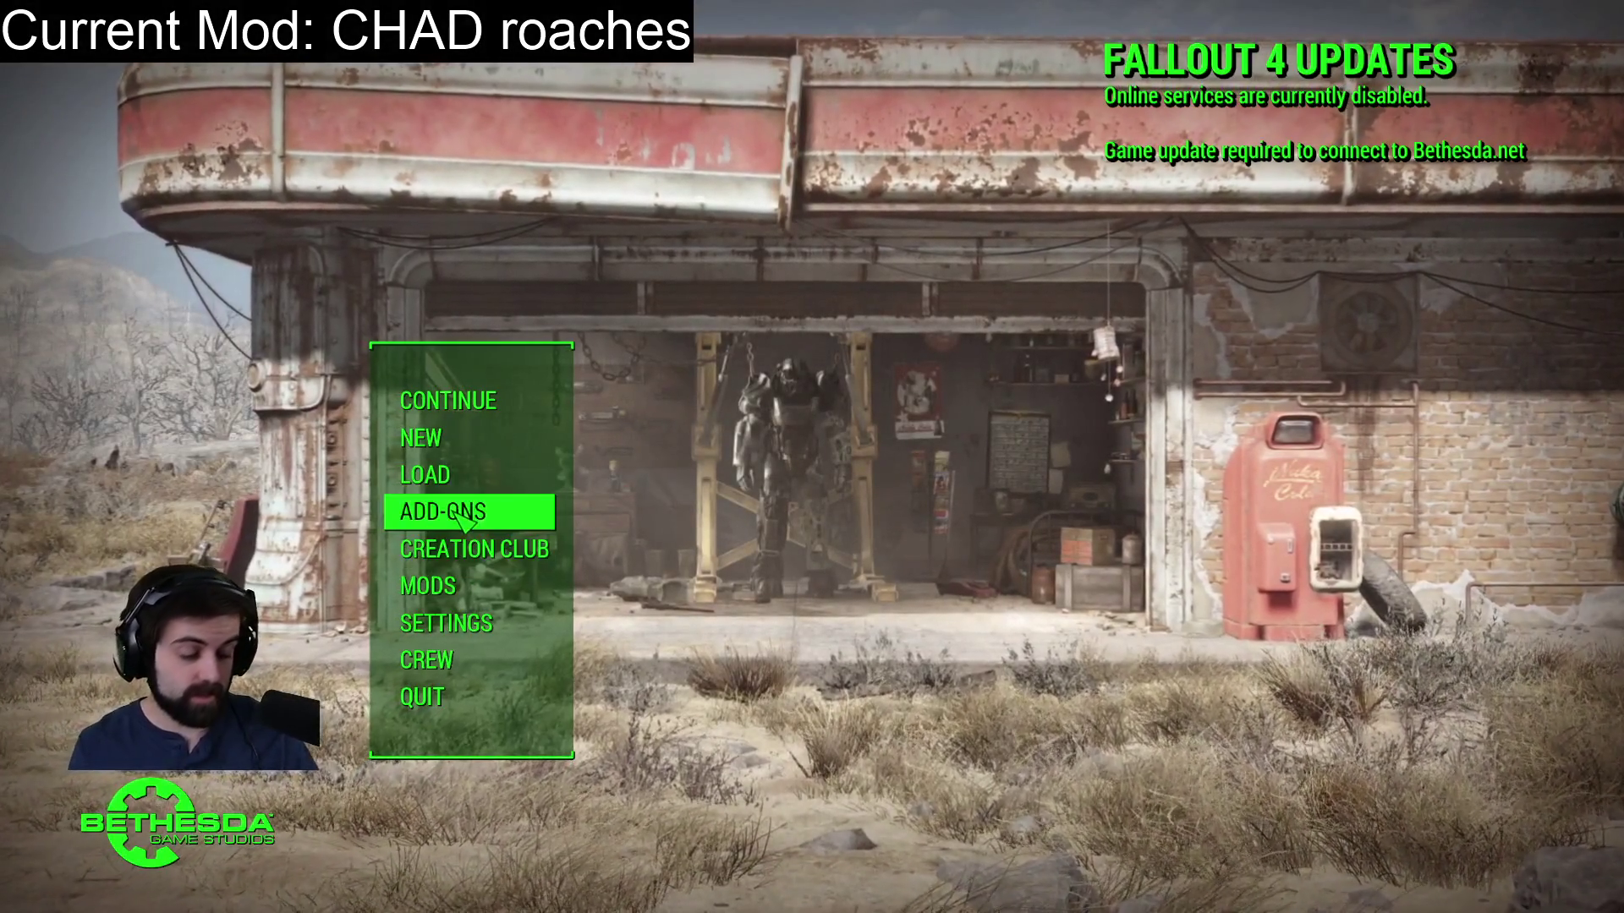
pyautogui.click(425, 474)
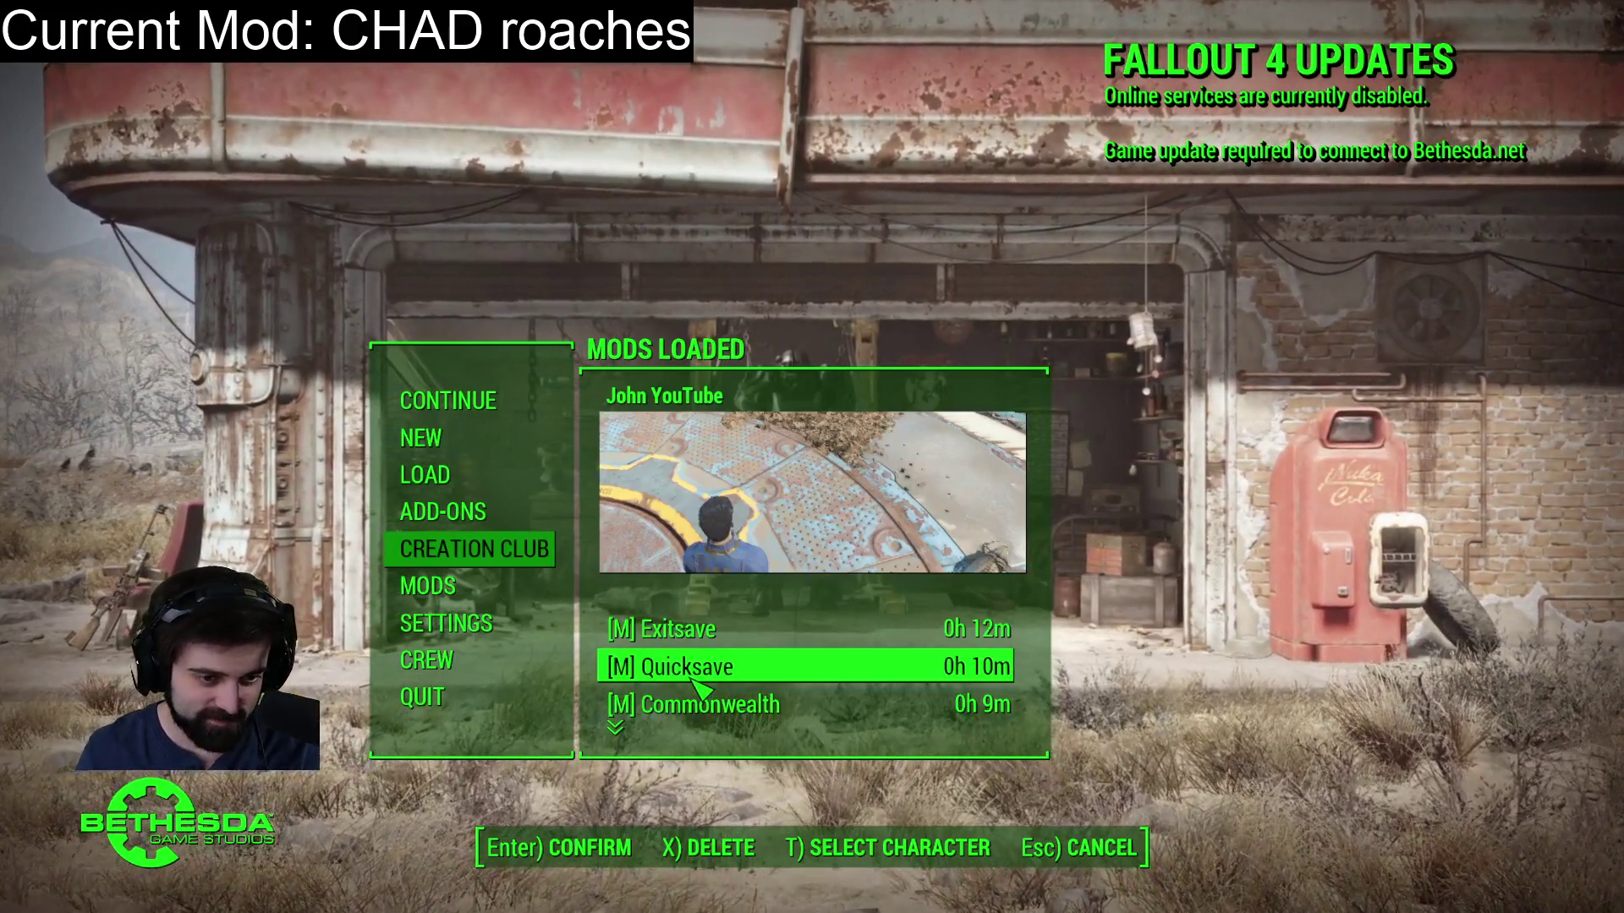
pyautogui.click(726, 667)
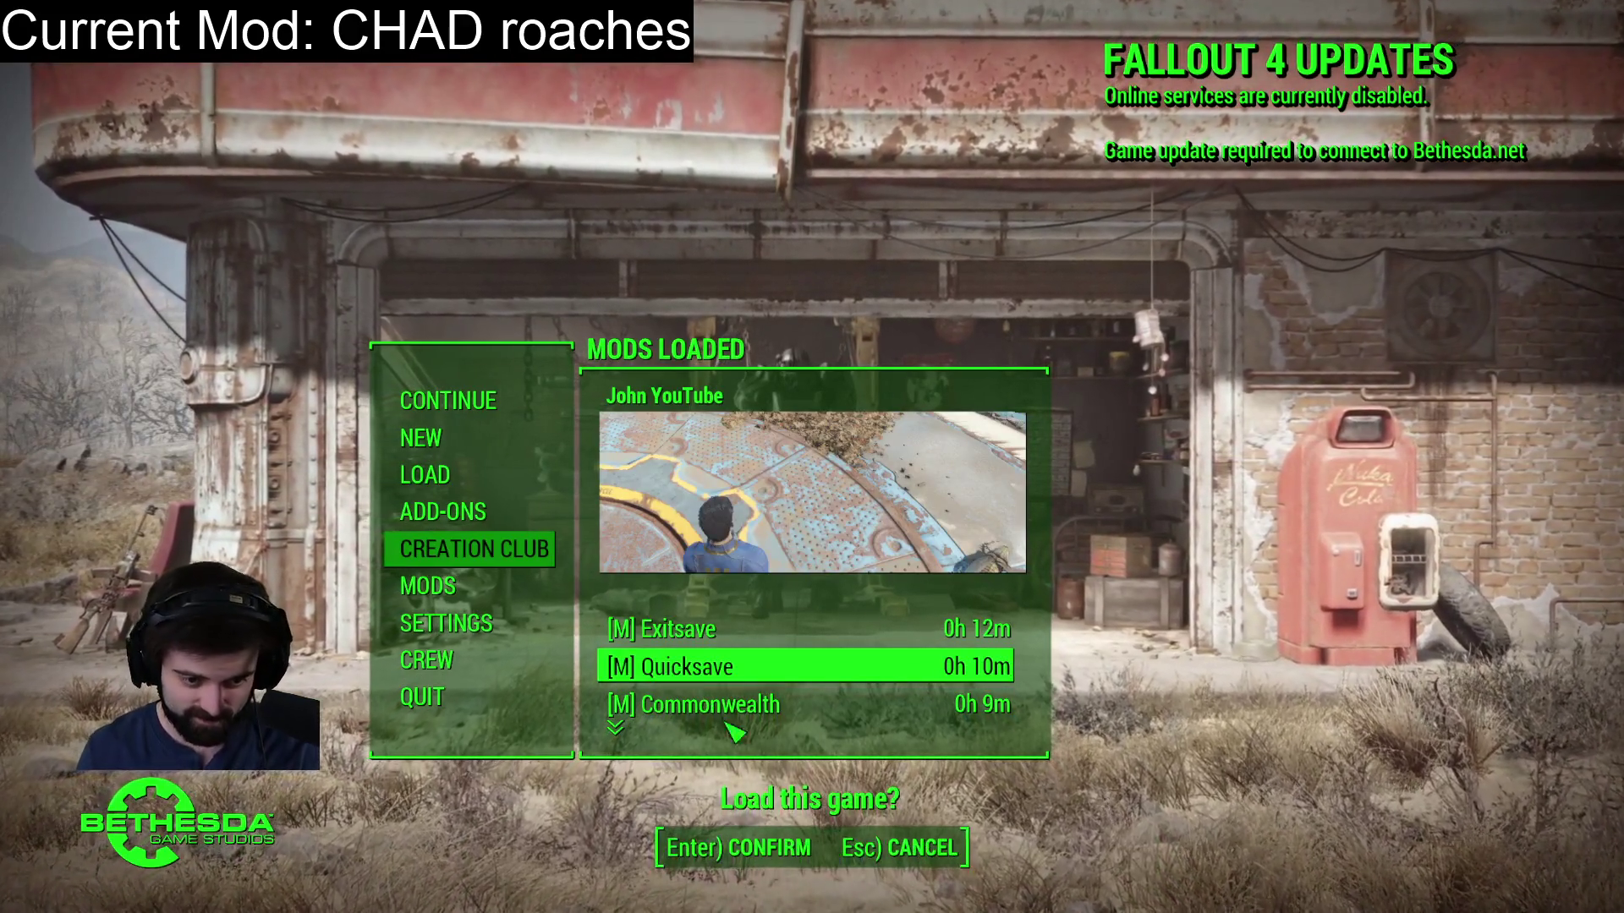
pyautogui.press('Return')
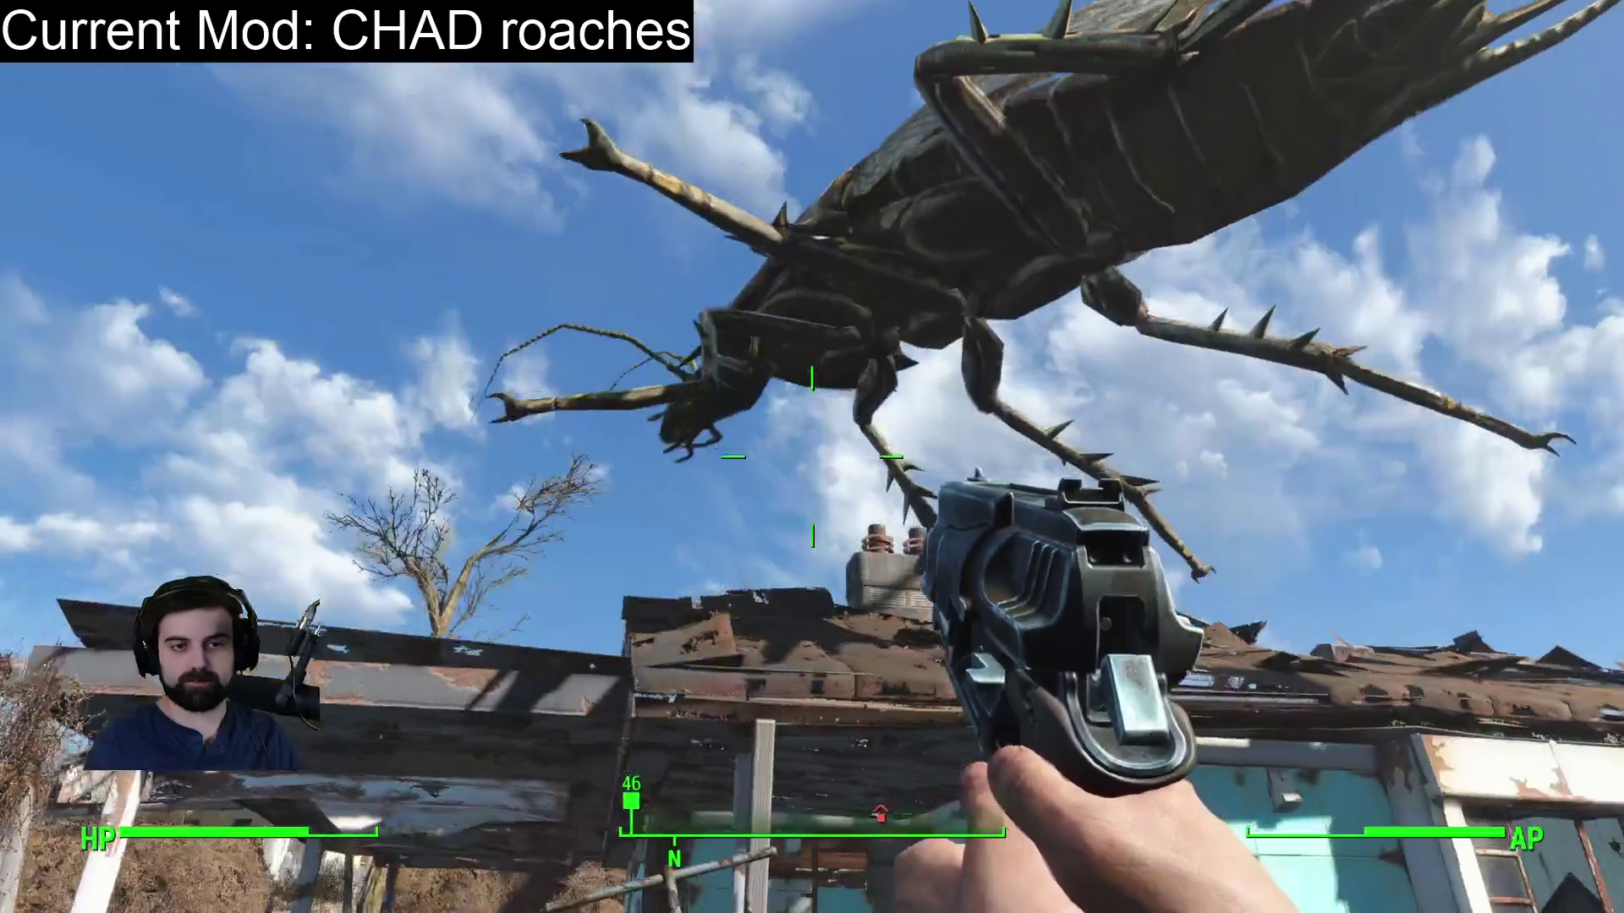
# Fight the giant roaches in VATS, aiming at each Chadroach's torso to see the CHADROACH name.
pyautogui.rightClick(811, 457)
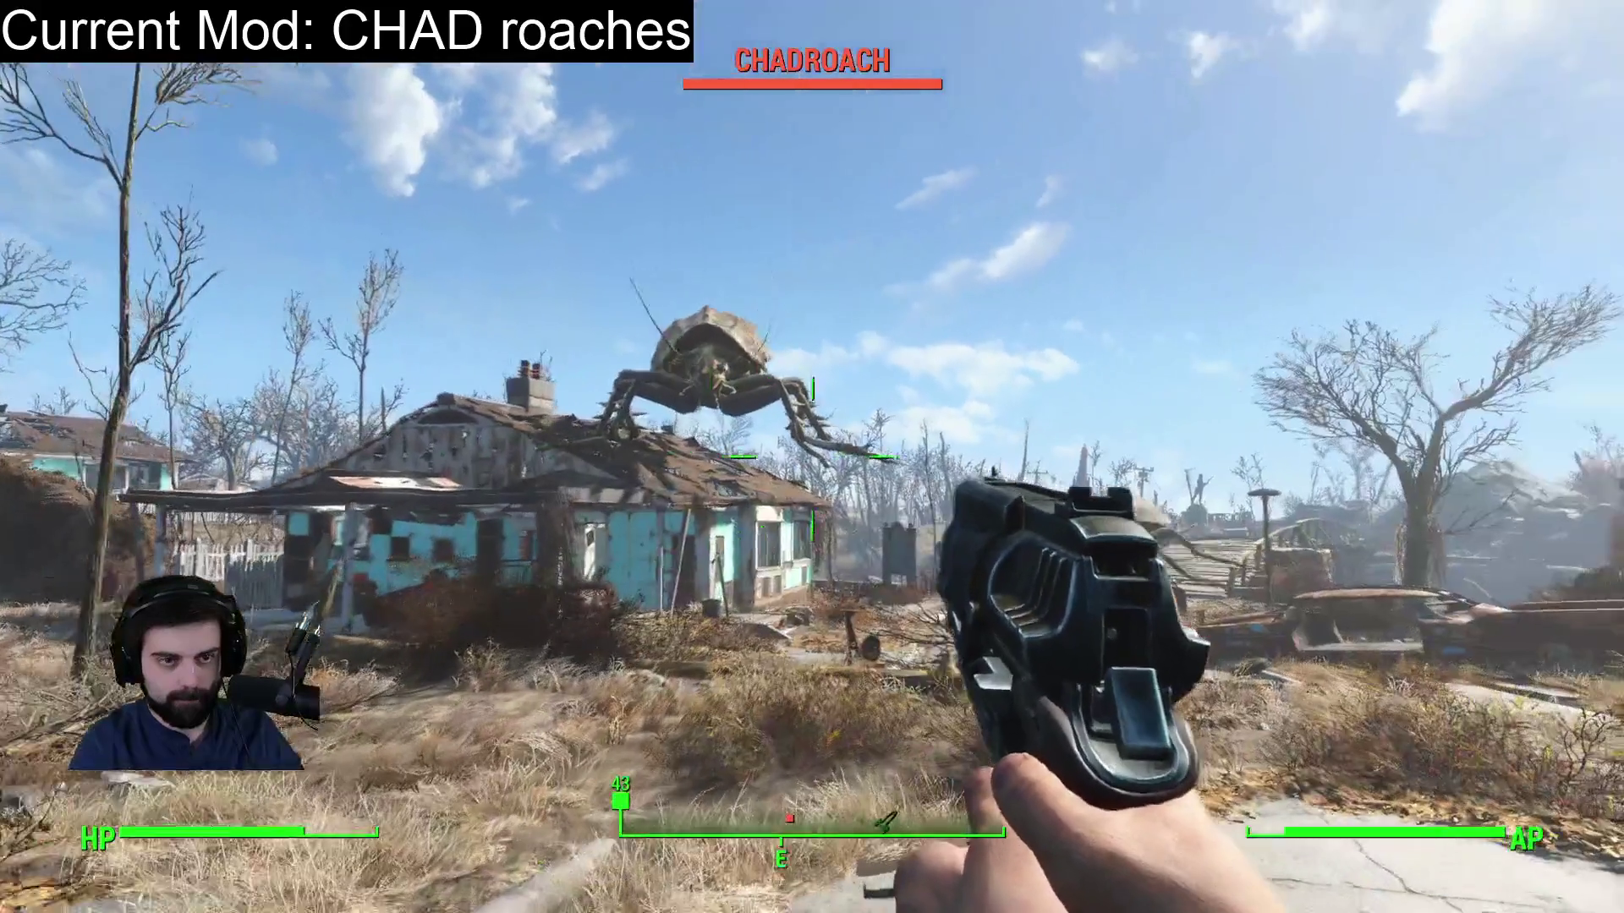
pyautogui.press('q')
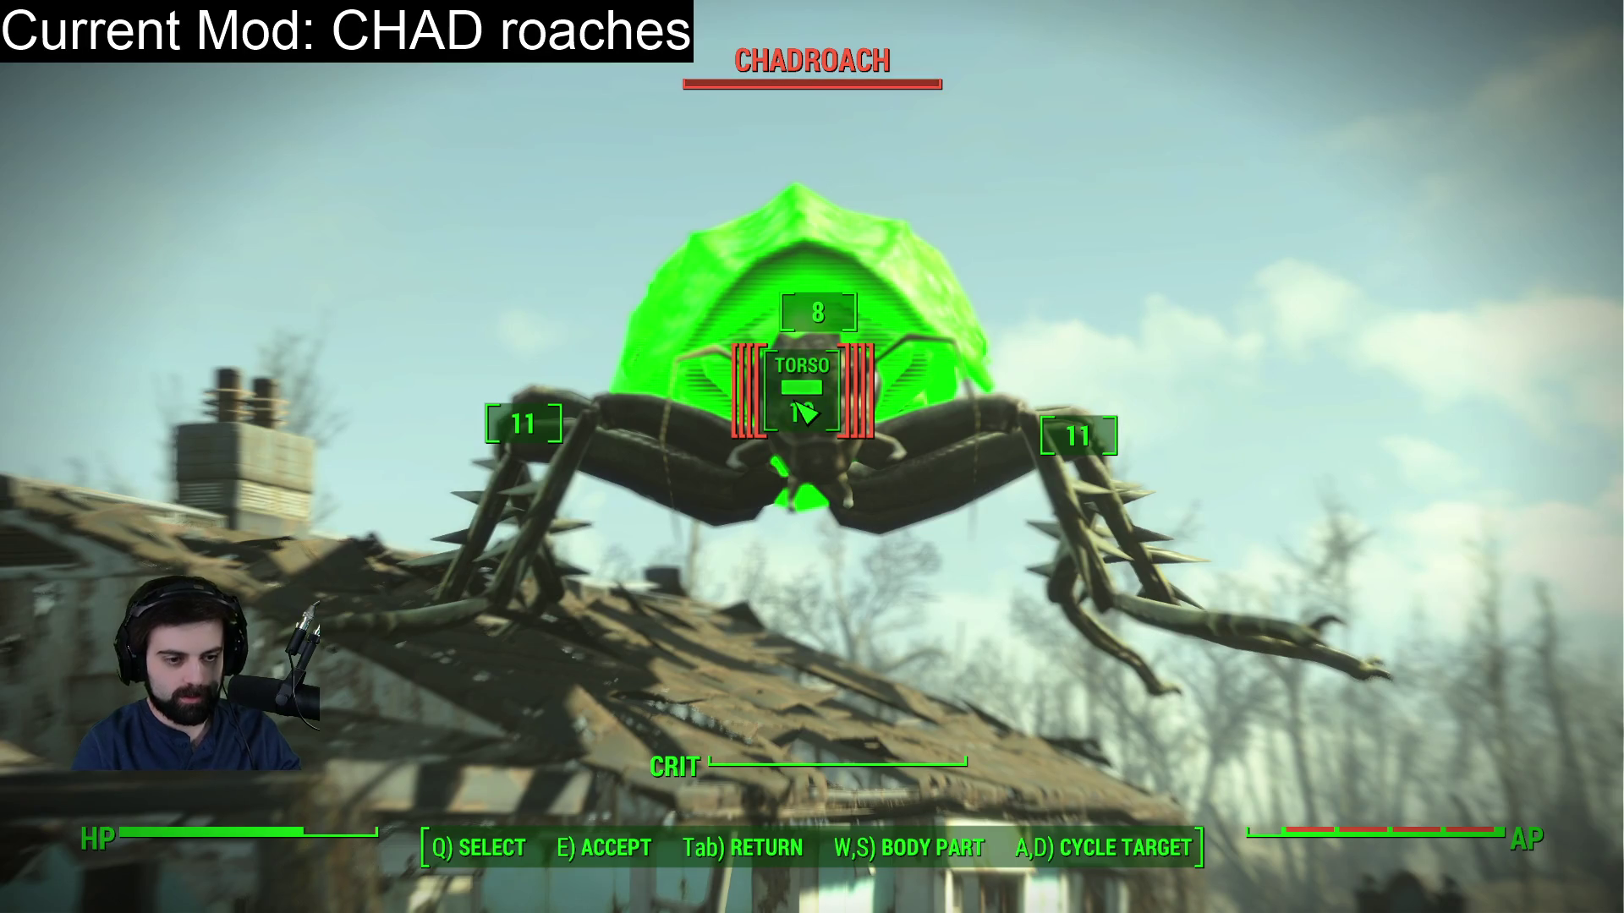
pyautogui.press('e')
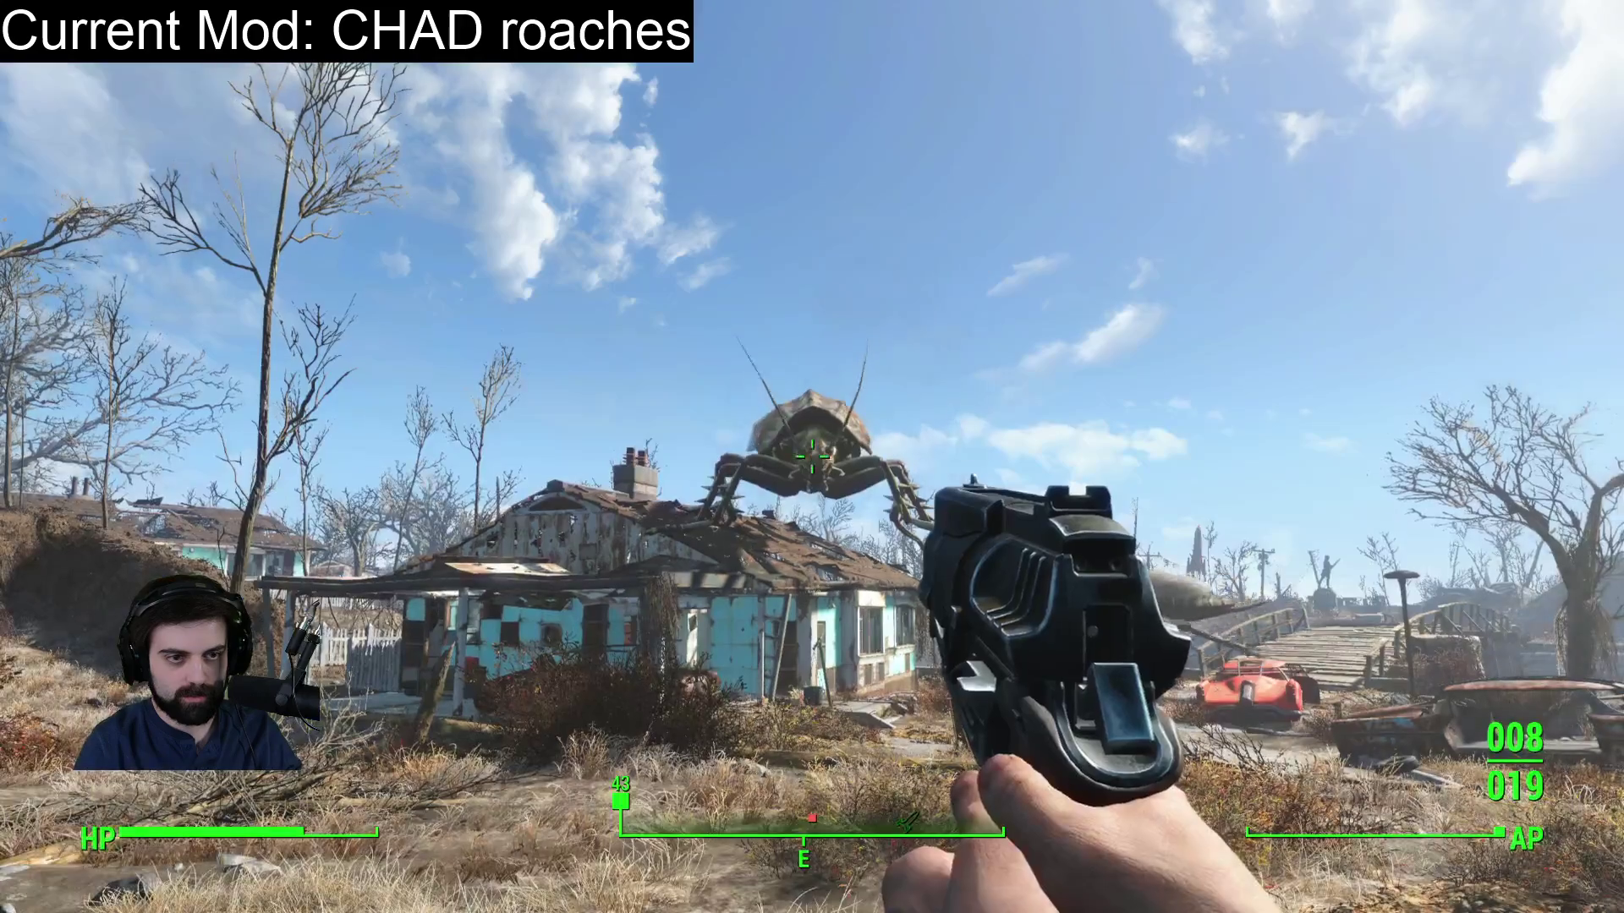
pyautogui.press('q')
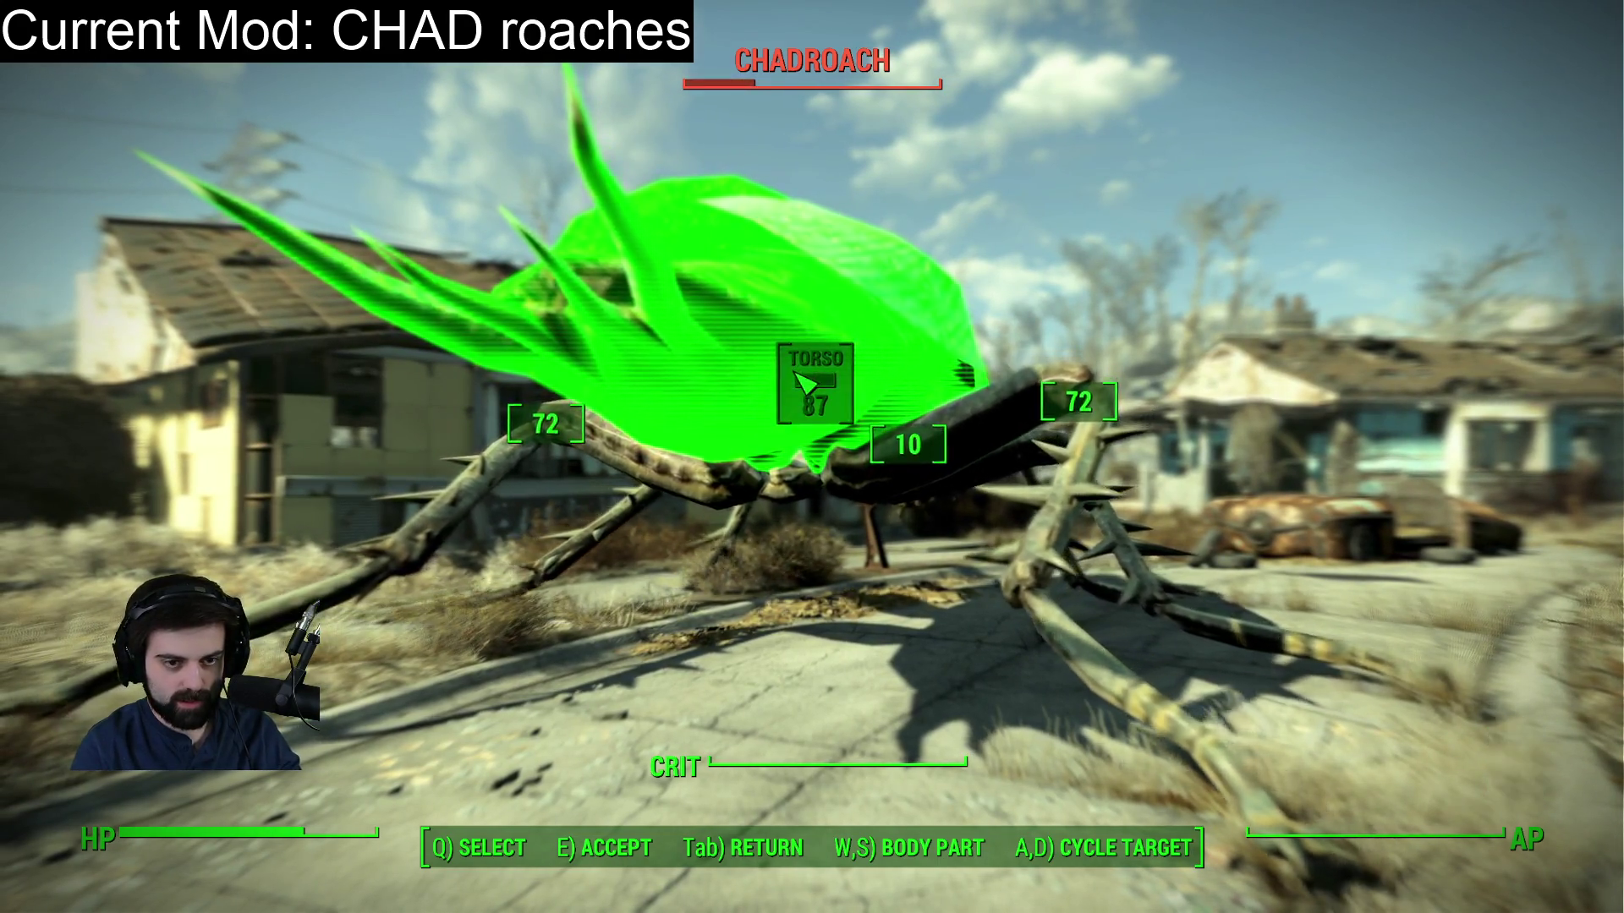
pyautogui.press('q')
pyautogui.press('Tab')
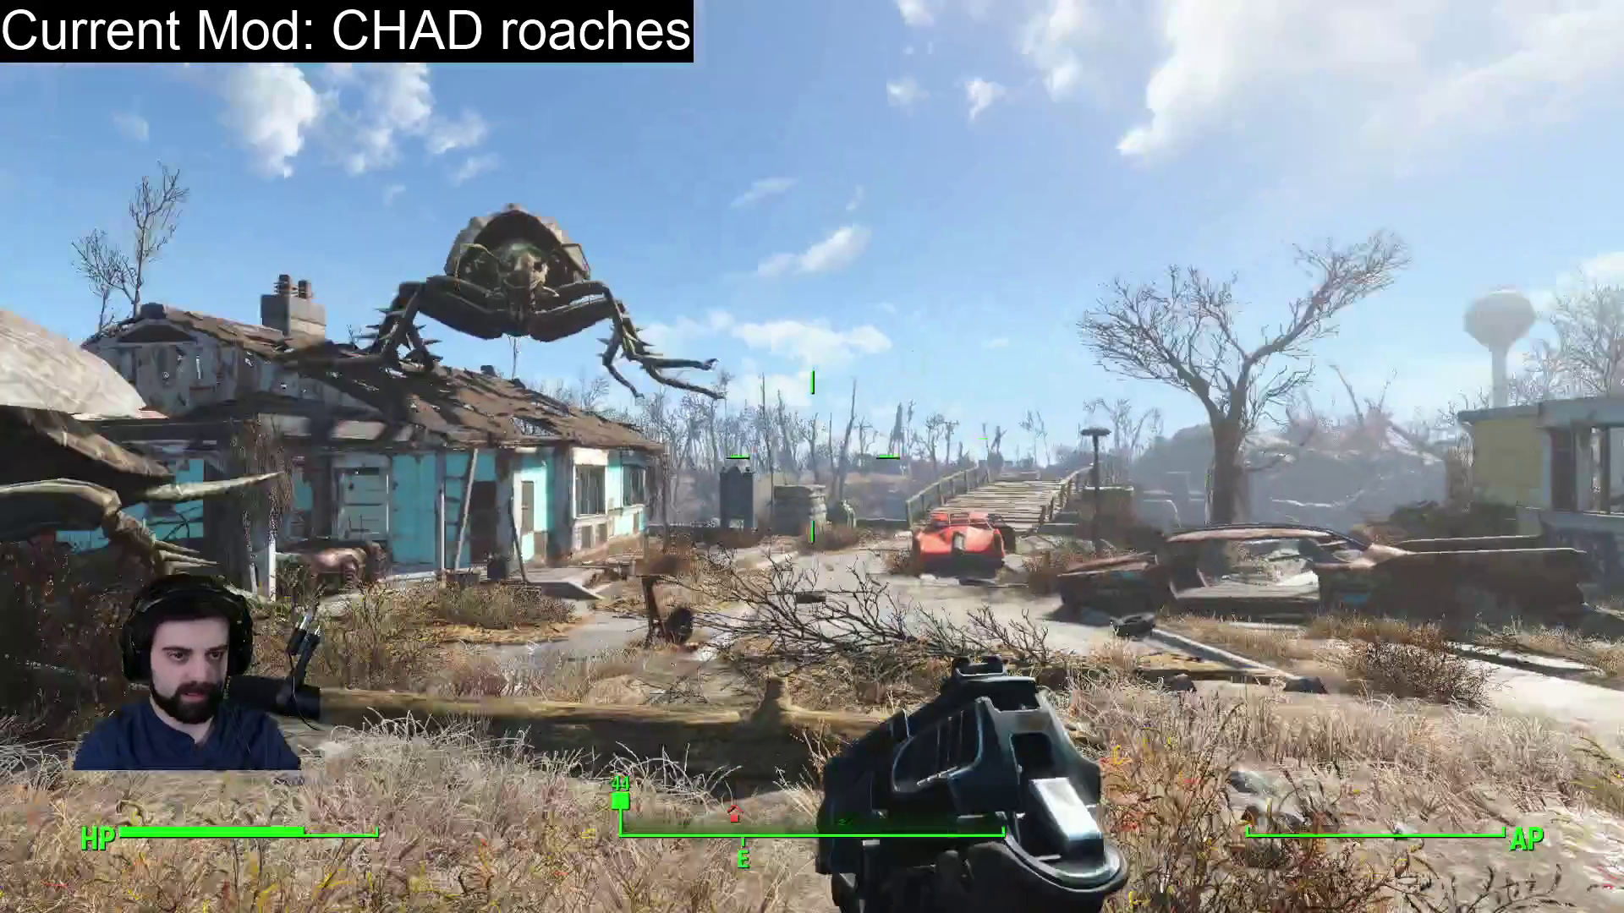
pyautogui.press('q')
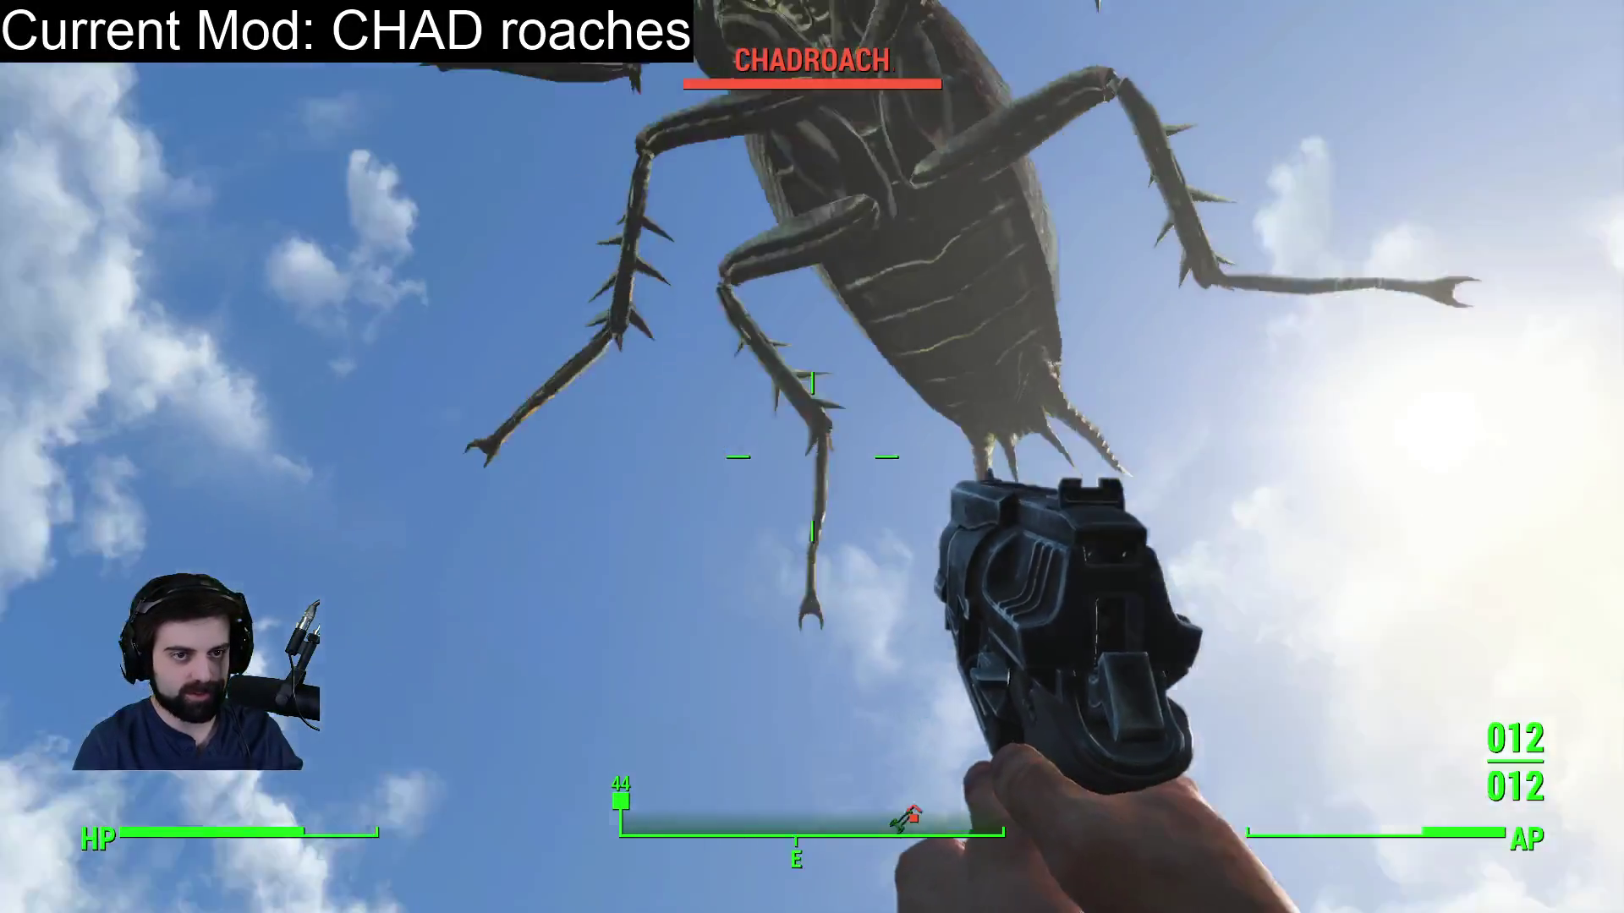
# Walk onto the house's porch and past the gate with the pistol lowered, pausing briefly.
pyautogui.press('w')
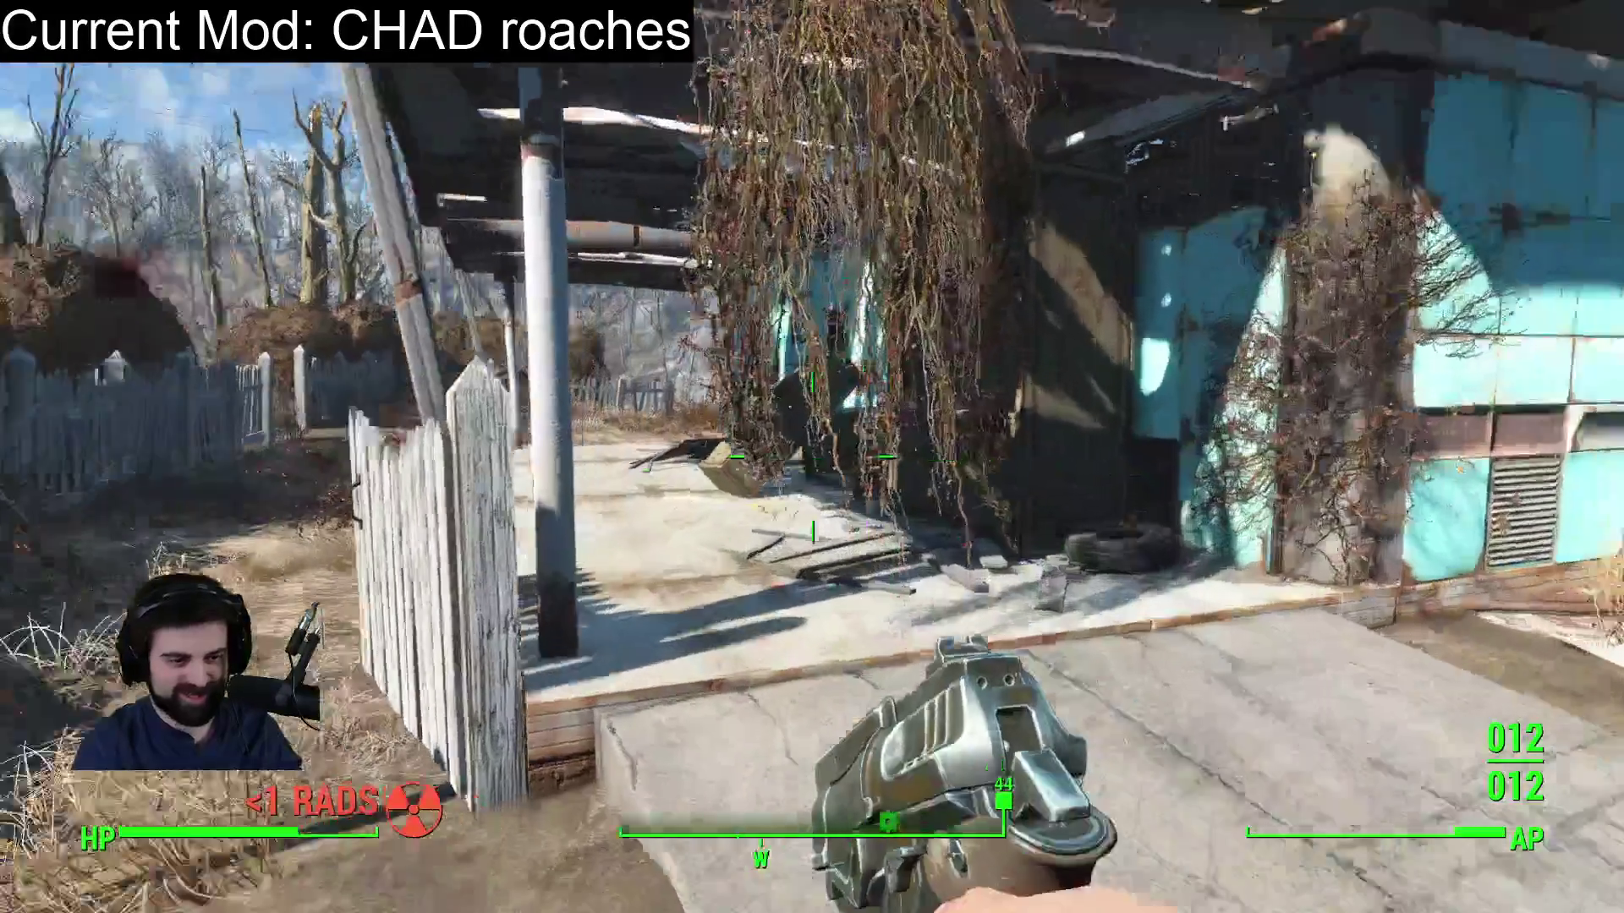
pyautogui.press('w')
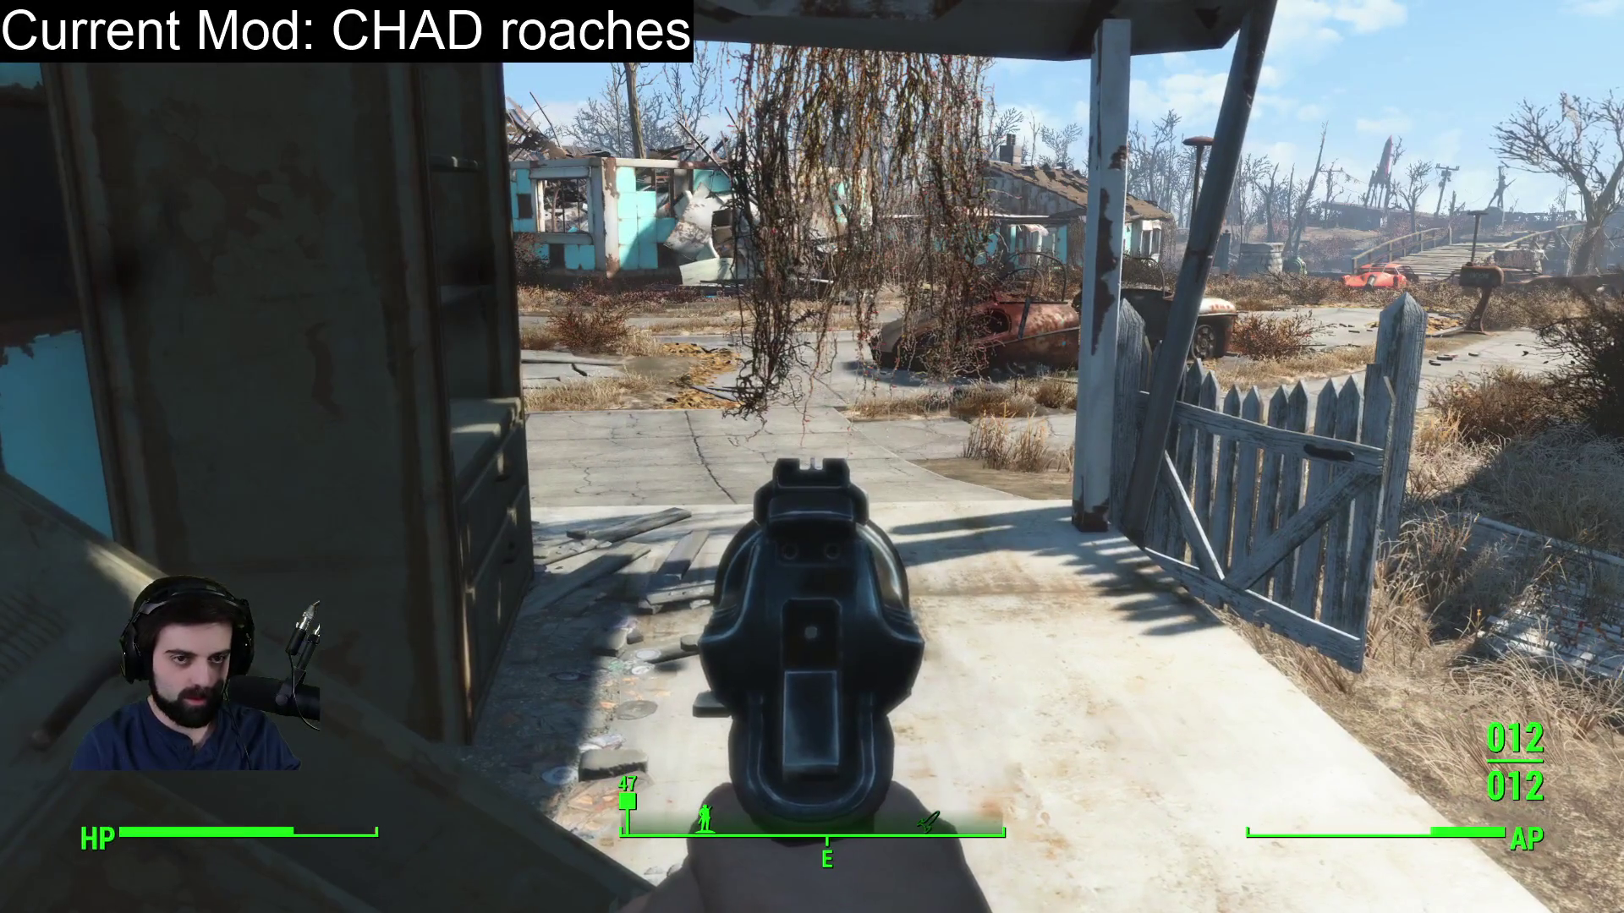
pyautogui.rightClick(812, 456)
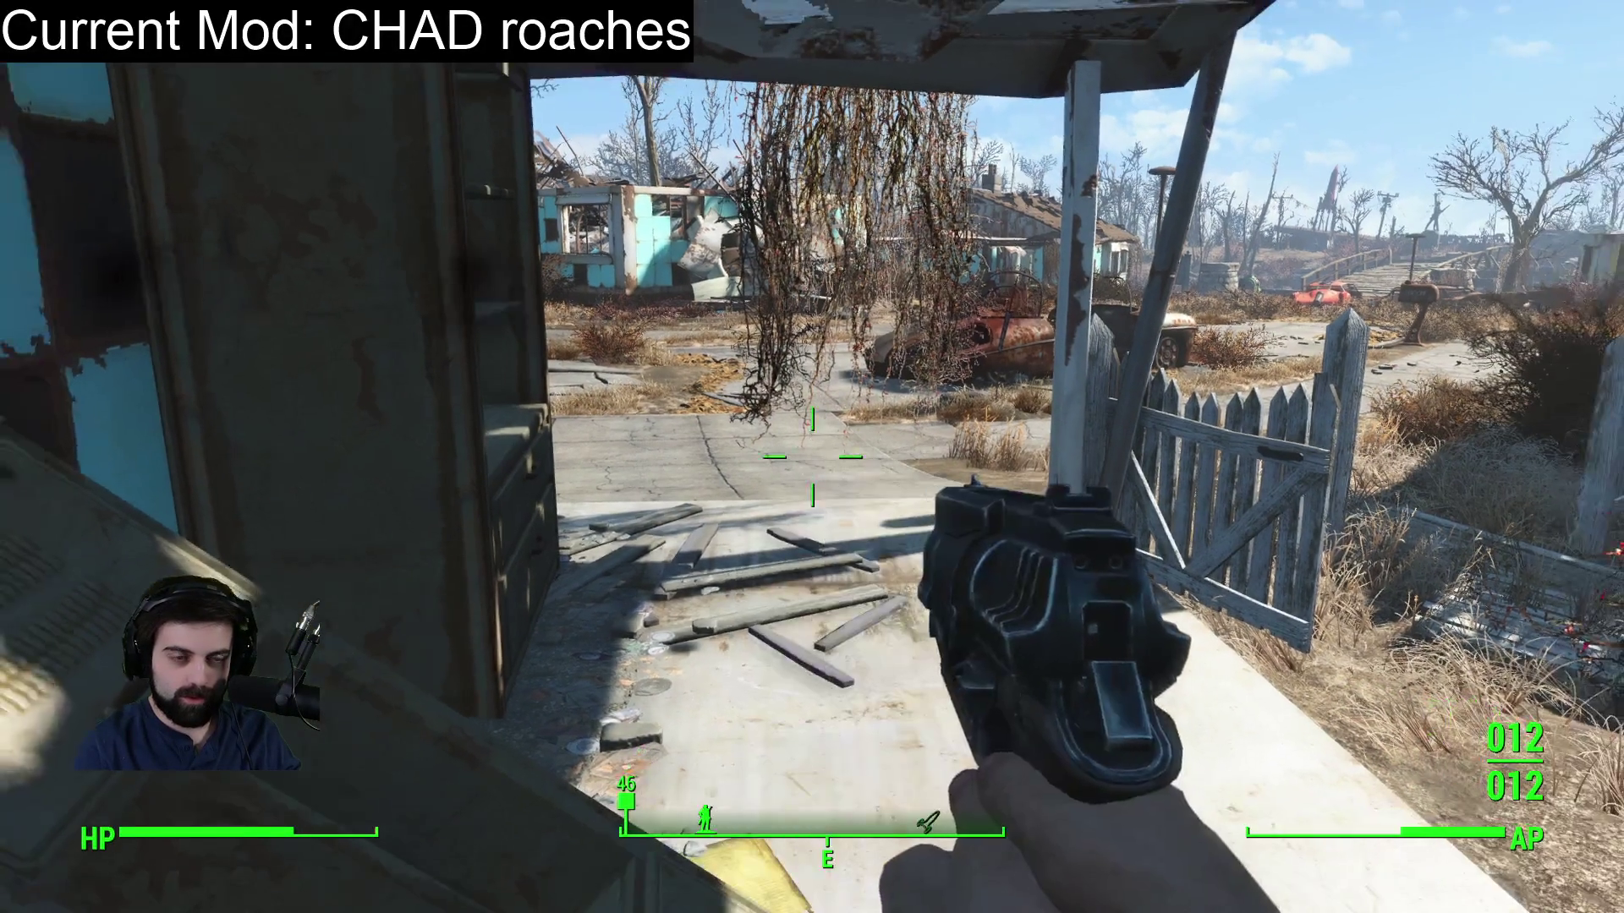
pyautogui.press('w')
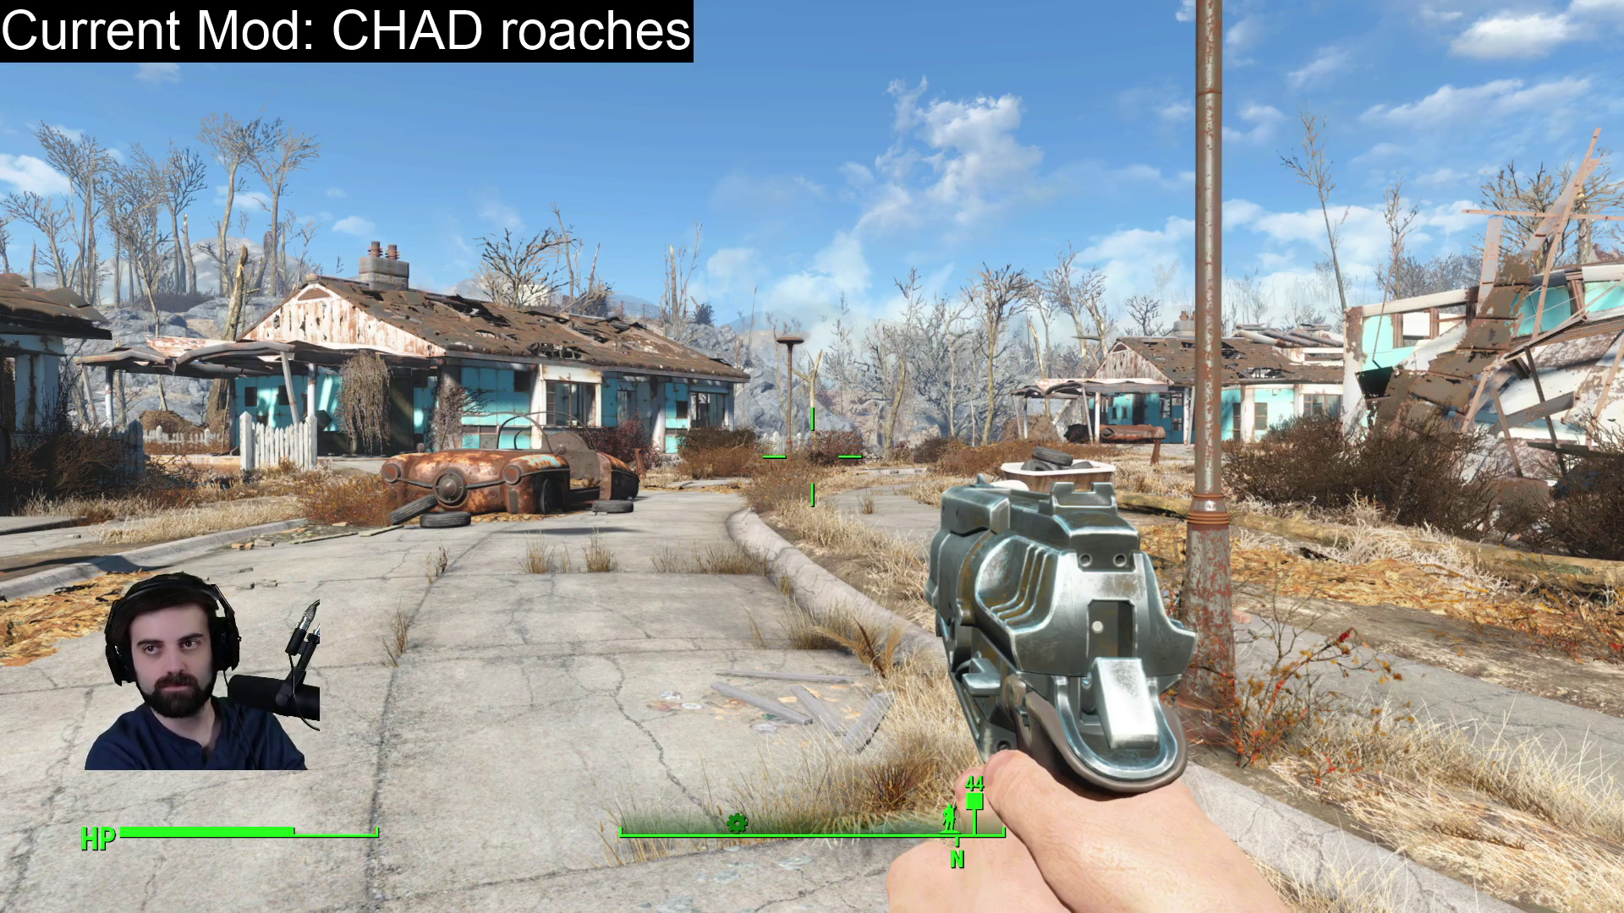
pyautogui.press('Escape')
pyautogui.press('Escape')
# Walk down the street to complete the Go home objective and reach Codsworth.
pyautogui.press('w')
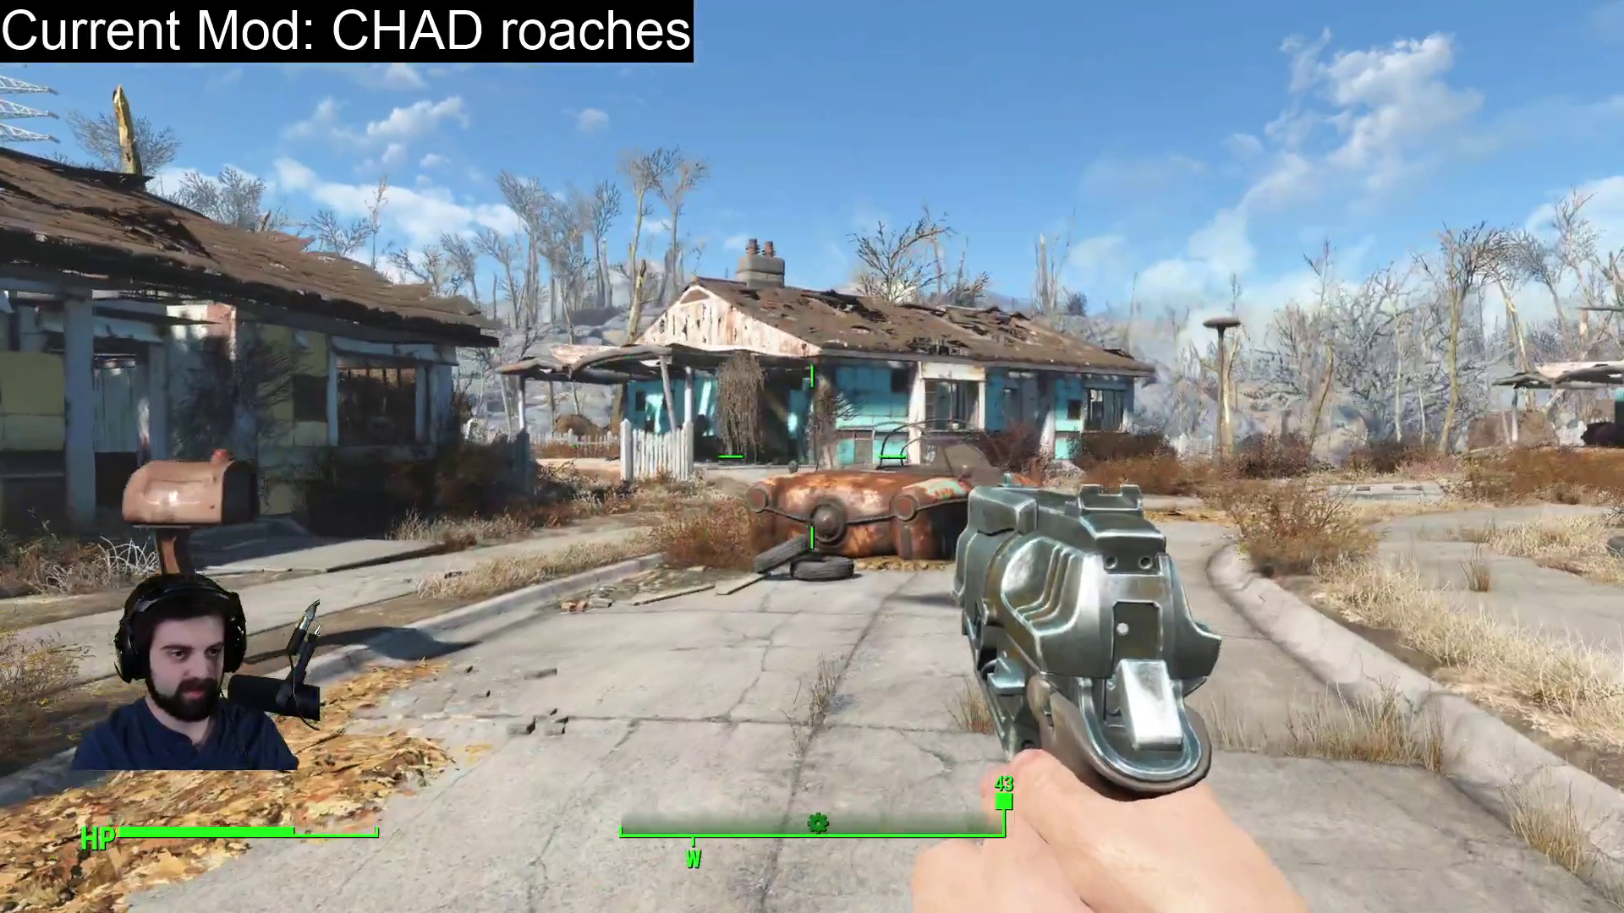
pyautogui.press('w')
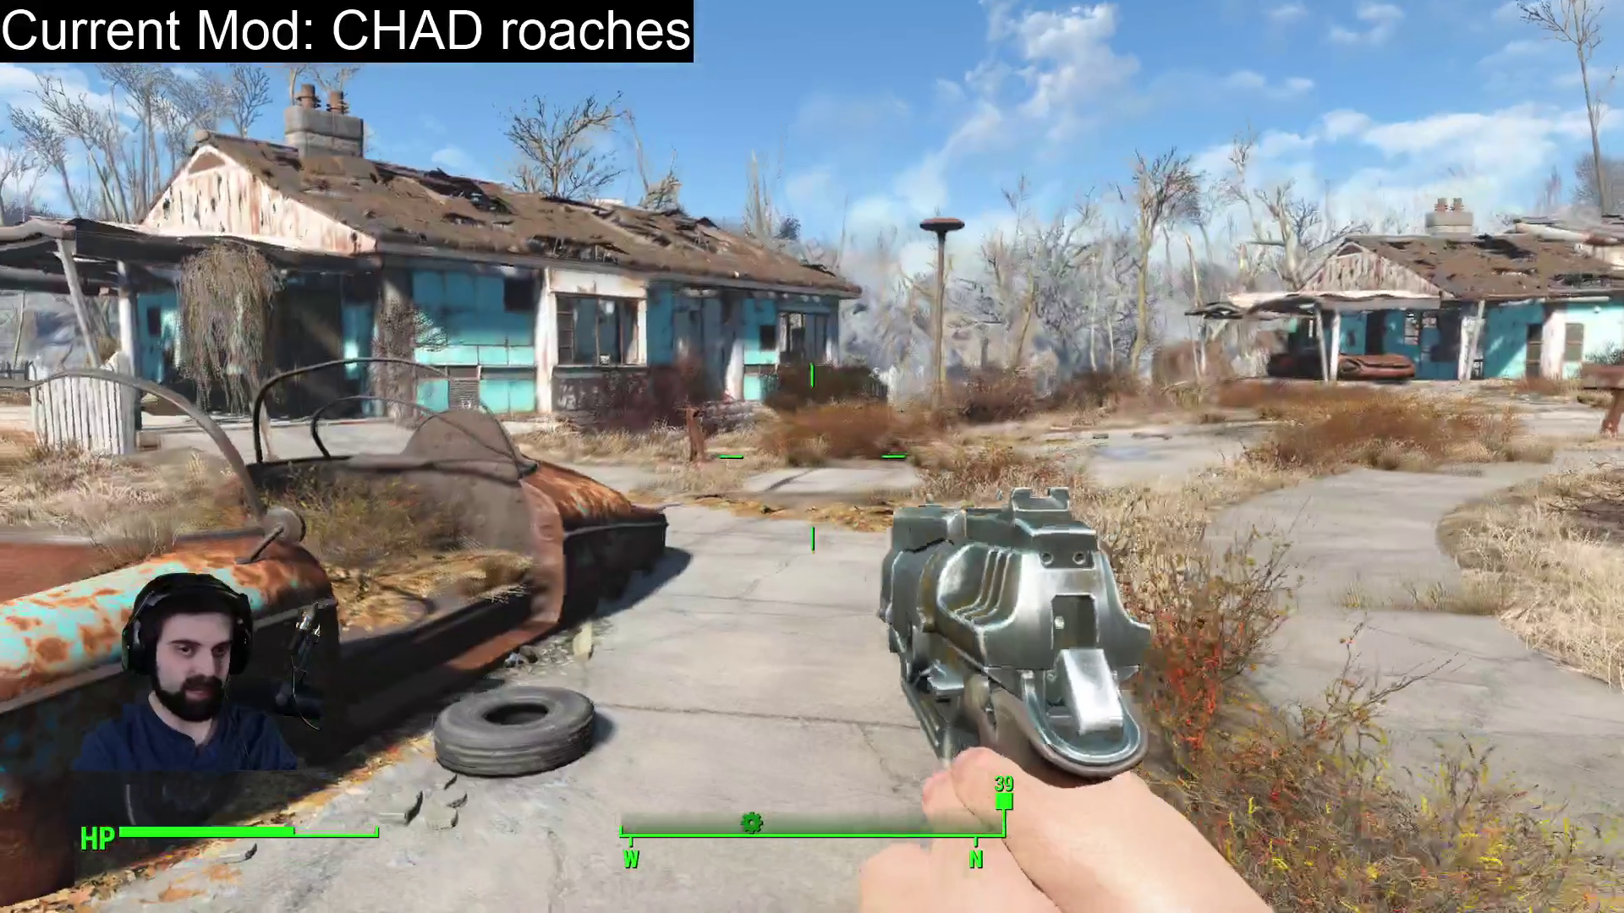
pyautogui.press('w')
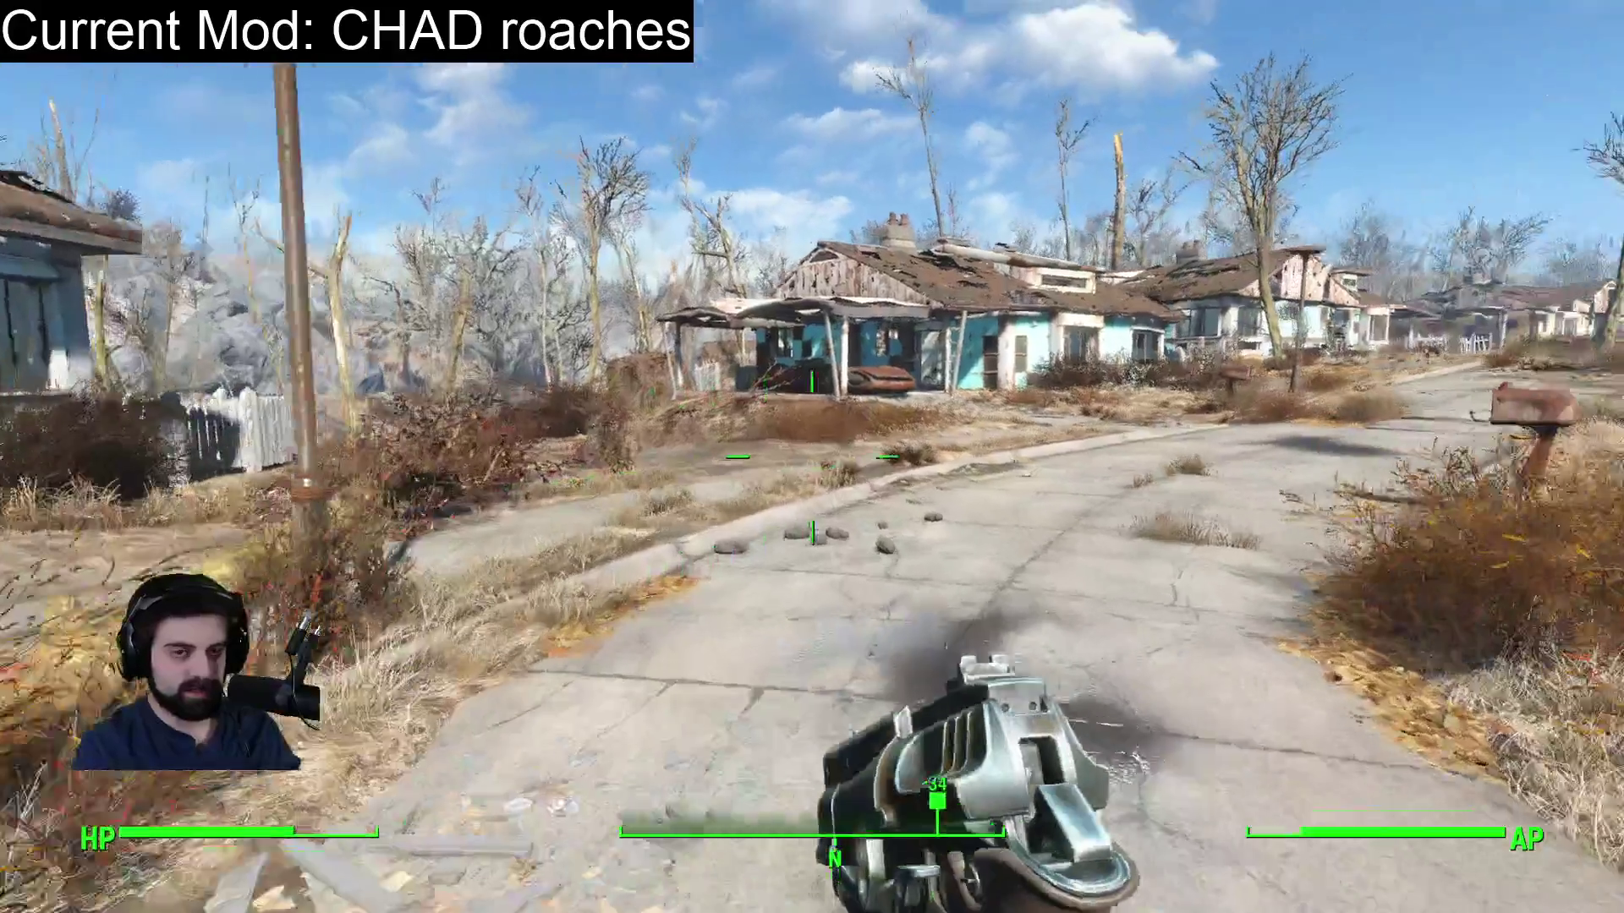
pyautogui.press('w')
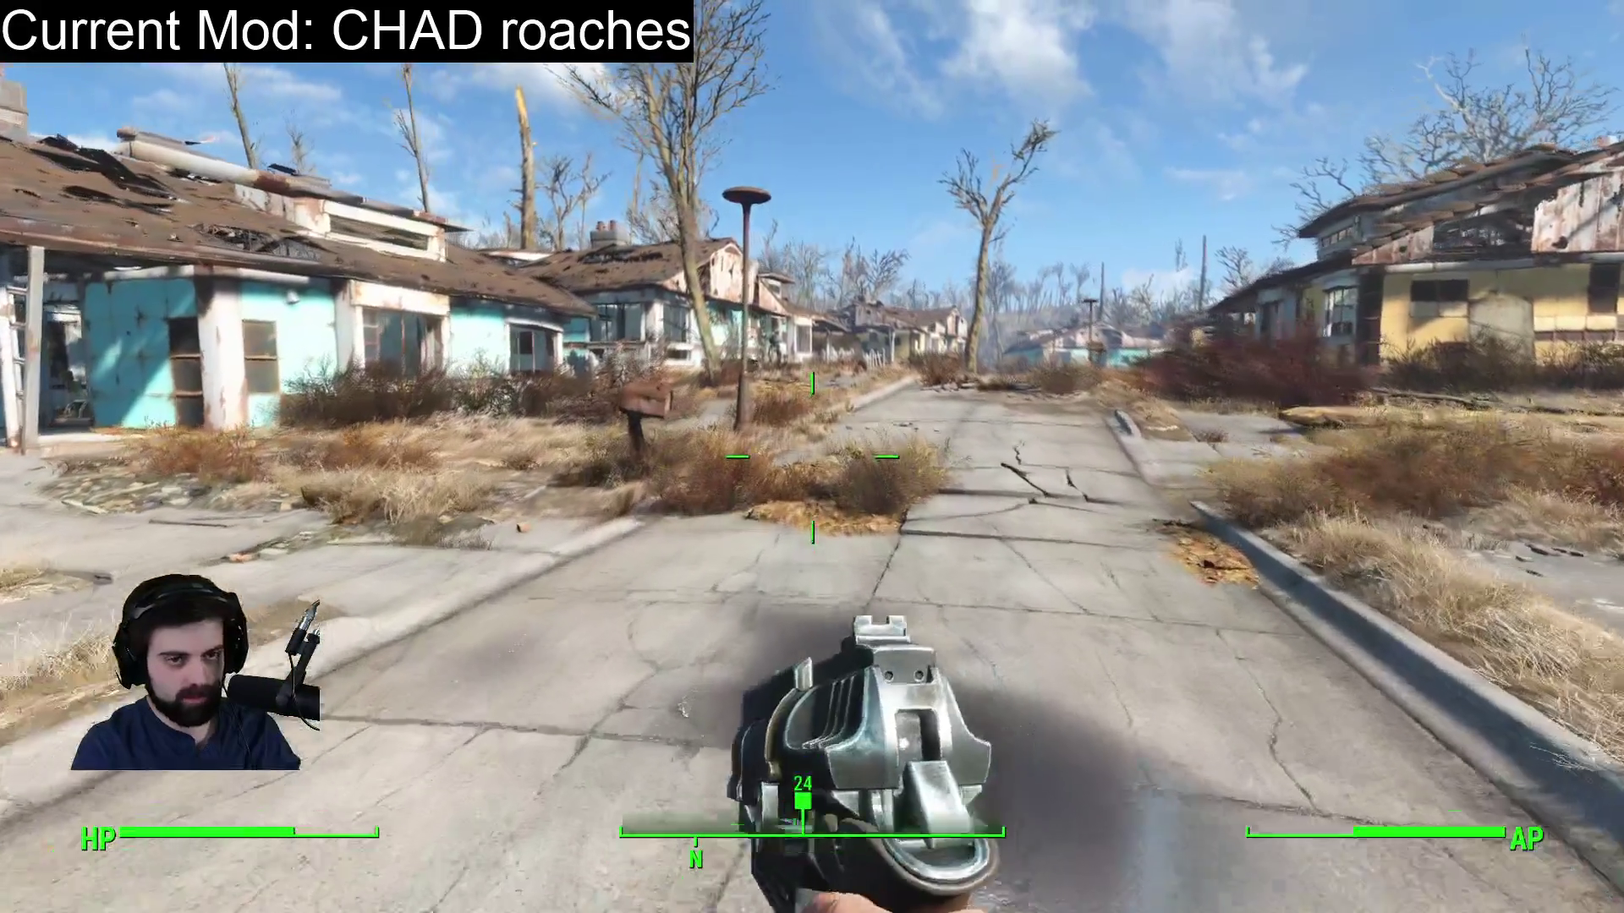
pyautogui.press('s')
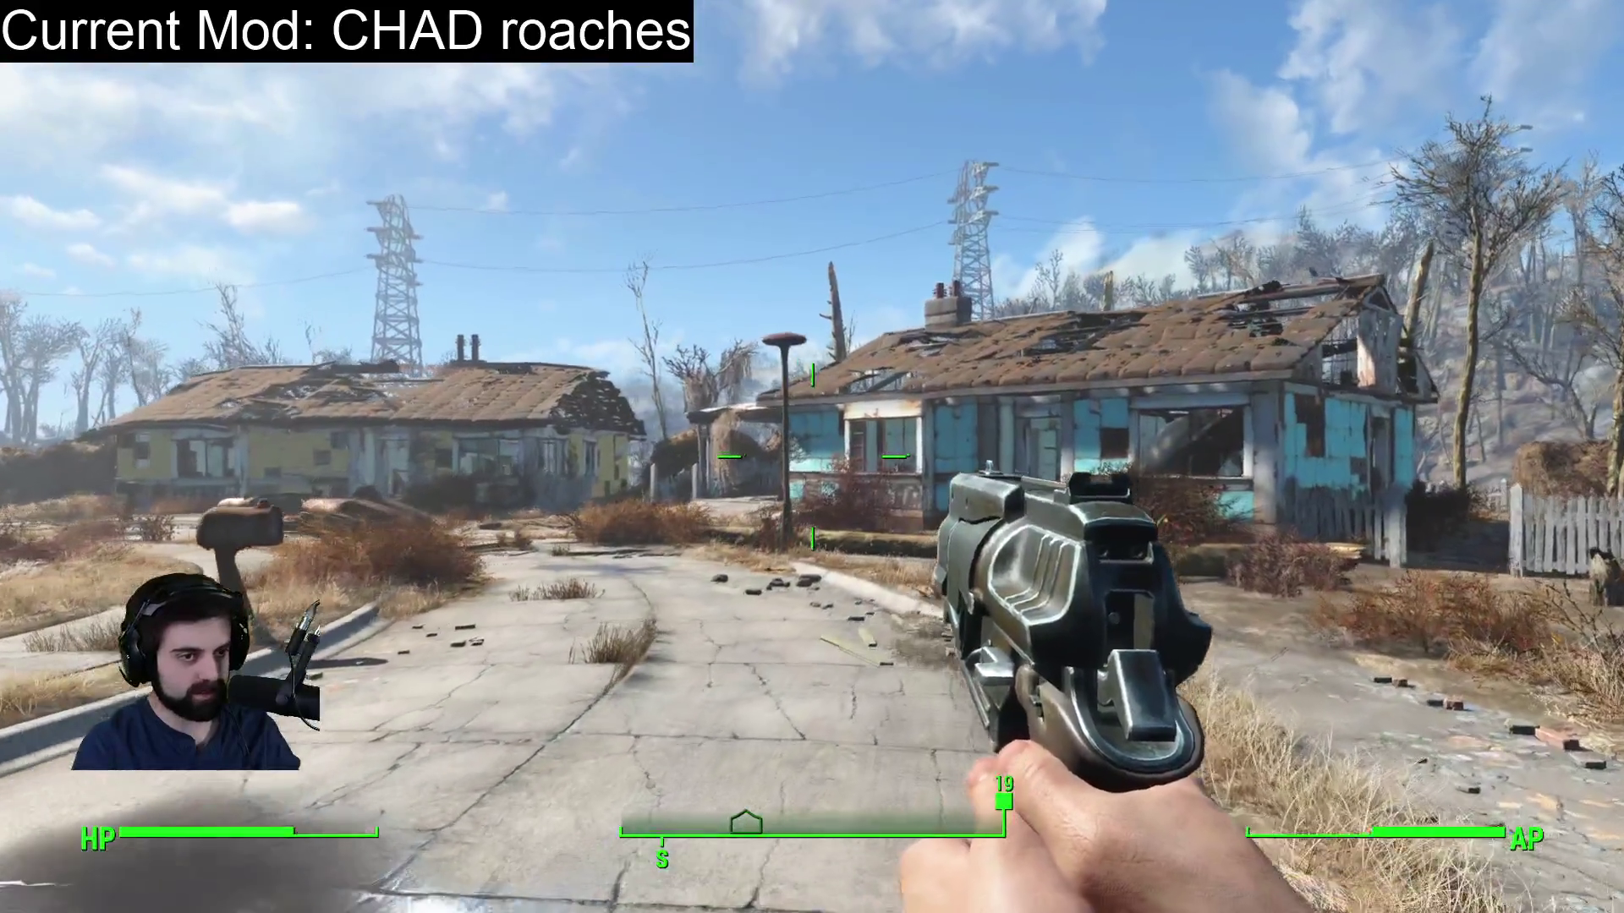
pyautogui.press('w')
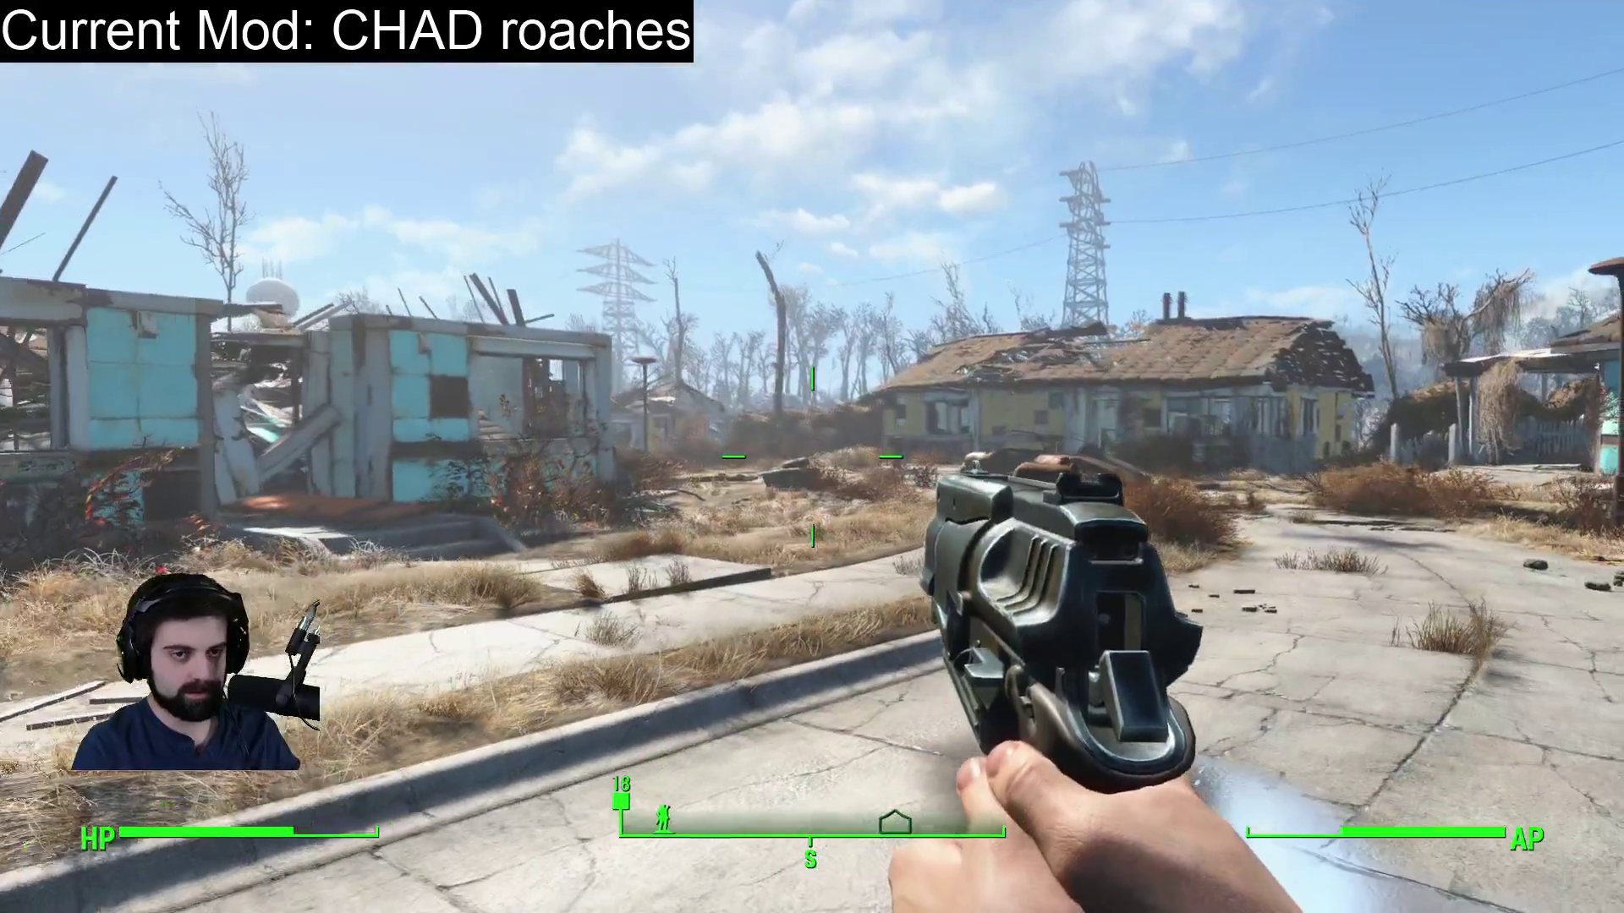
pyautogui.press('w')
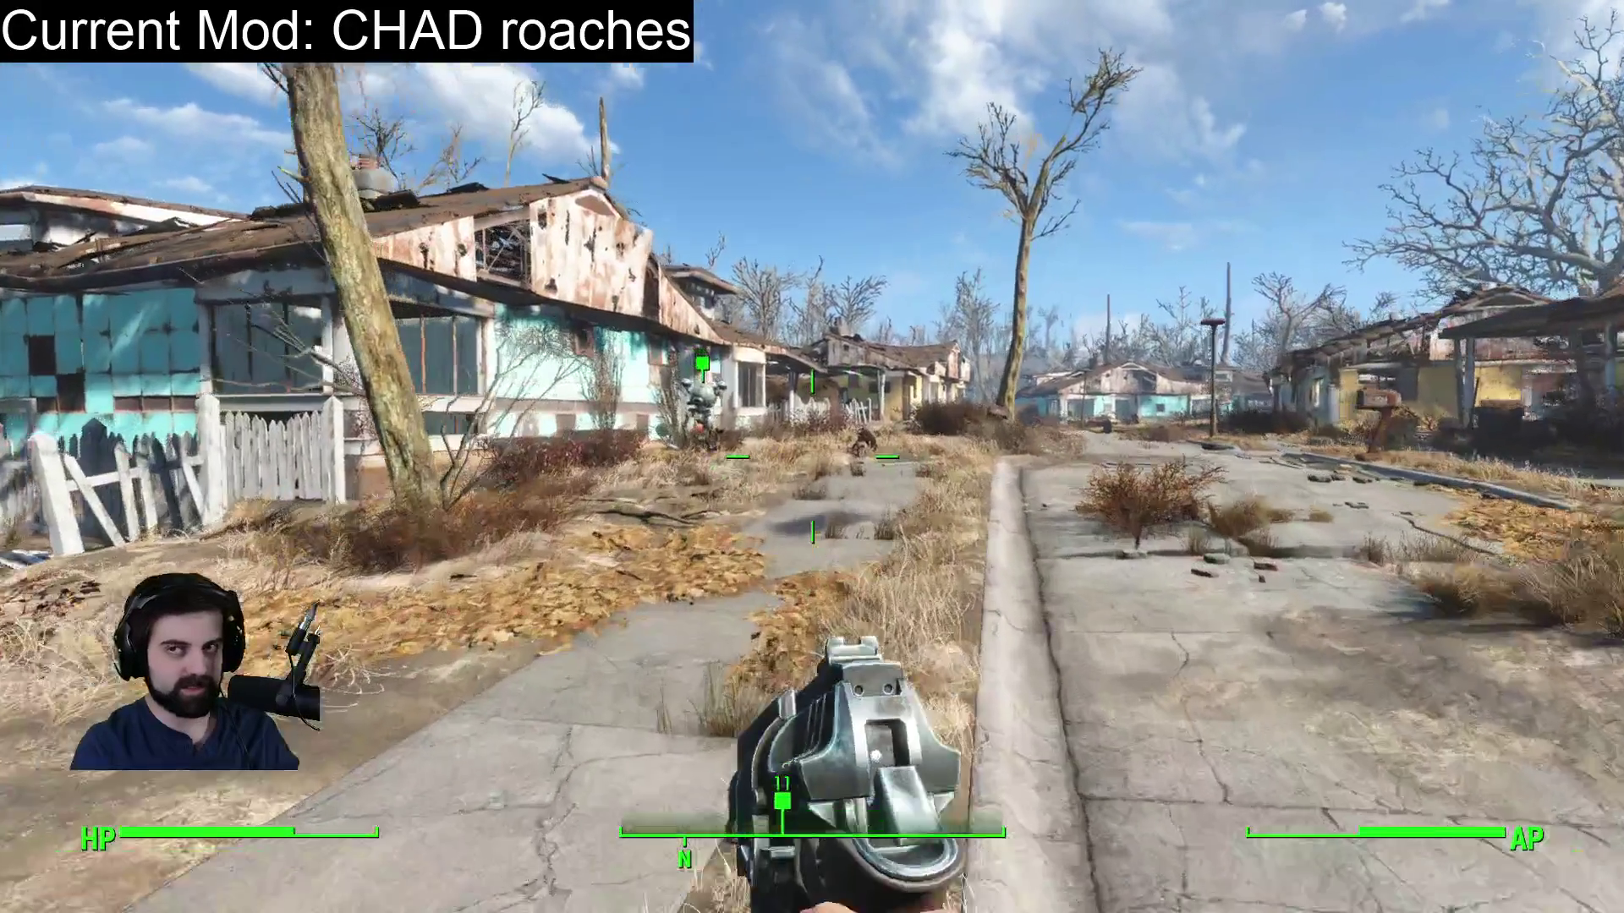
pyautogui.press('w')
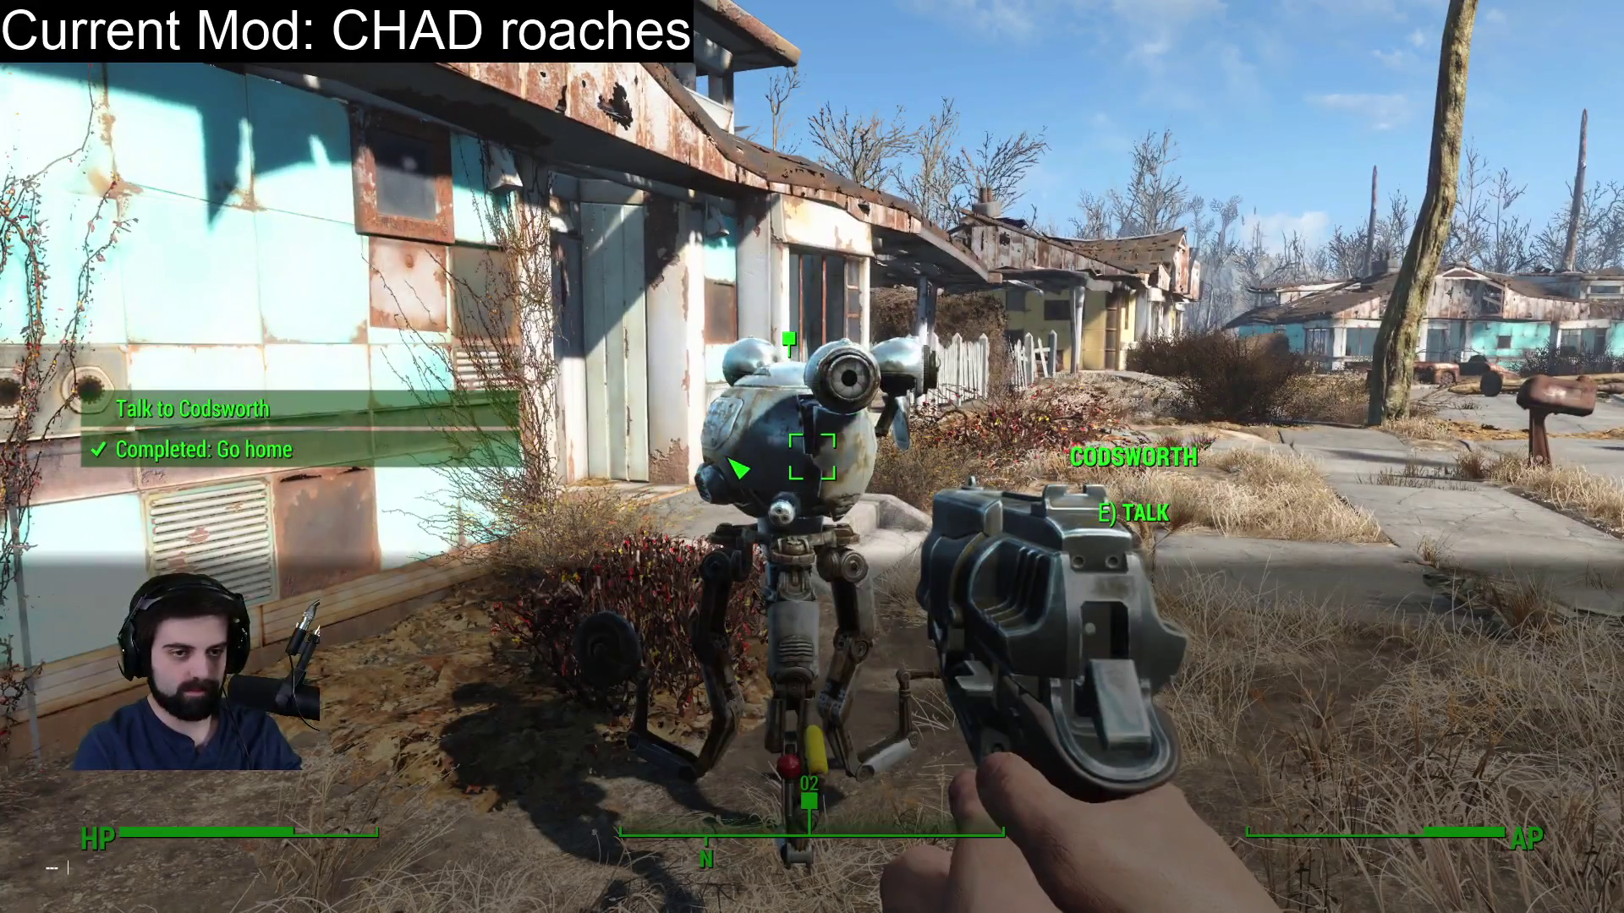
# Run GardenOfEden2.SetDisplayName "poop" on Codsworth in the console; it only returns errors.
pyautogui.click(752, 454)
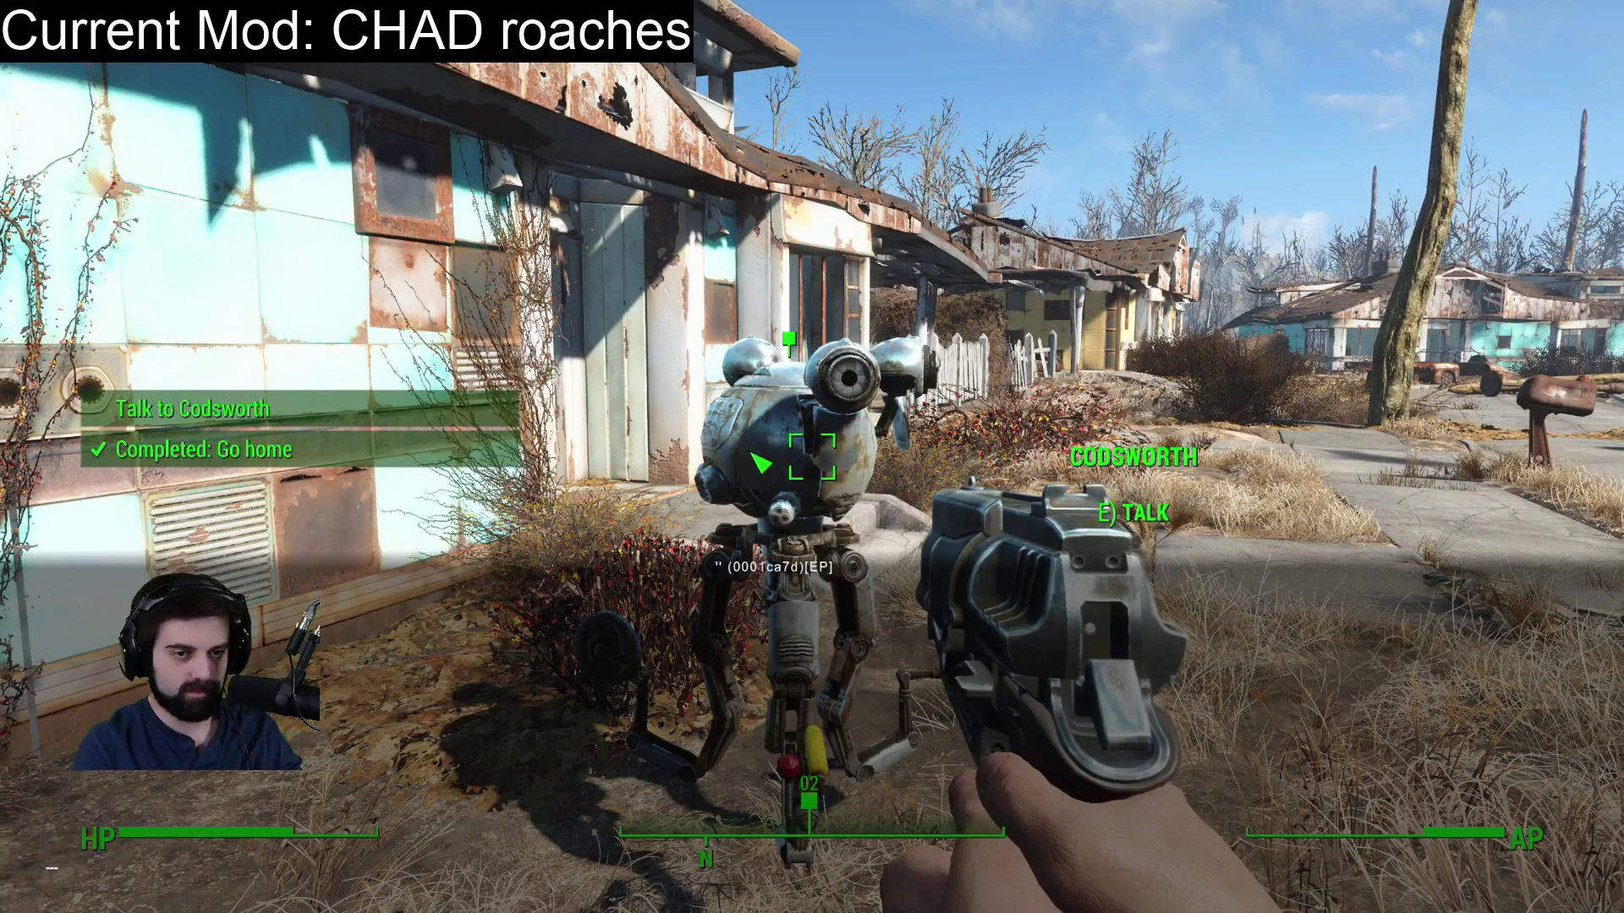
pyautogui.write('GardenOfEden2.SetDisplayName po')
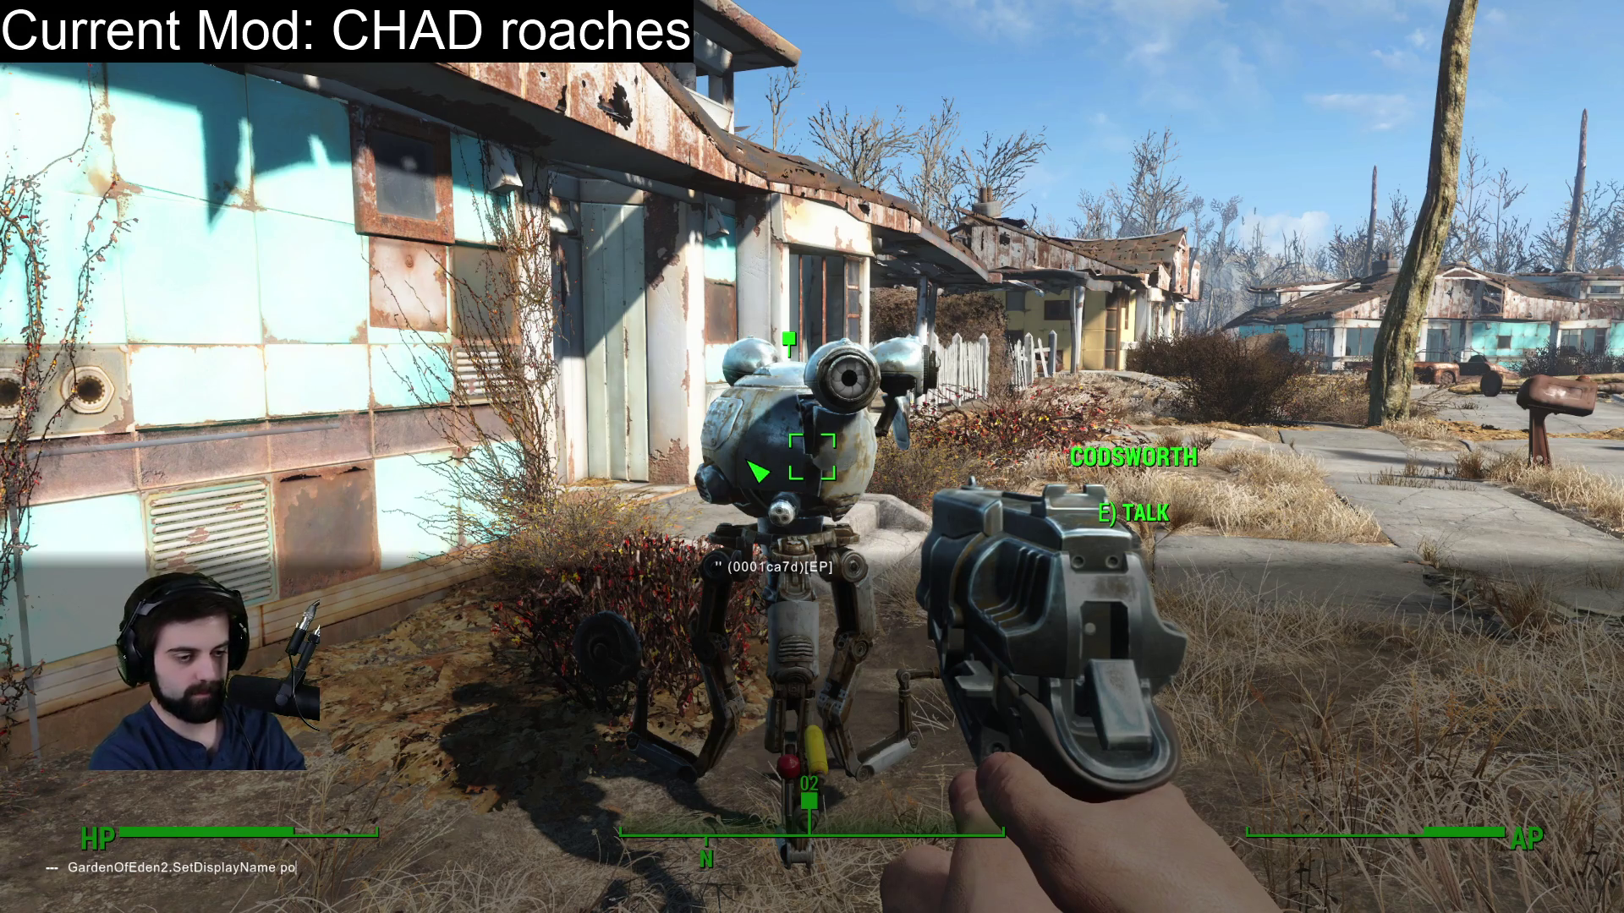
pyautogui.press('Return')
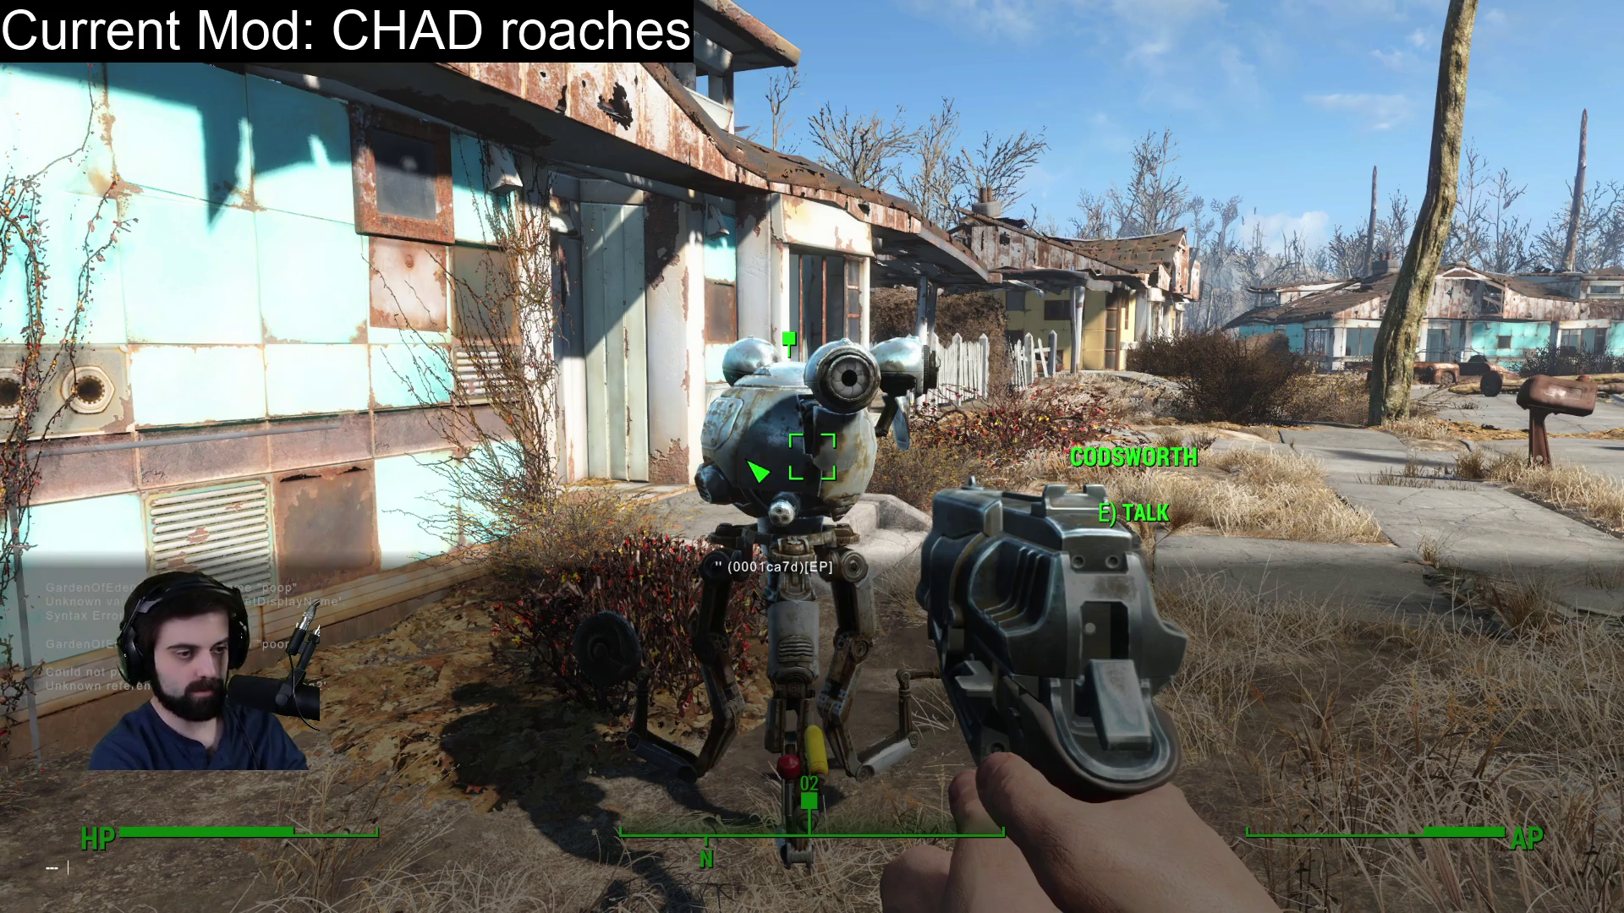
pyautogui.press('`')
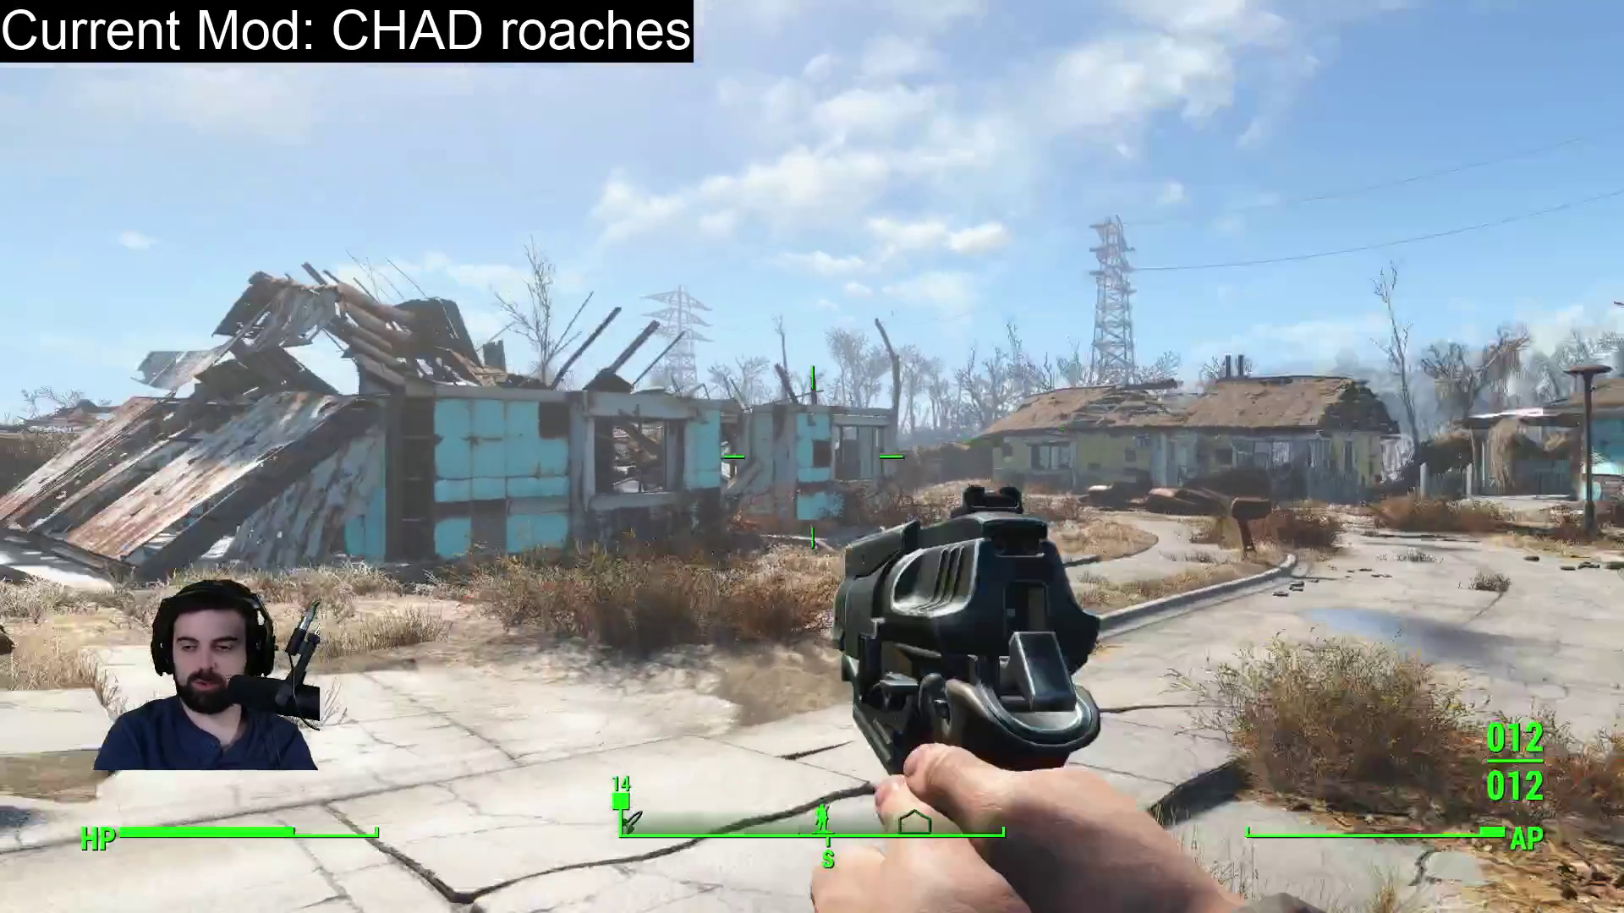
# Holster the pistol and walk past the houses and red car to the bridge, then back.
pyautogui.press('r')
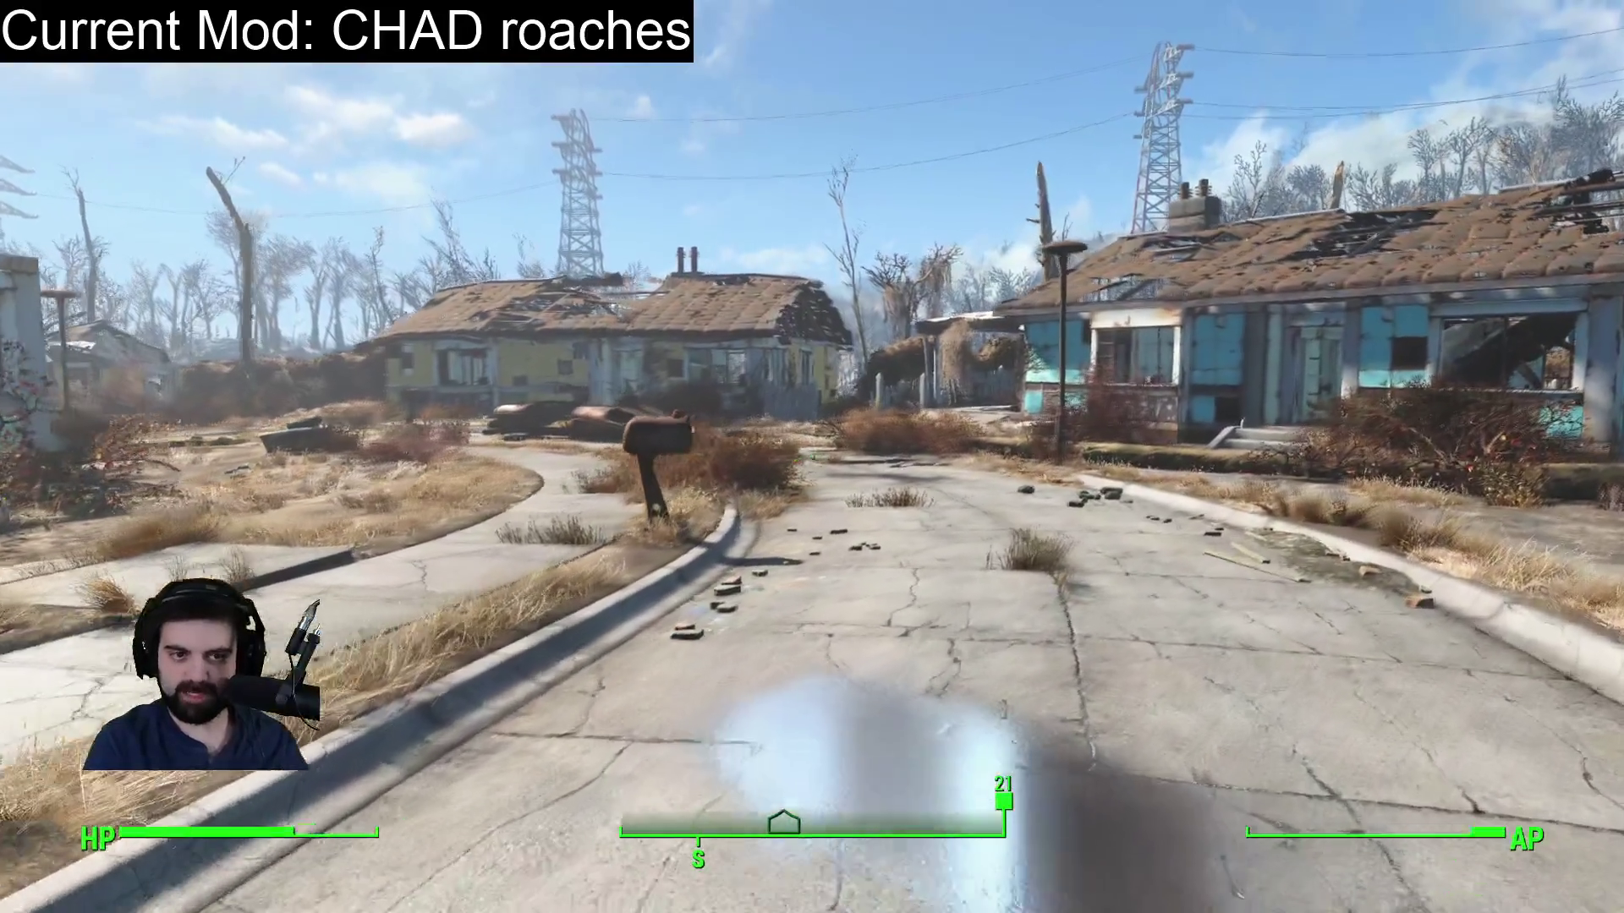
pyautogui.press('w')
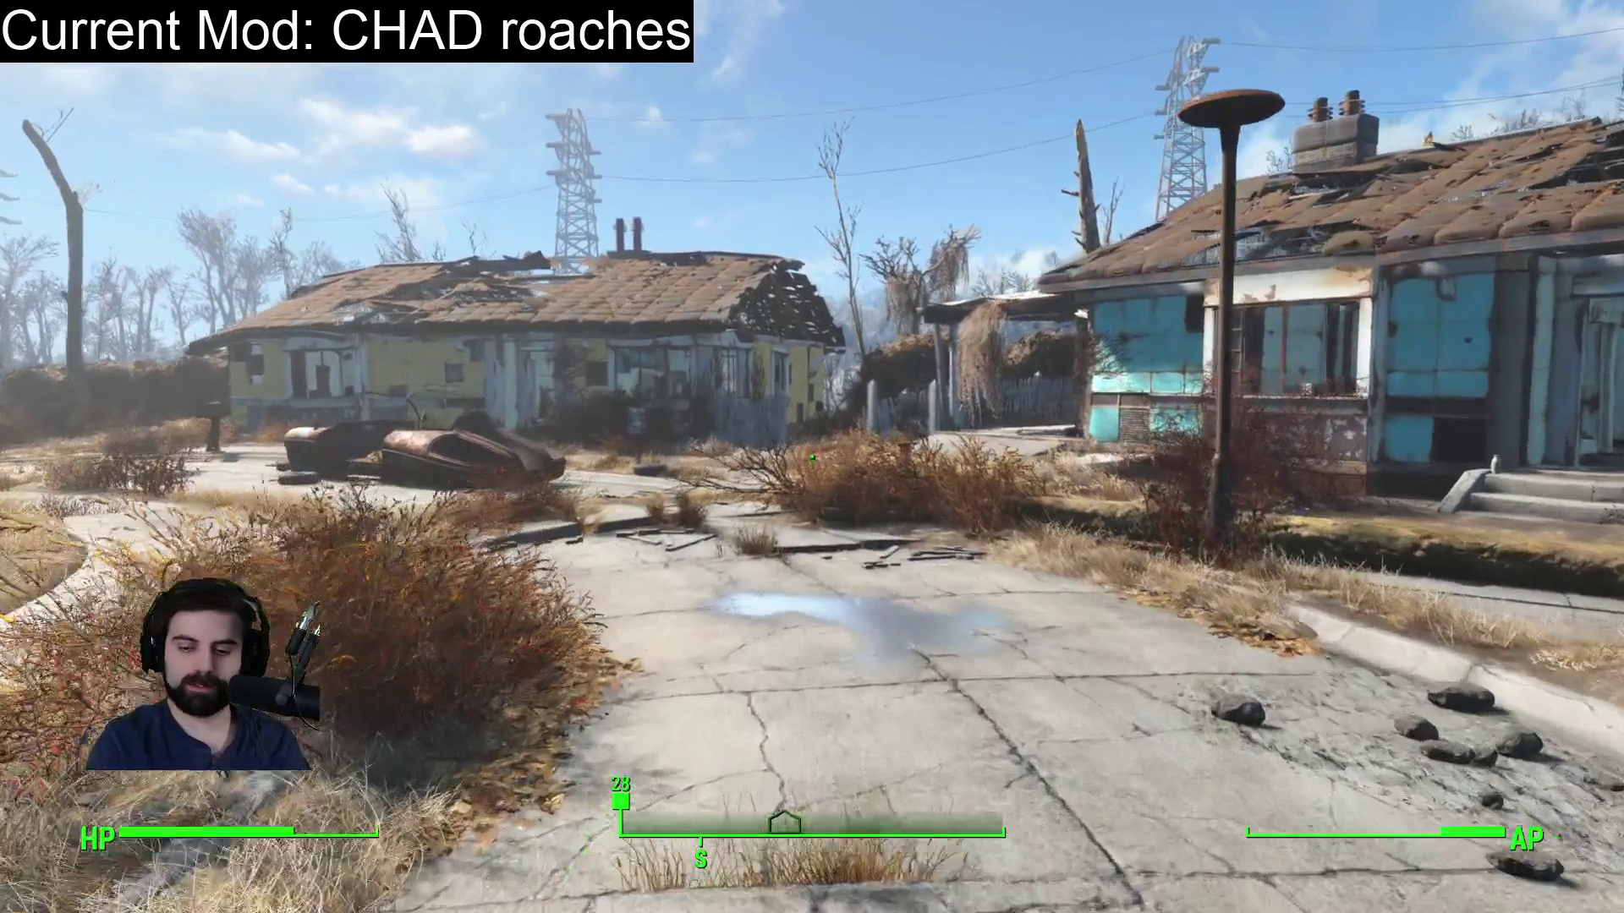
pyautogui.press('w')
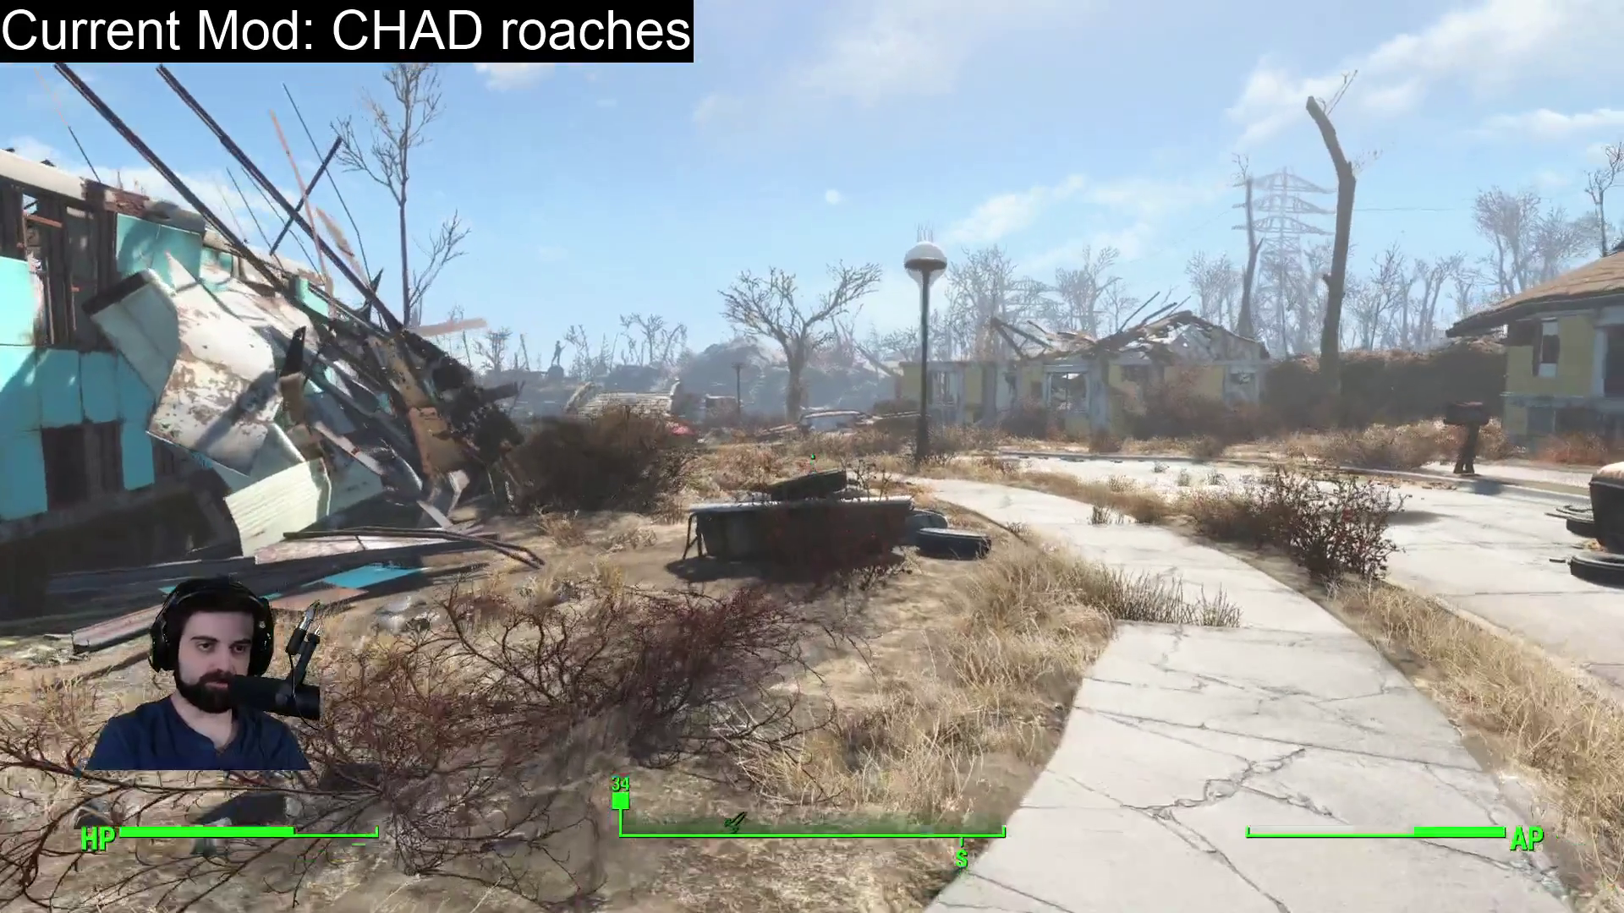
pyautogui.press('w')
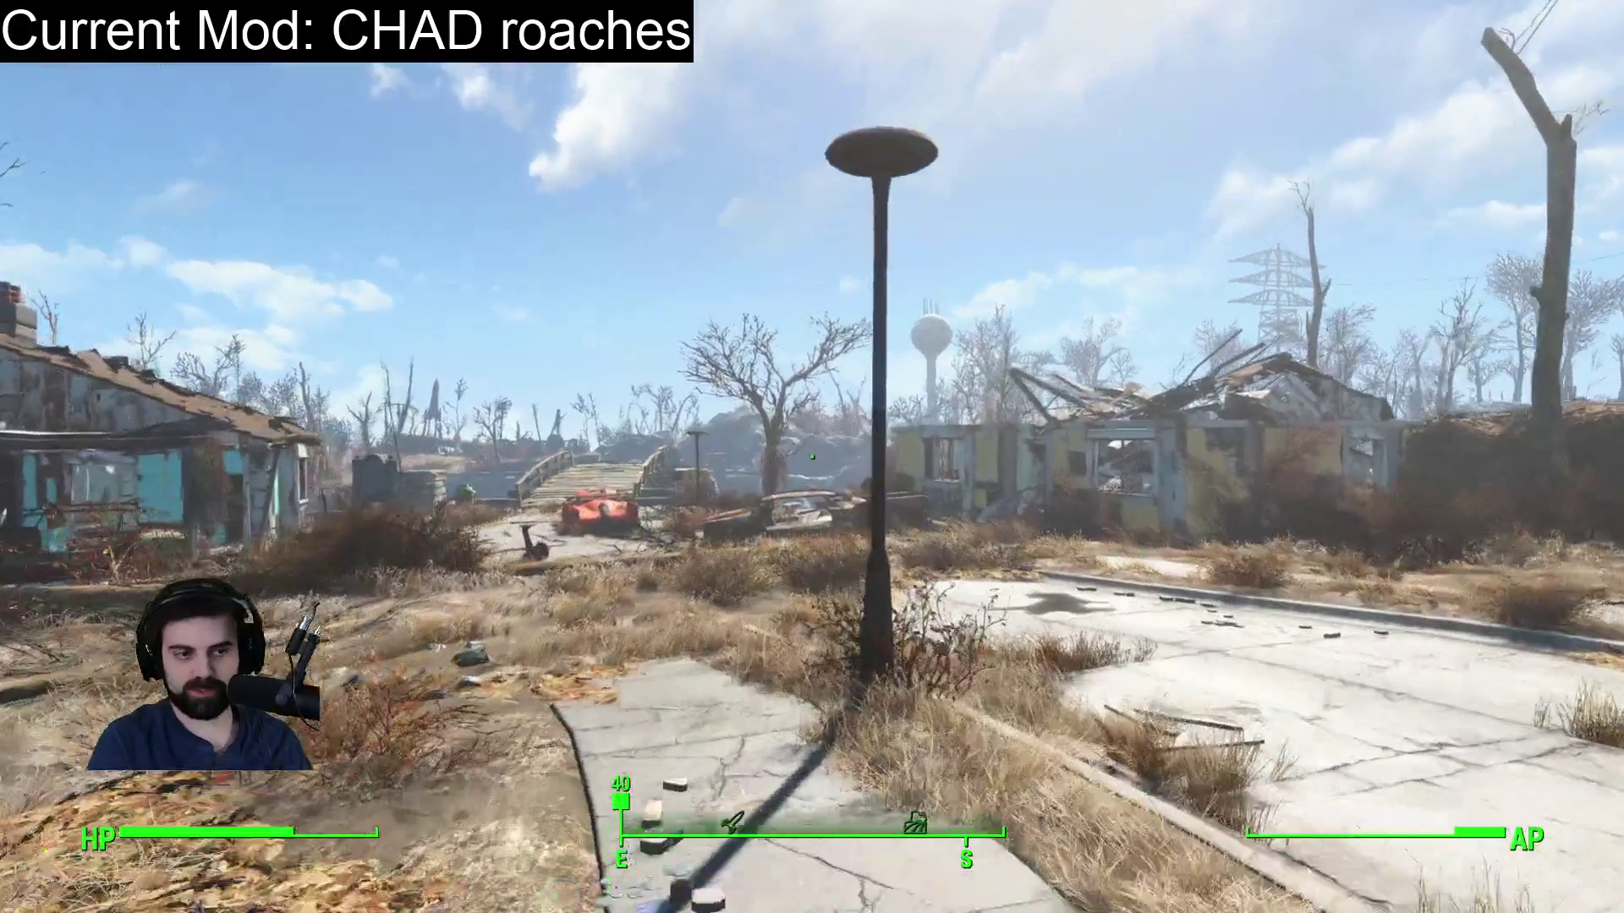
pyautogui.press('w')
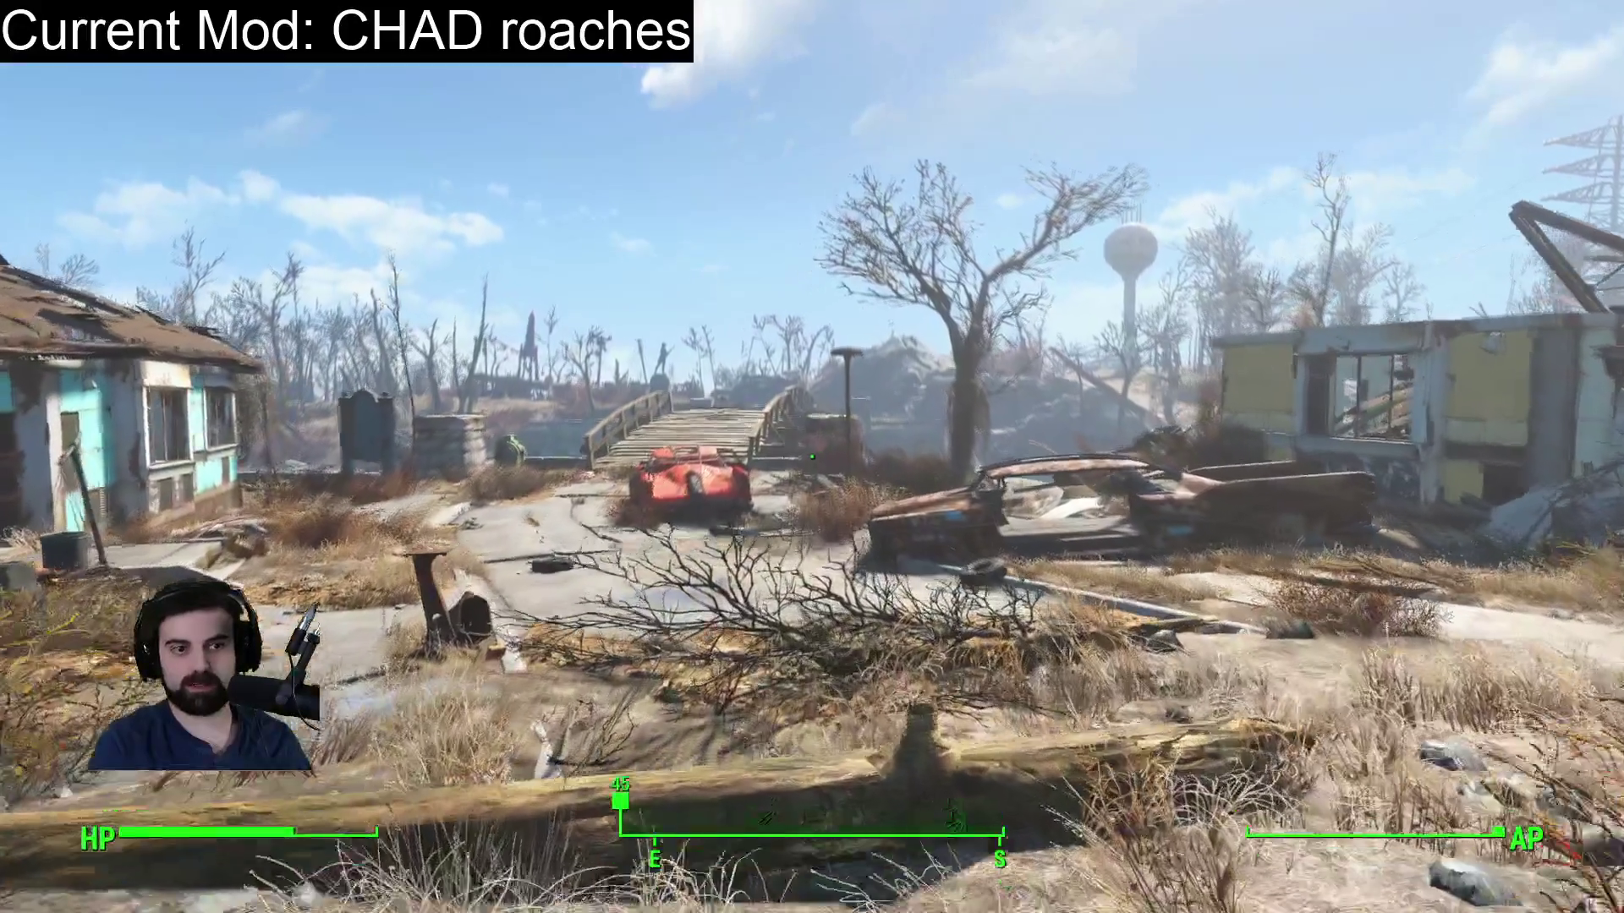
pyautogui.press('w')
pyautogui.press('w')
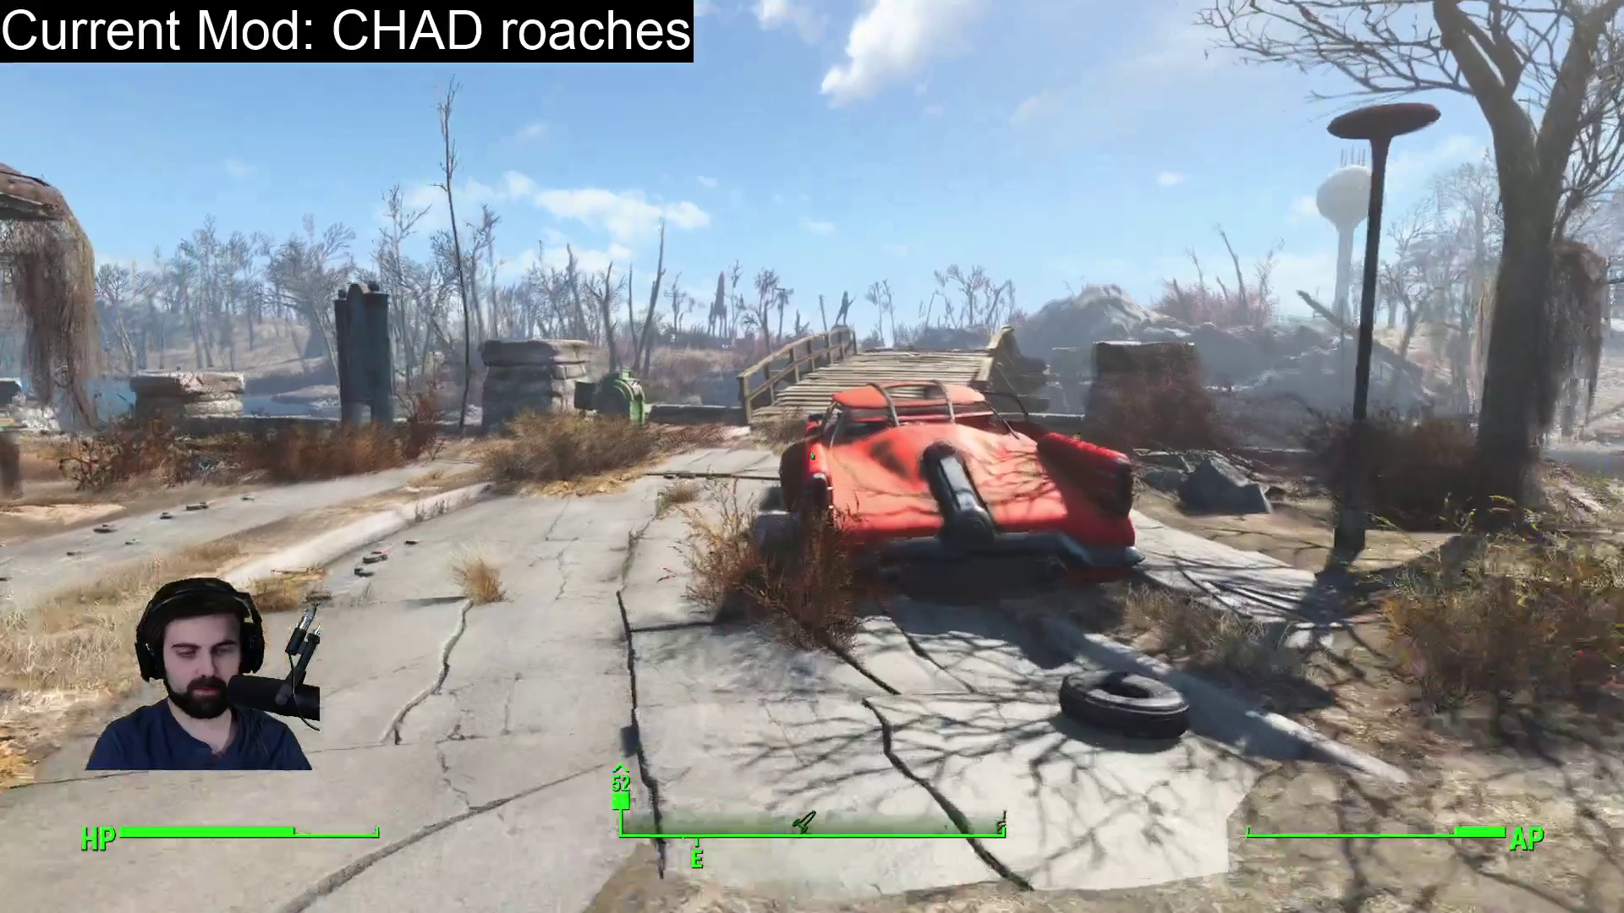
pyautogui.press('w')
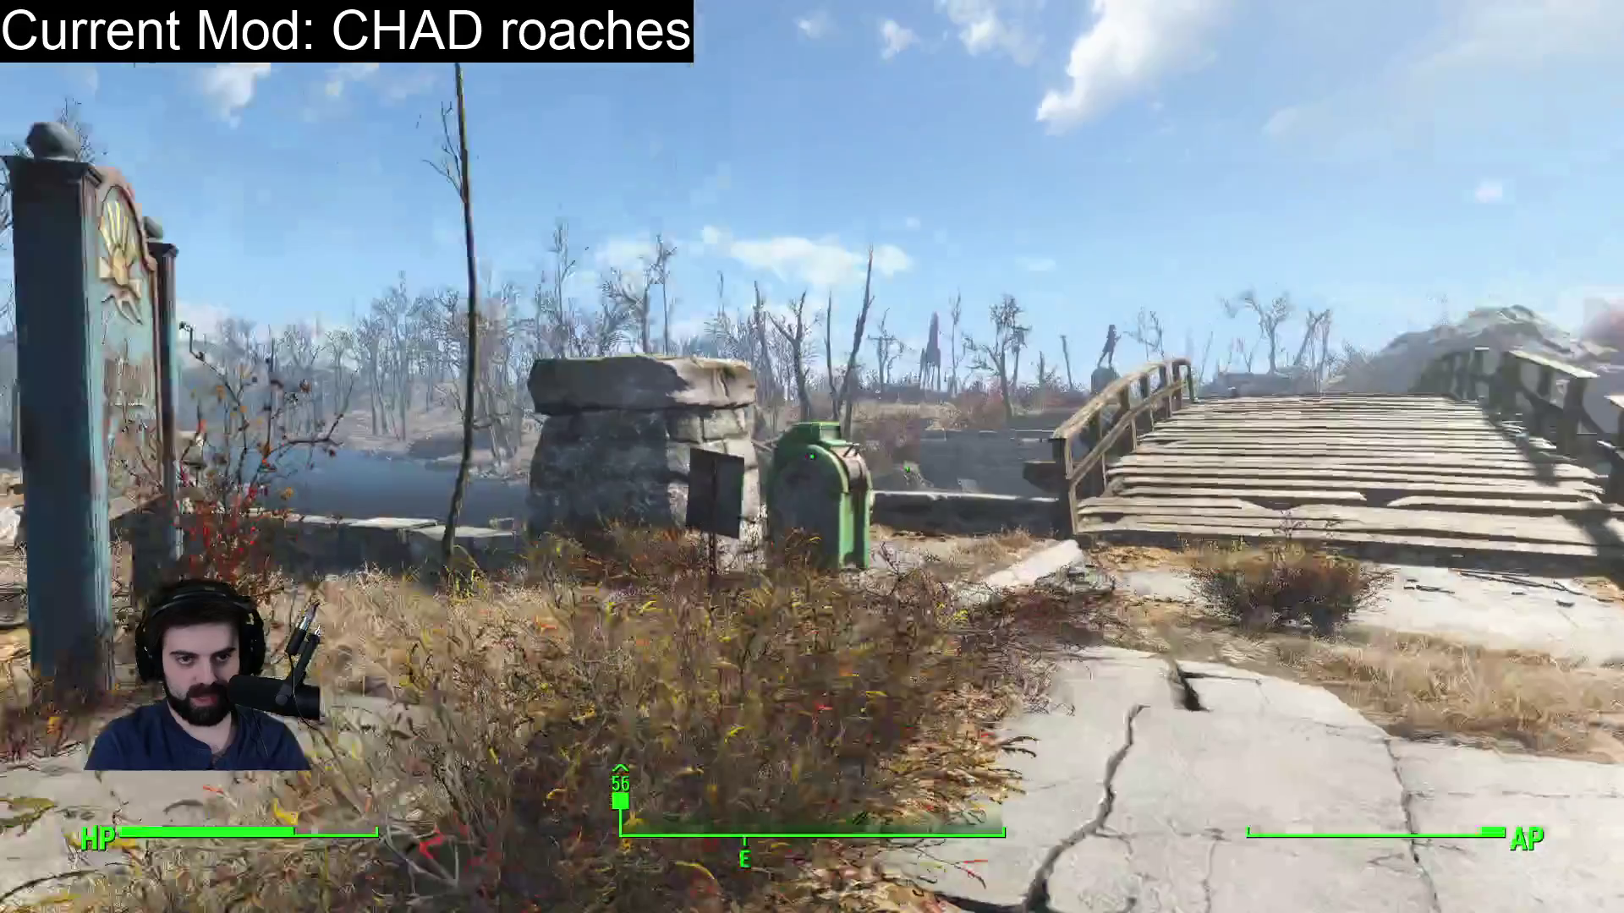
pyautogui.press('w')
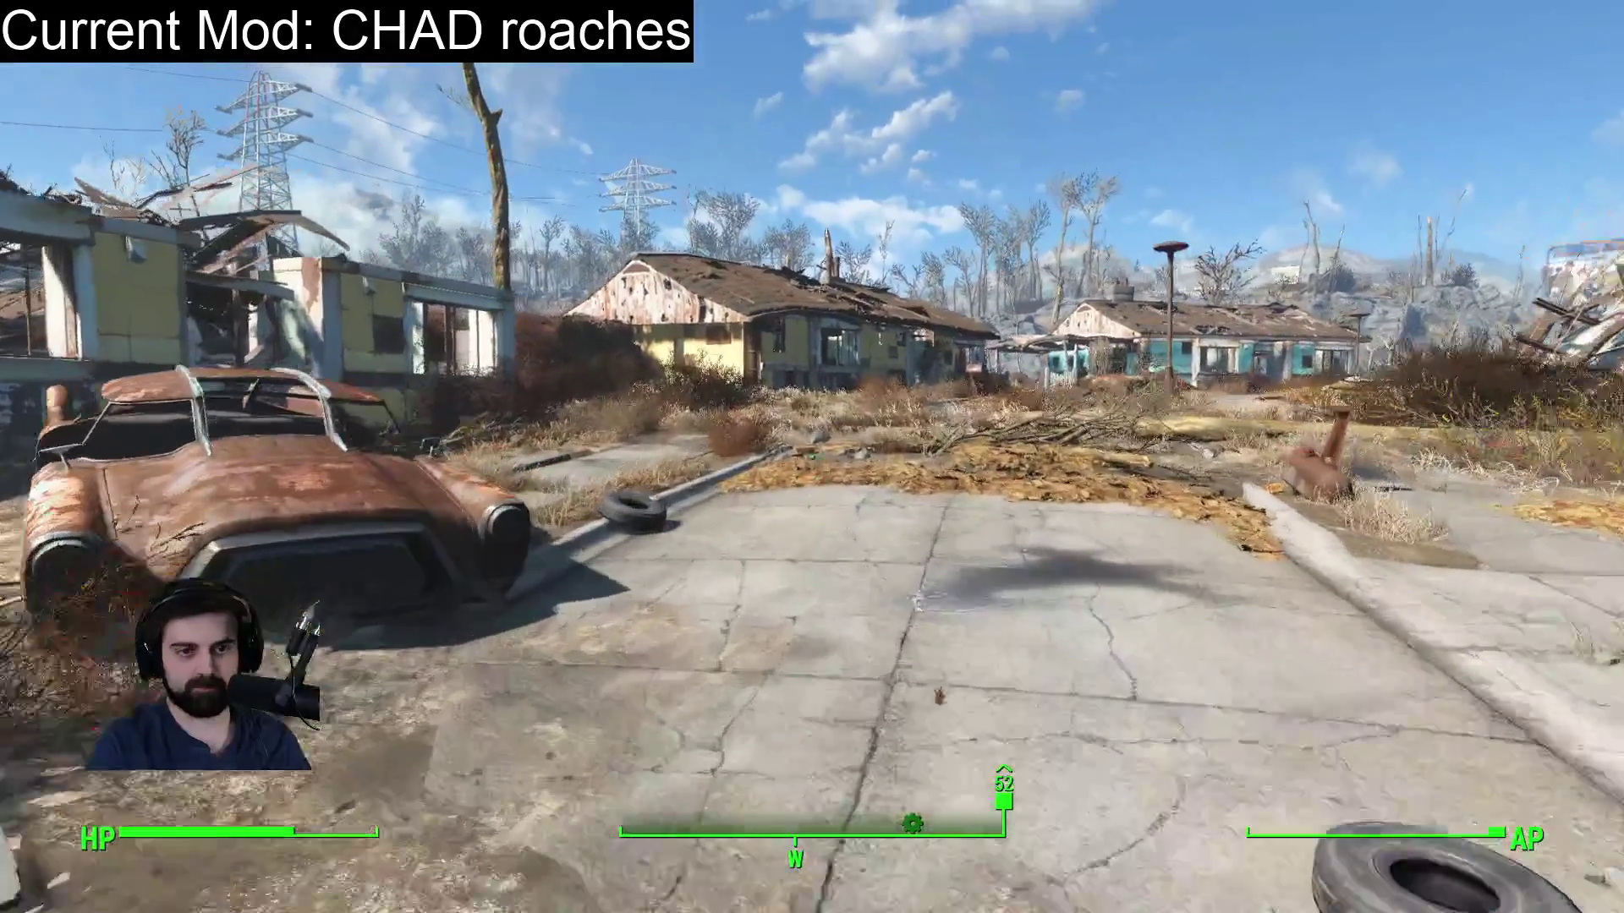
pyautogui.press('w')
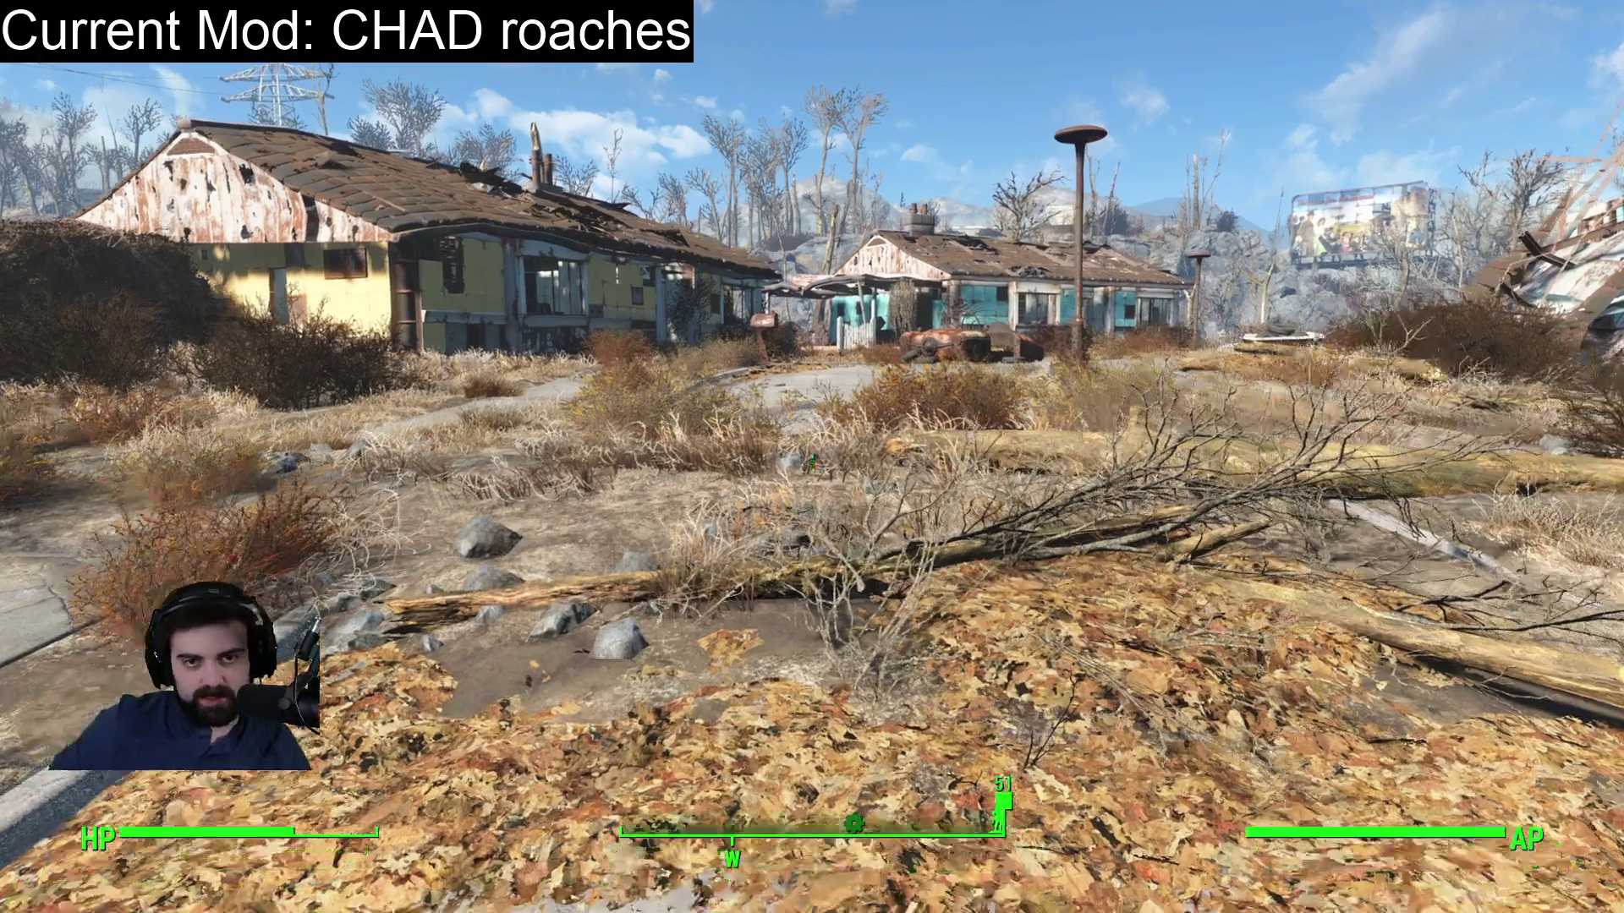
# Walk along the road to the blue house and sidestep past the rusted car.
pyautogui.press('w')
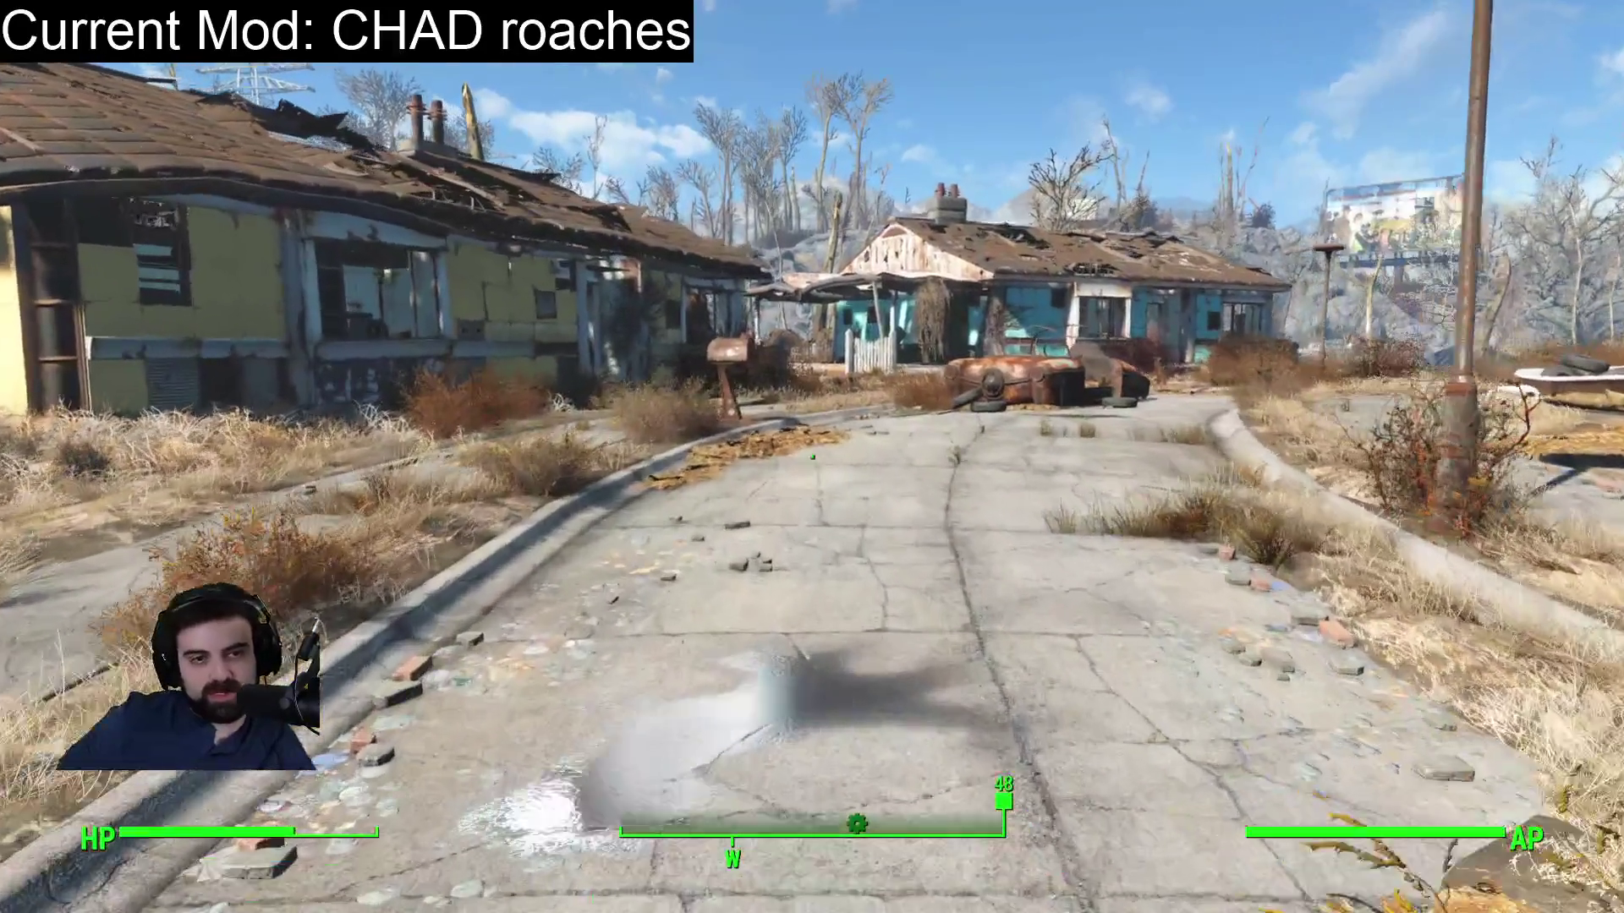
pyautogui.press('w')
pyautogui.press('w')
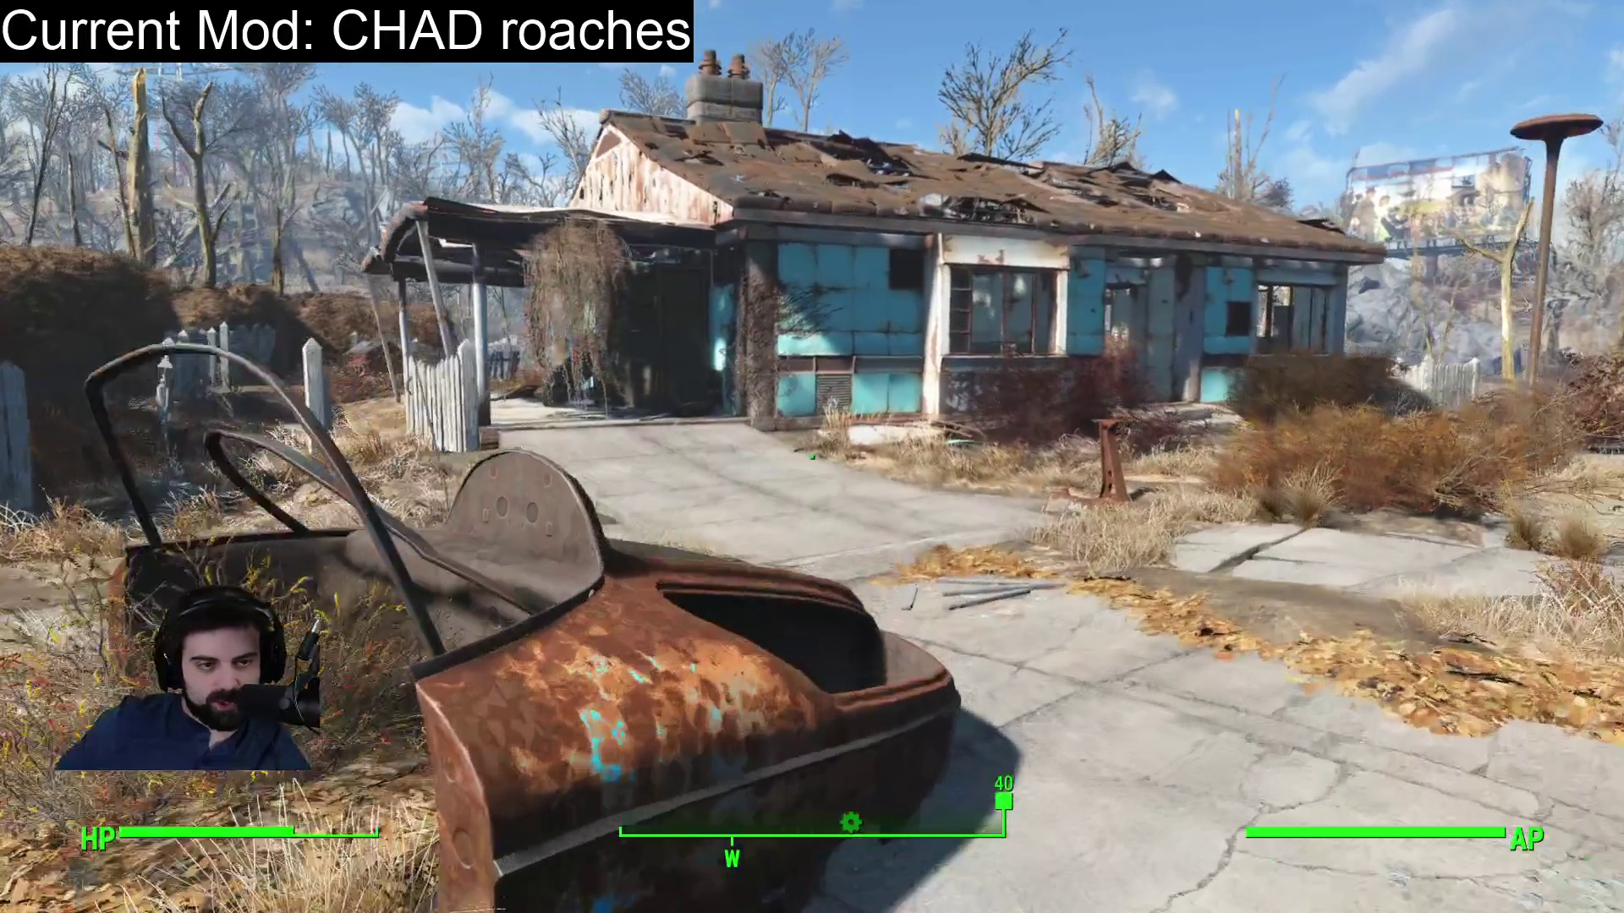
pyautogui.press('w')
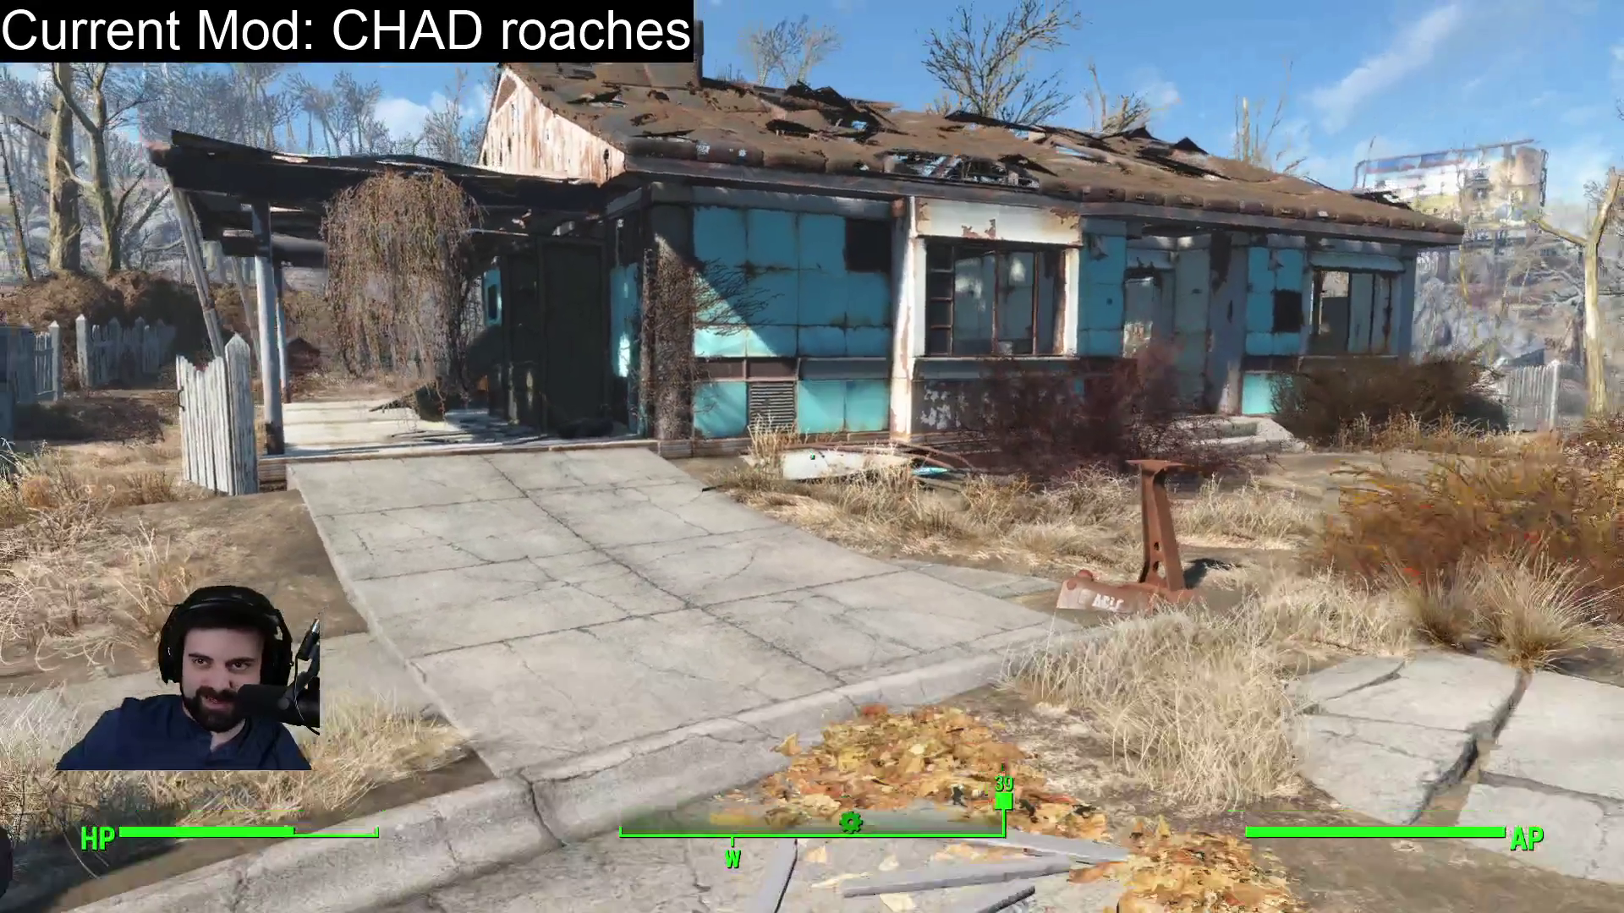
pyautogui.press('s')
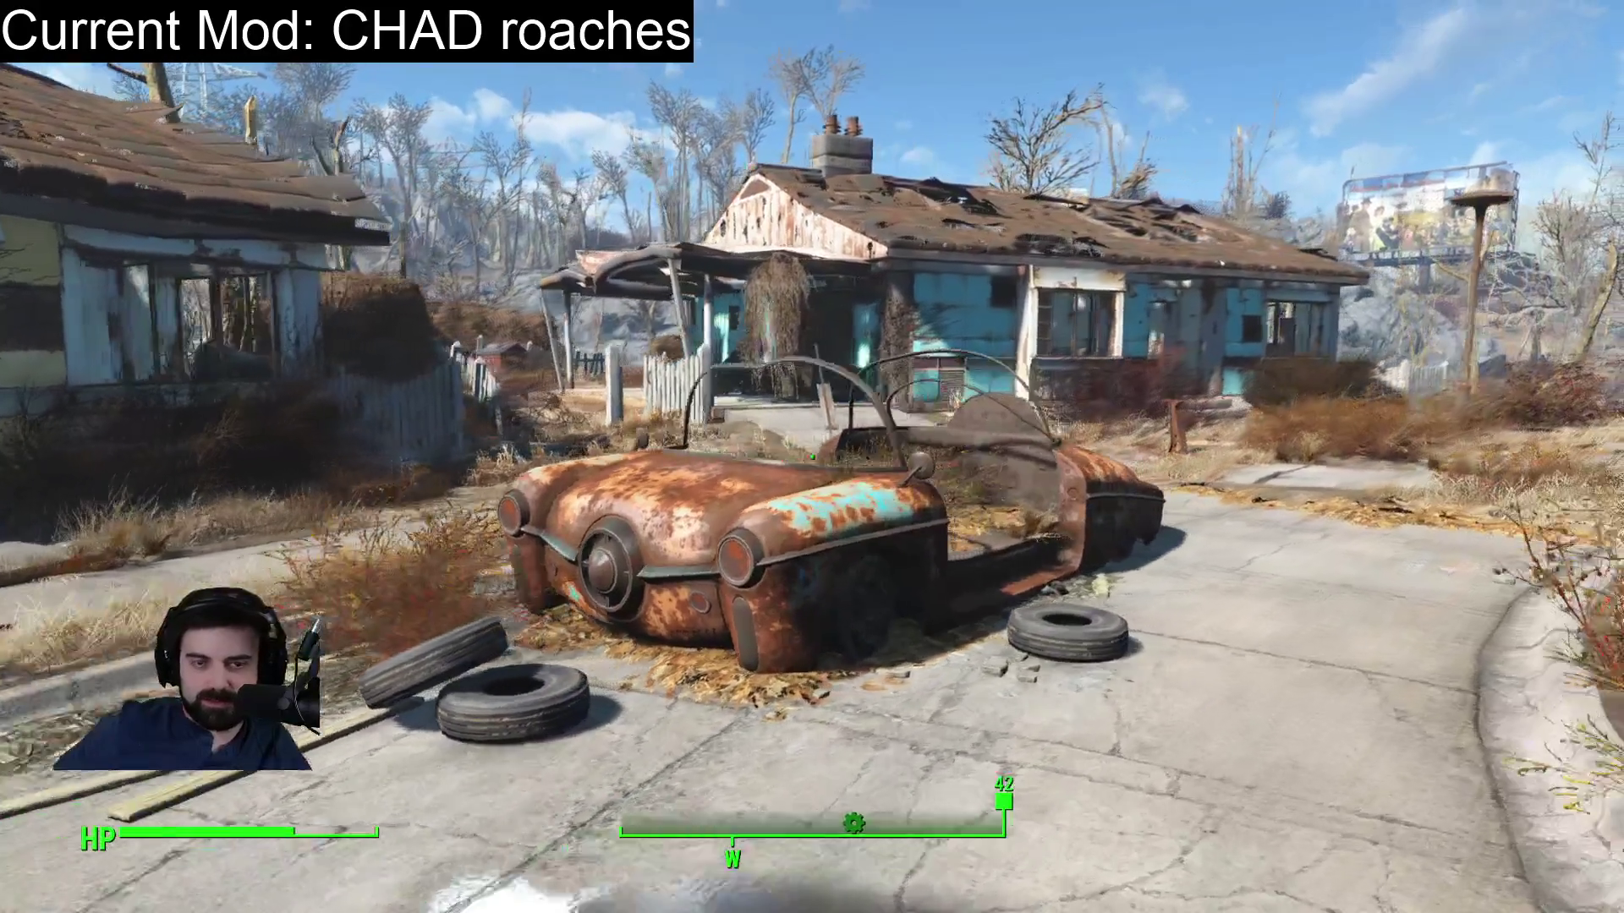
pyautogui.press('d')
pyautogui.press('w')
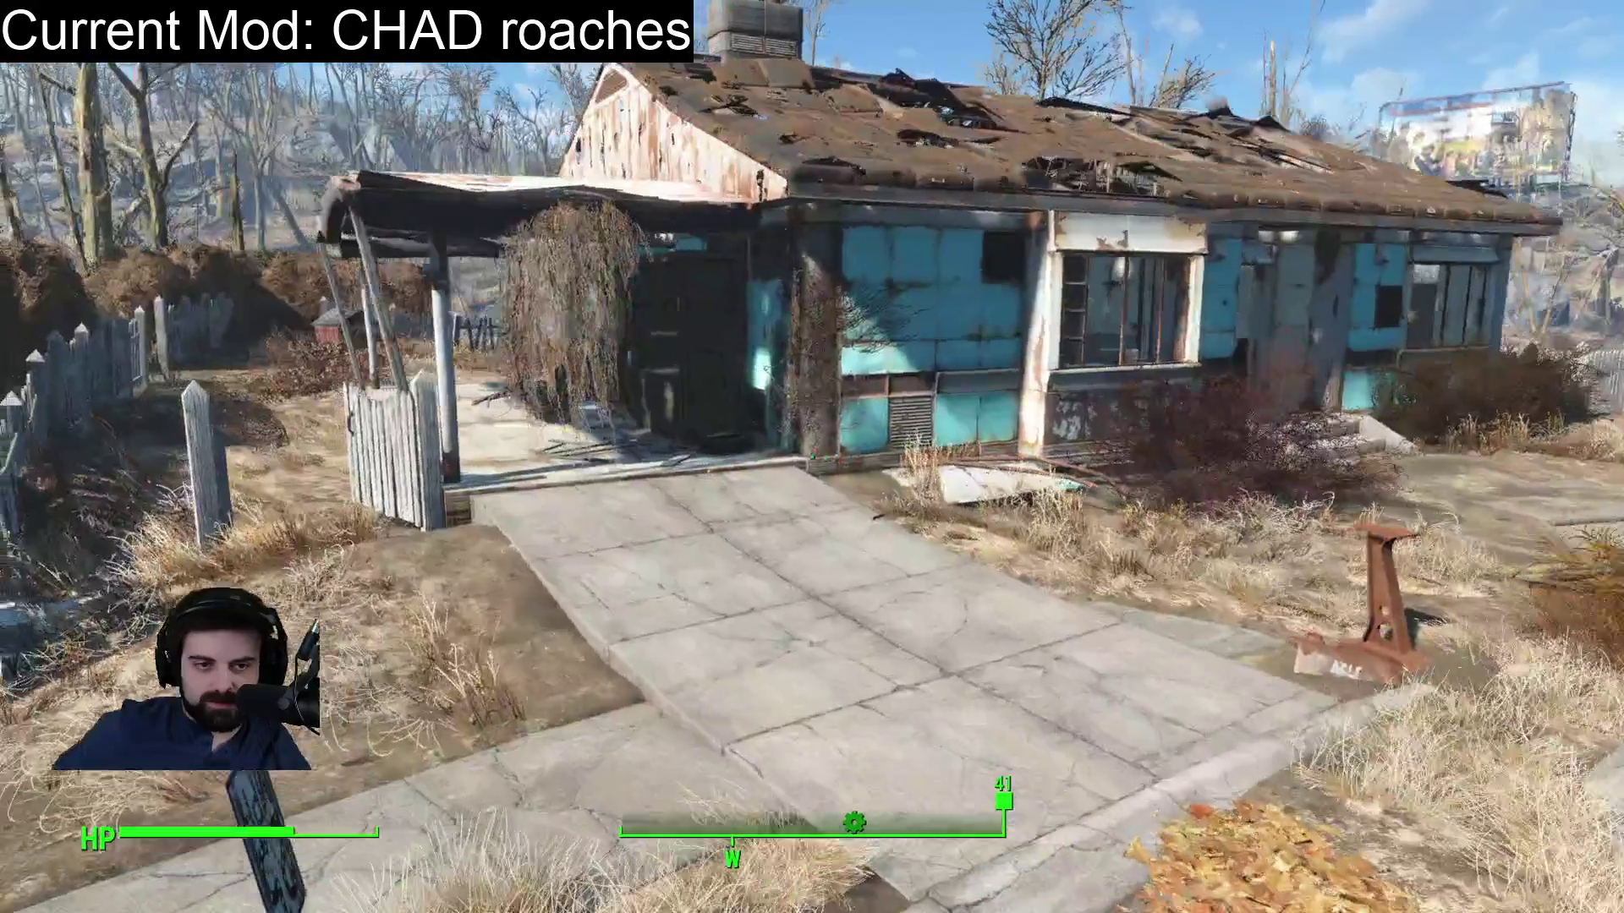
pyautogui.press('s')
pyautogui.press('a')
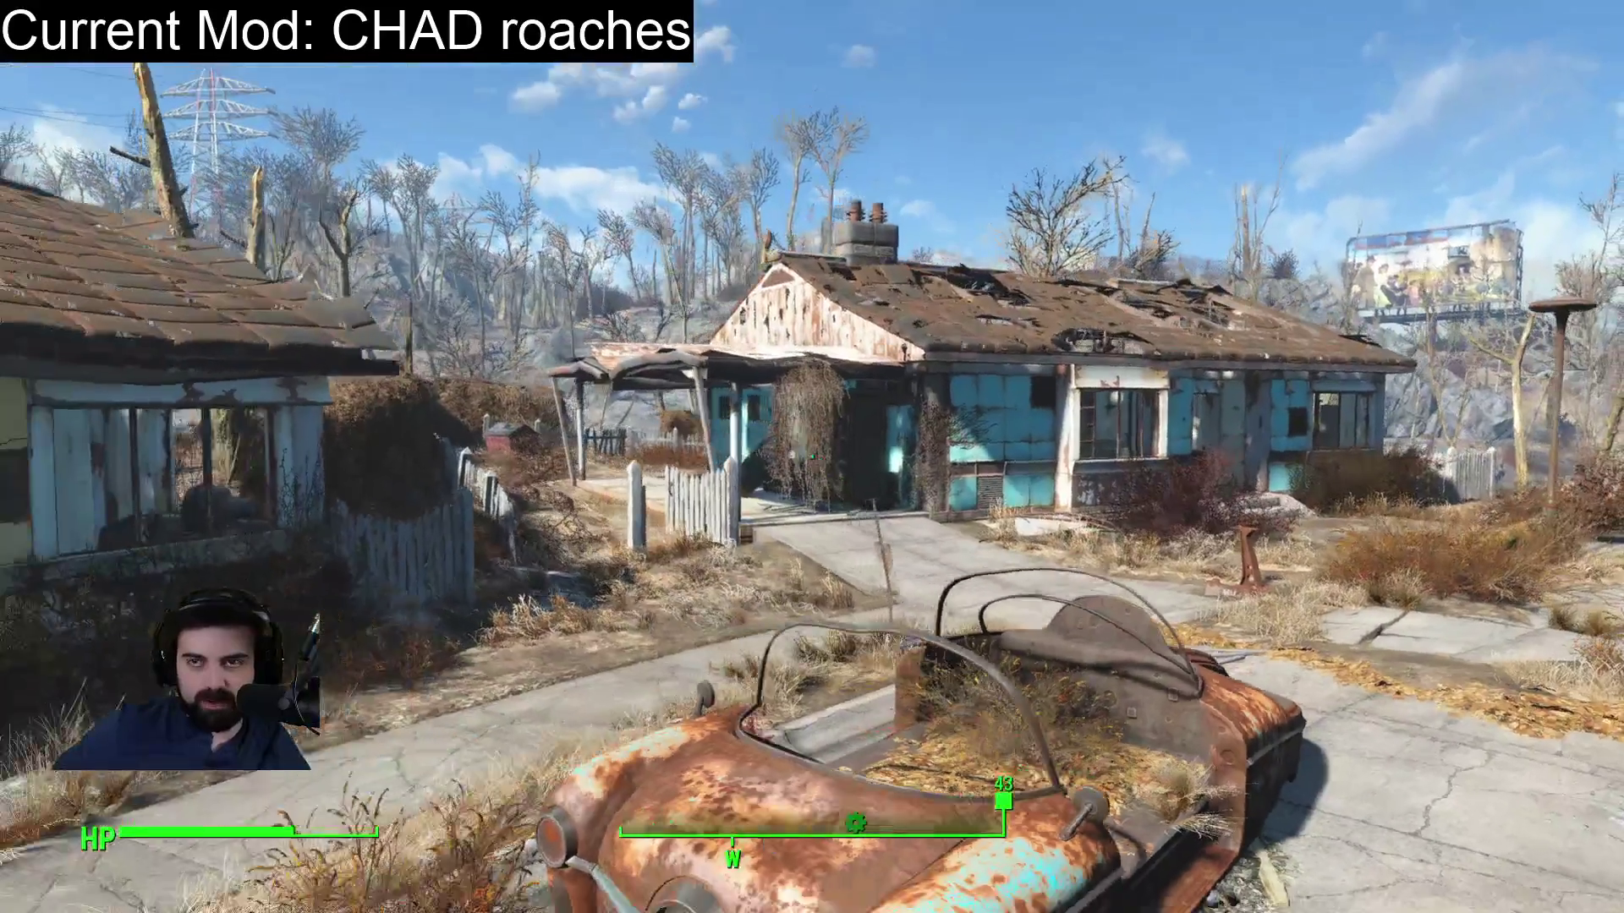
# Move around the blue house, then bring up the pause menu to quit the game.
pyautogui.press('w')
pyautogui.press('d')
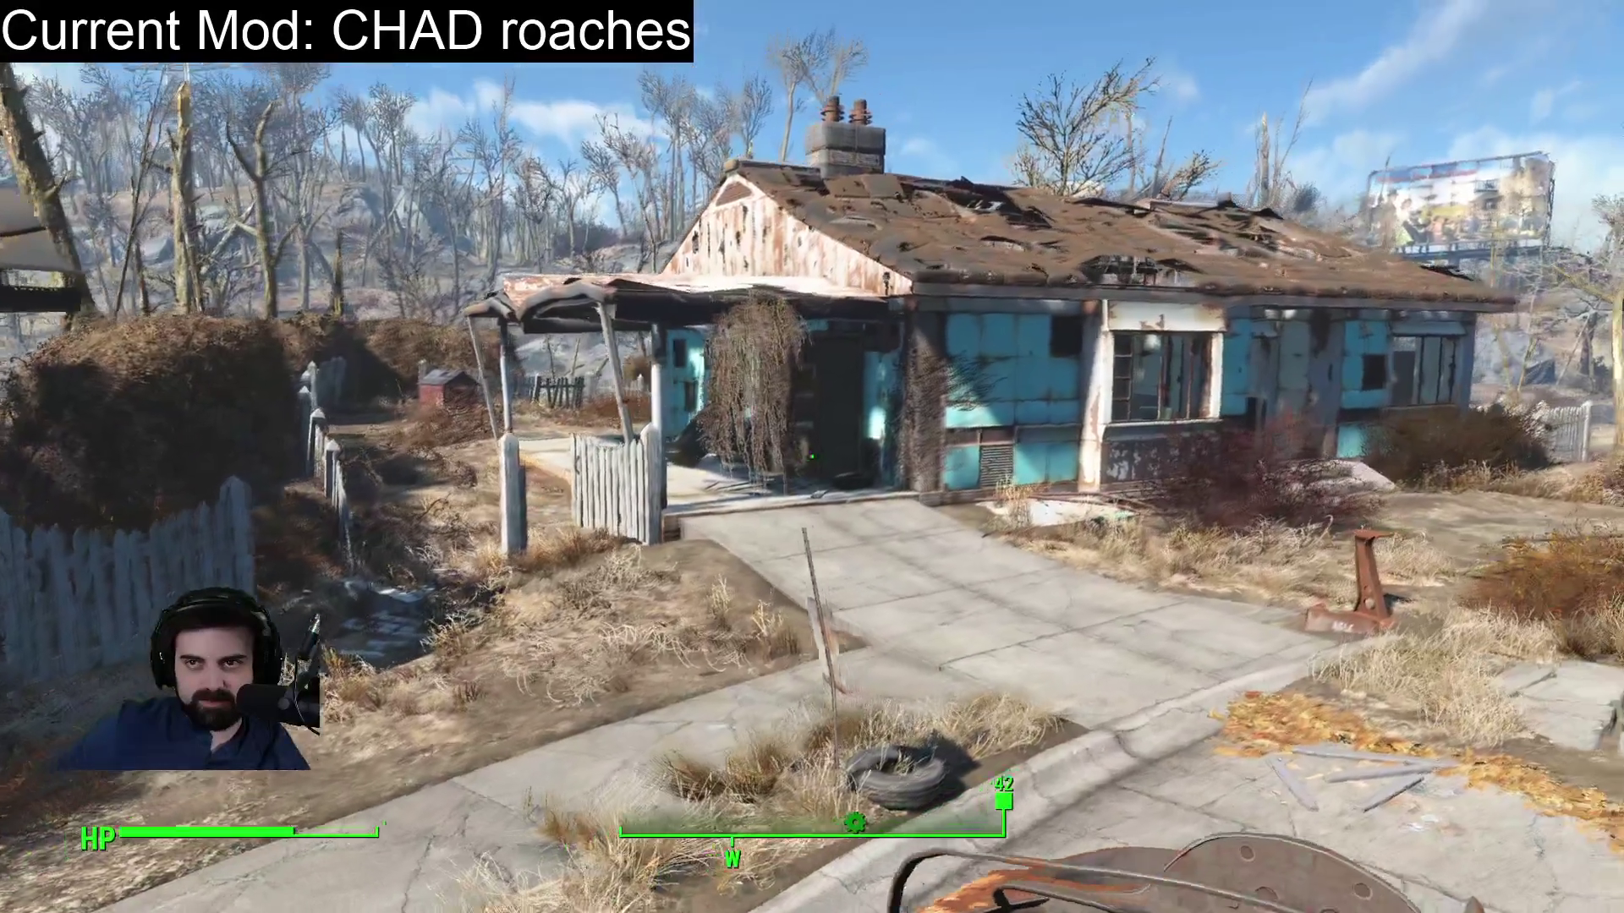
pyautogui.press('w')
pyautogui.press('d')
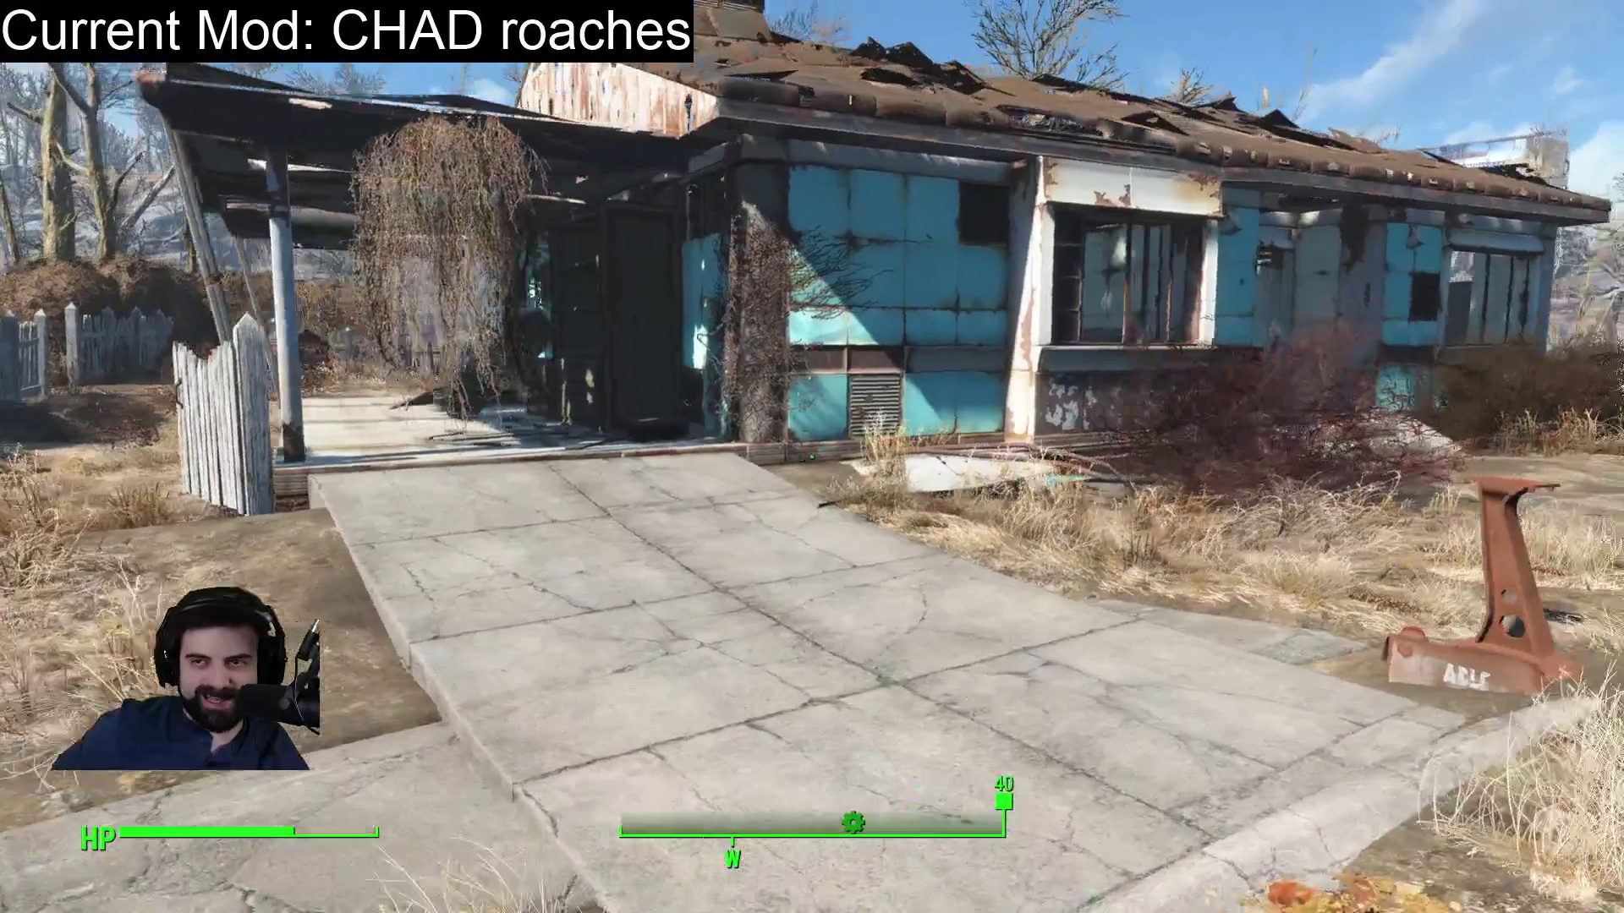
pyautogui.press('s')
pyautogui.press('a')
pyautogui.moveTo(812, 457)
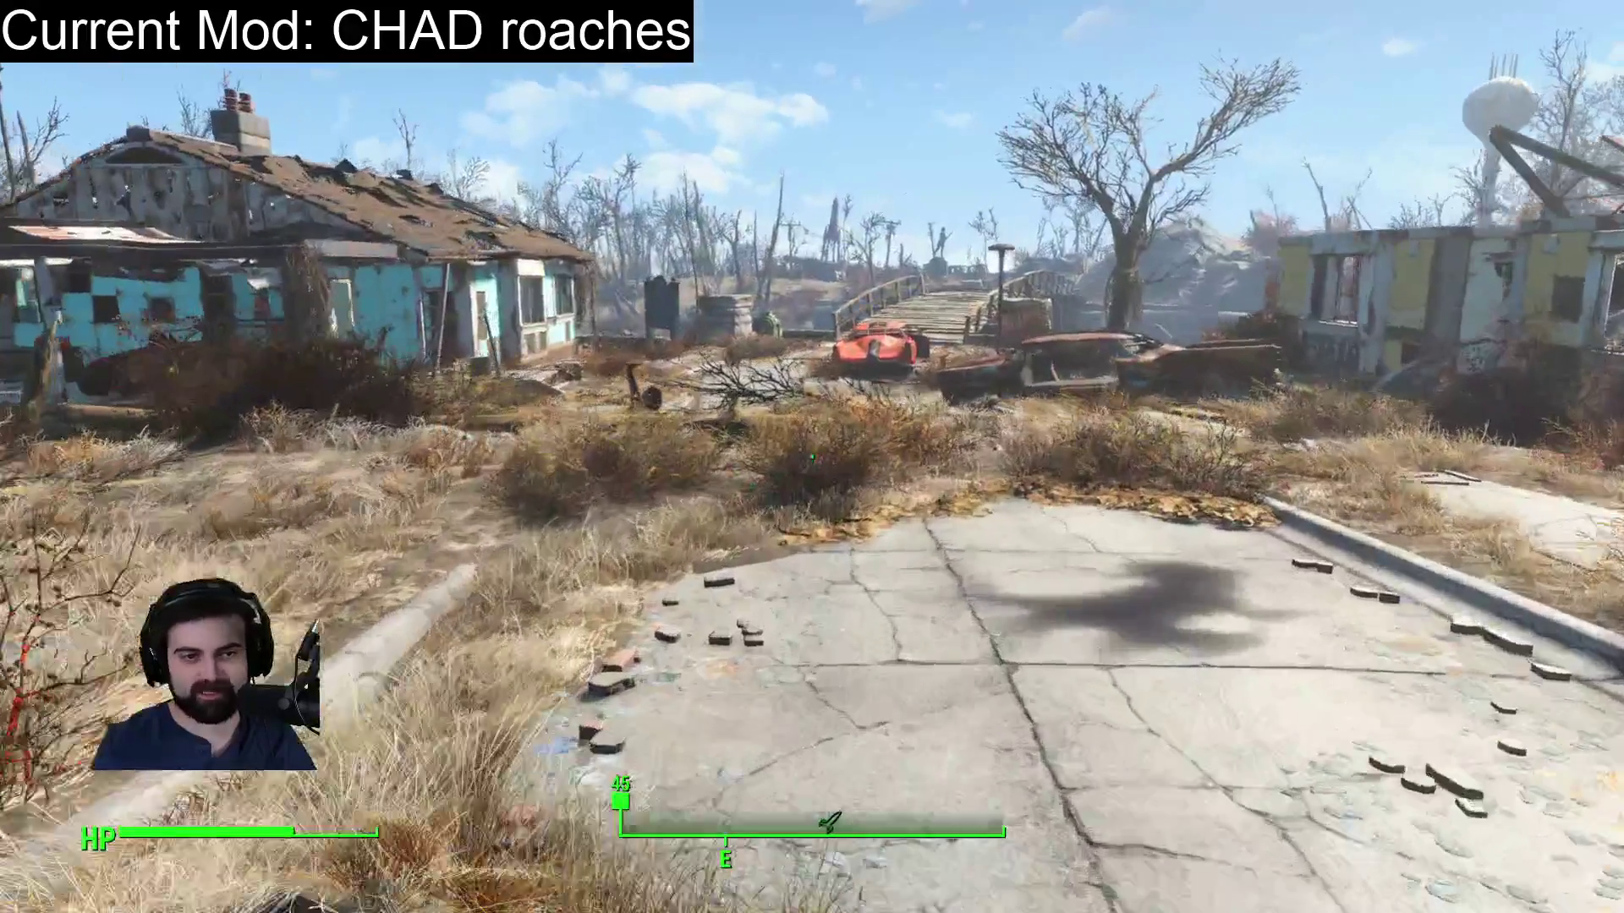
pyautogui.press('Escape')
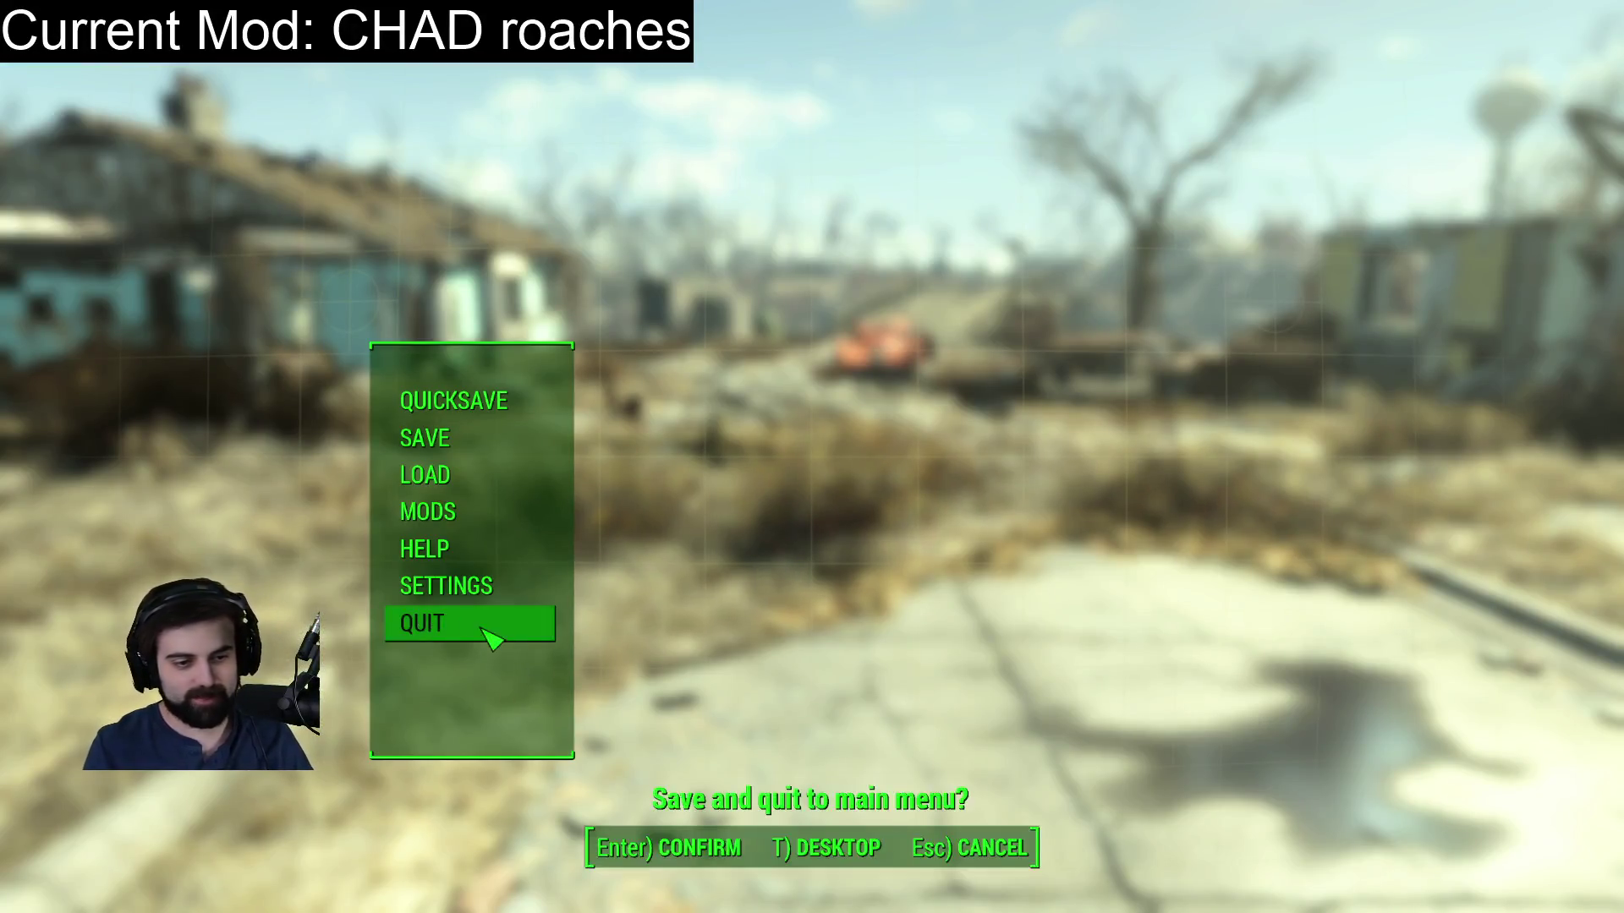
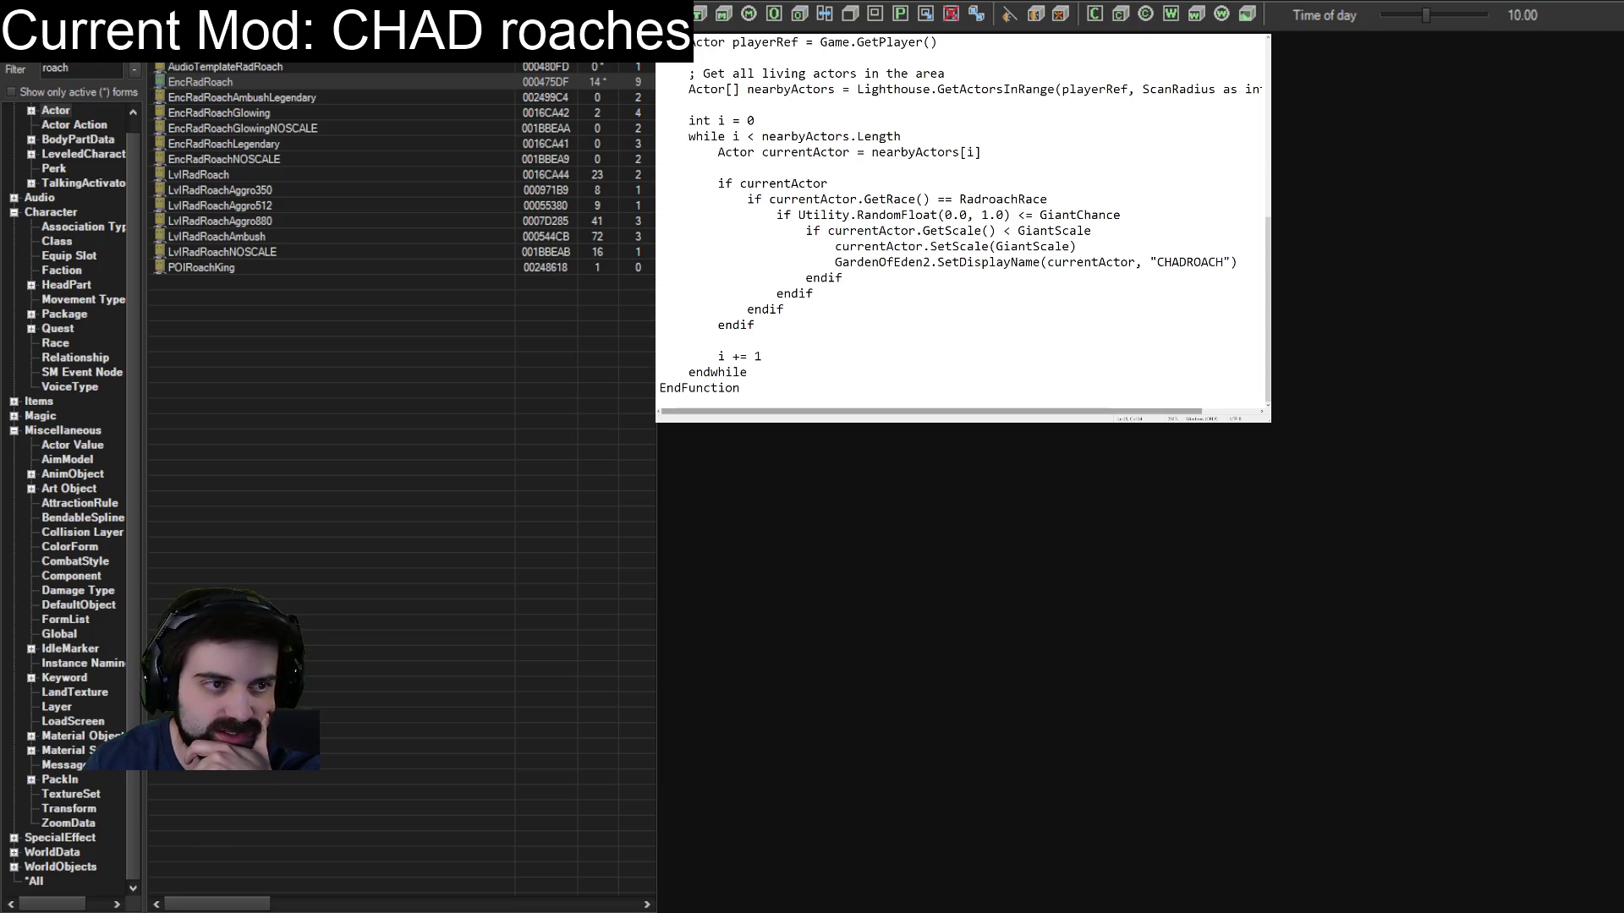
# Inspect the EncRadRoachAmbushLegendary and EncRadRoach actor records, then open RadRoachRace from the races.
pyautogui.doubleClick(205, 97)
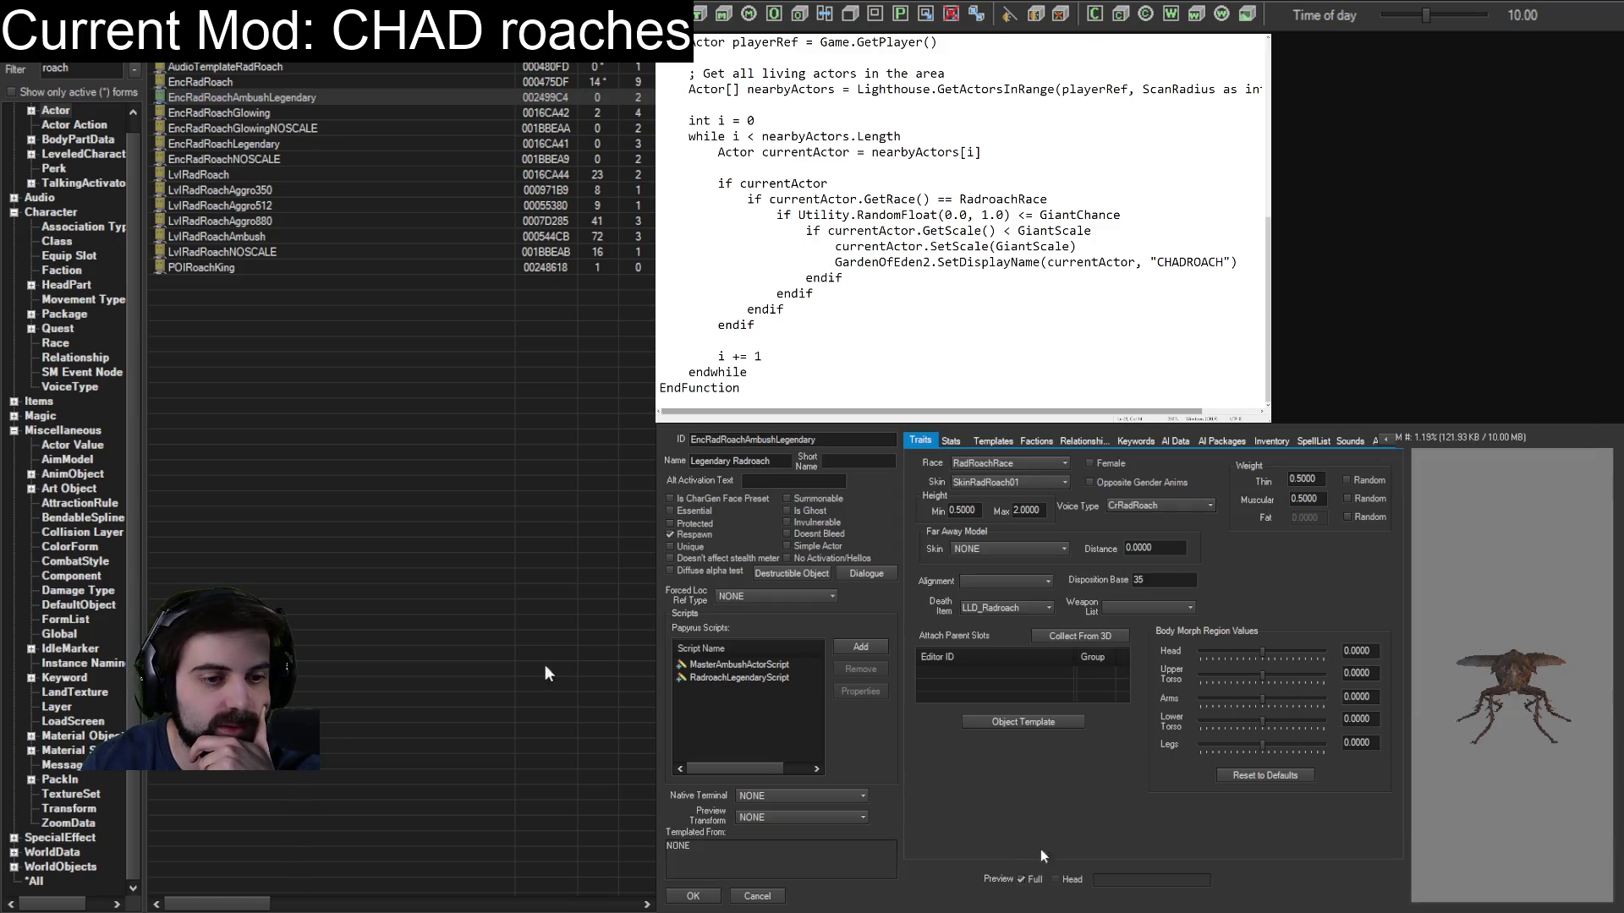
pyautogui.click(763, 897)
pyautogui.click(199, 85)
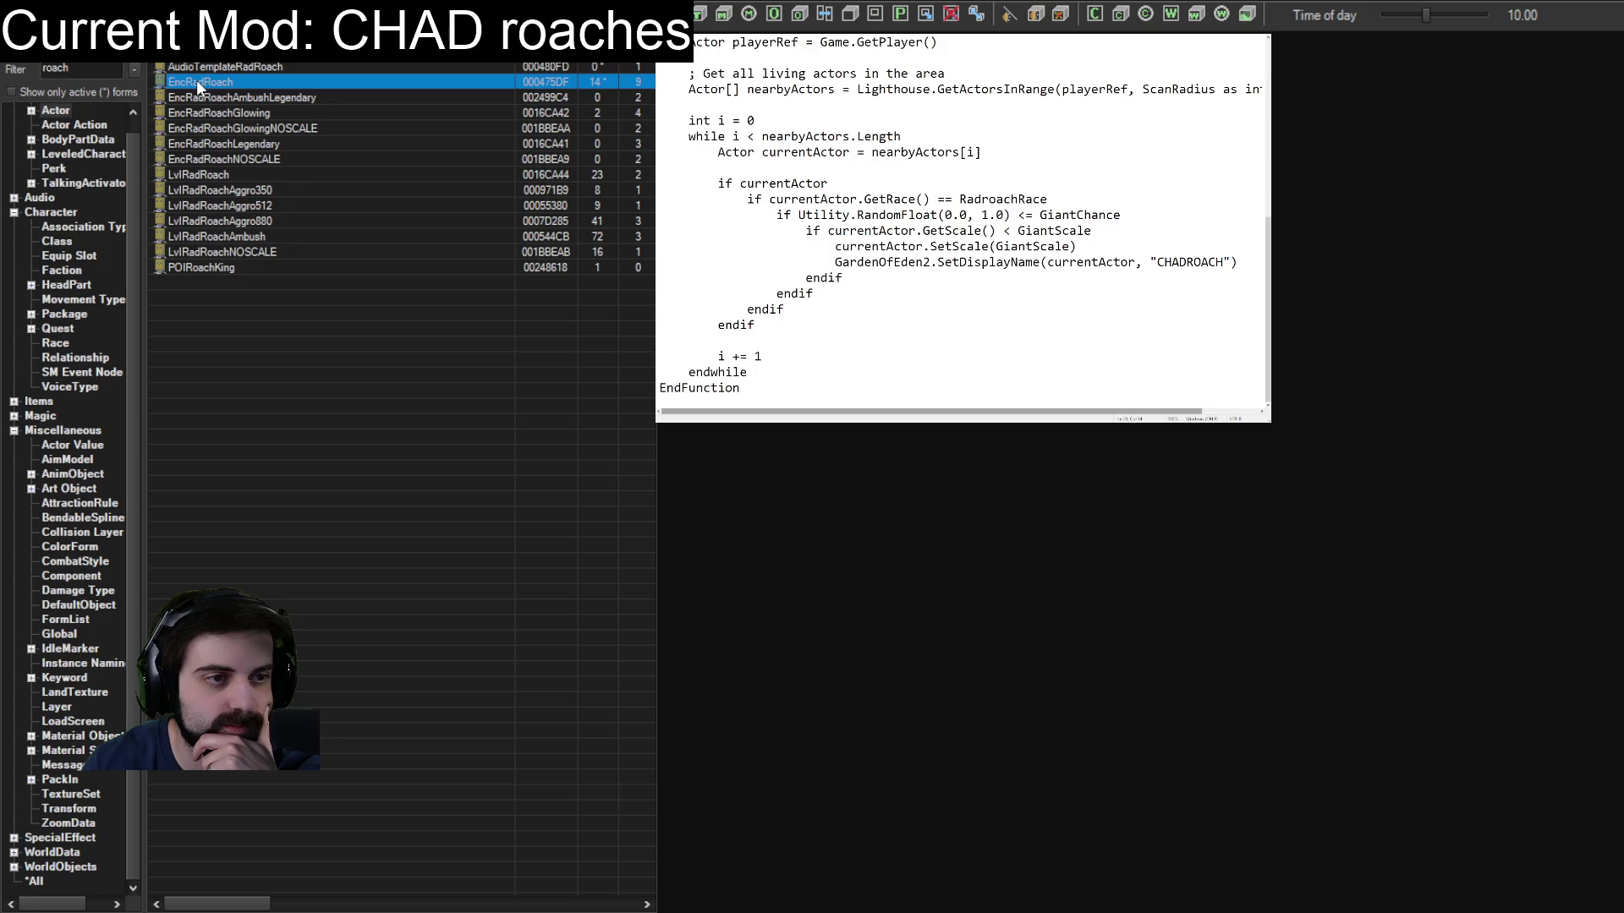
pyautogui.doubleClick(170, 88)
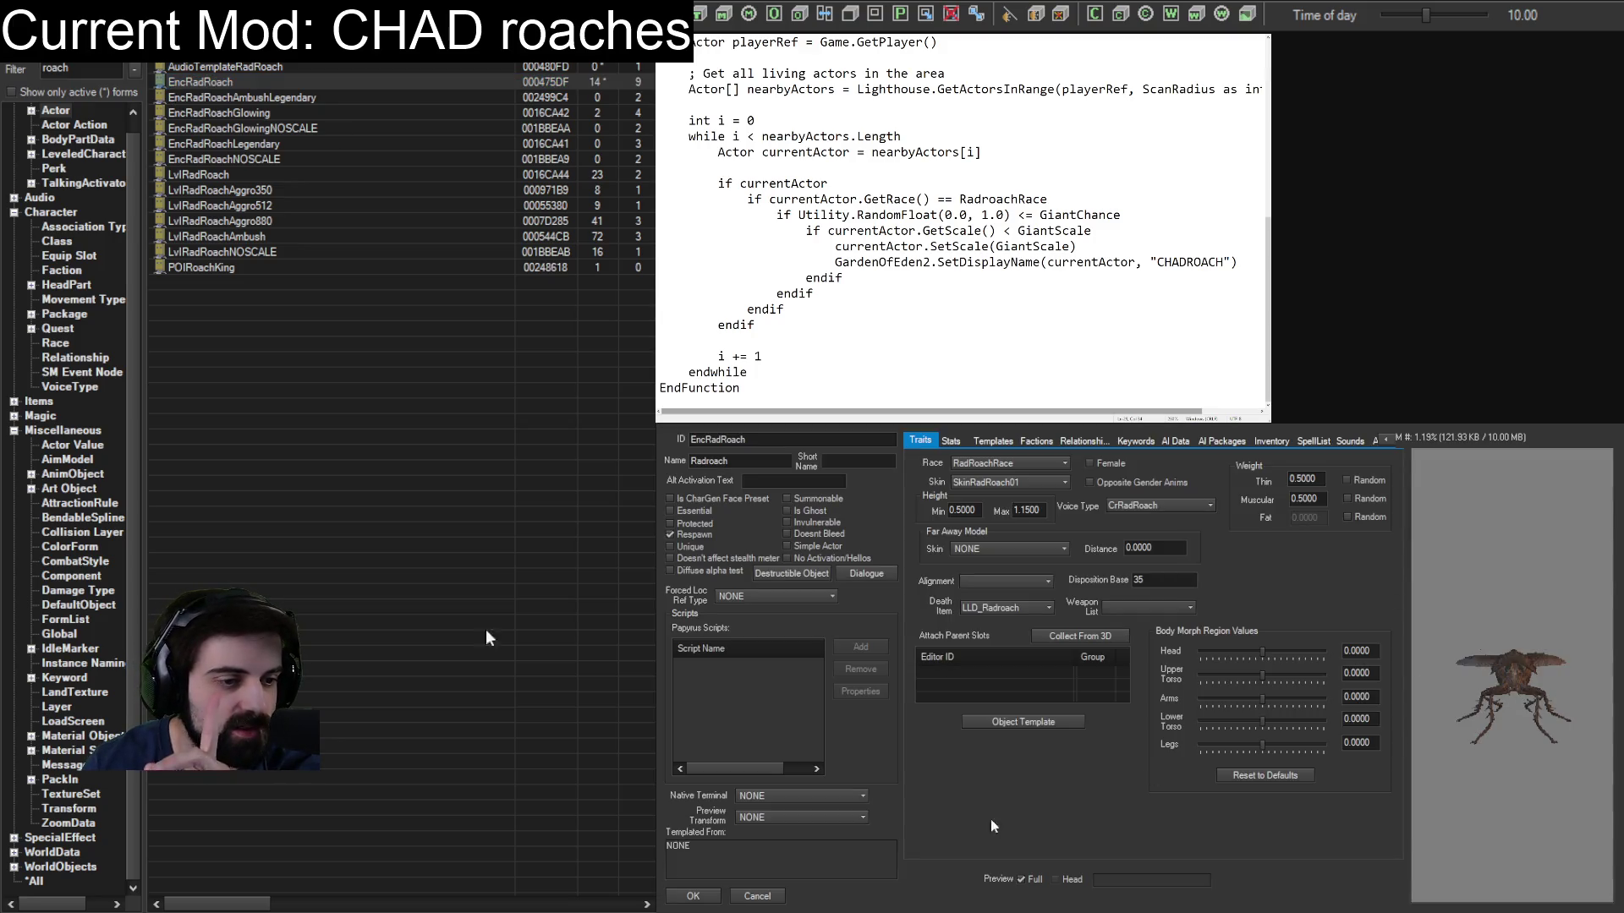
pyautogui.click(756, 896)
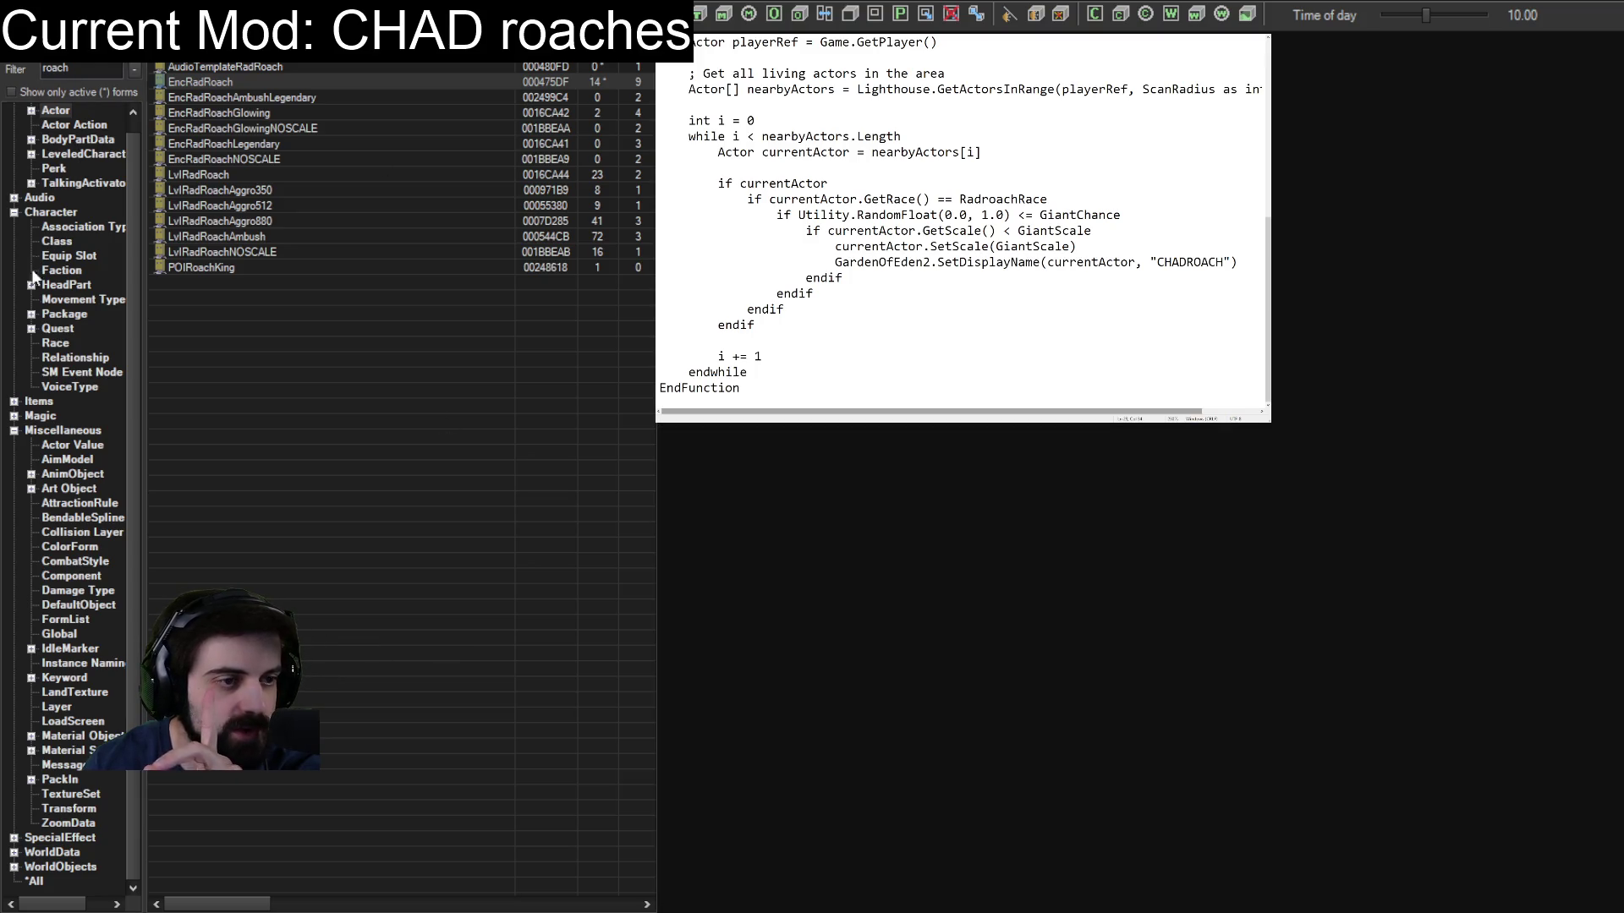
pyautogui.click(57, 344)
pyautogui.doubleClick(215, 66)
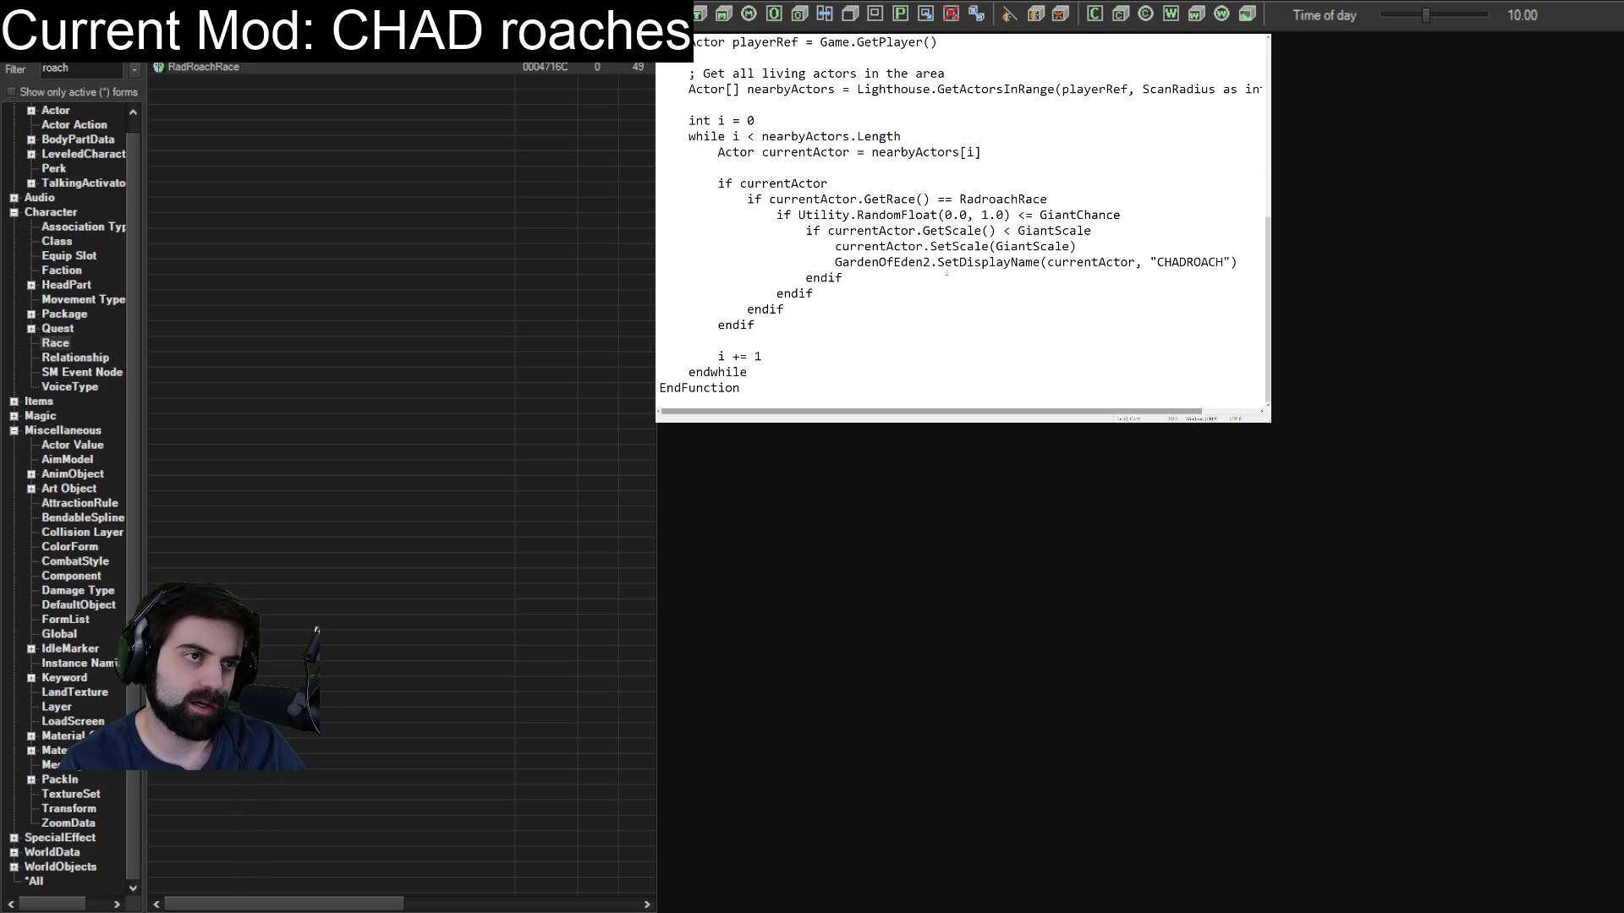
pyautogui.hotkey('ctrl', 'a')
# Rename the script from ChadRoach to Hulk.
pyautogui.click(894, 262)
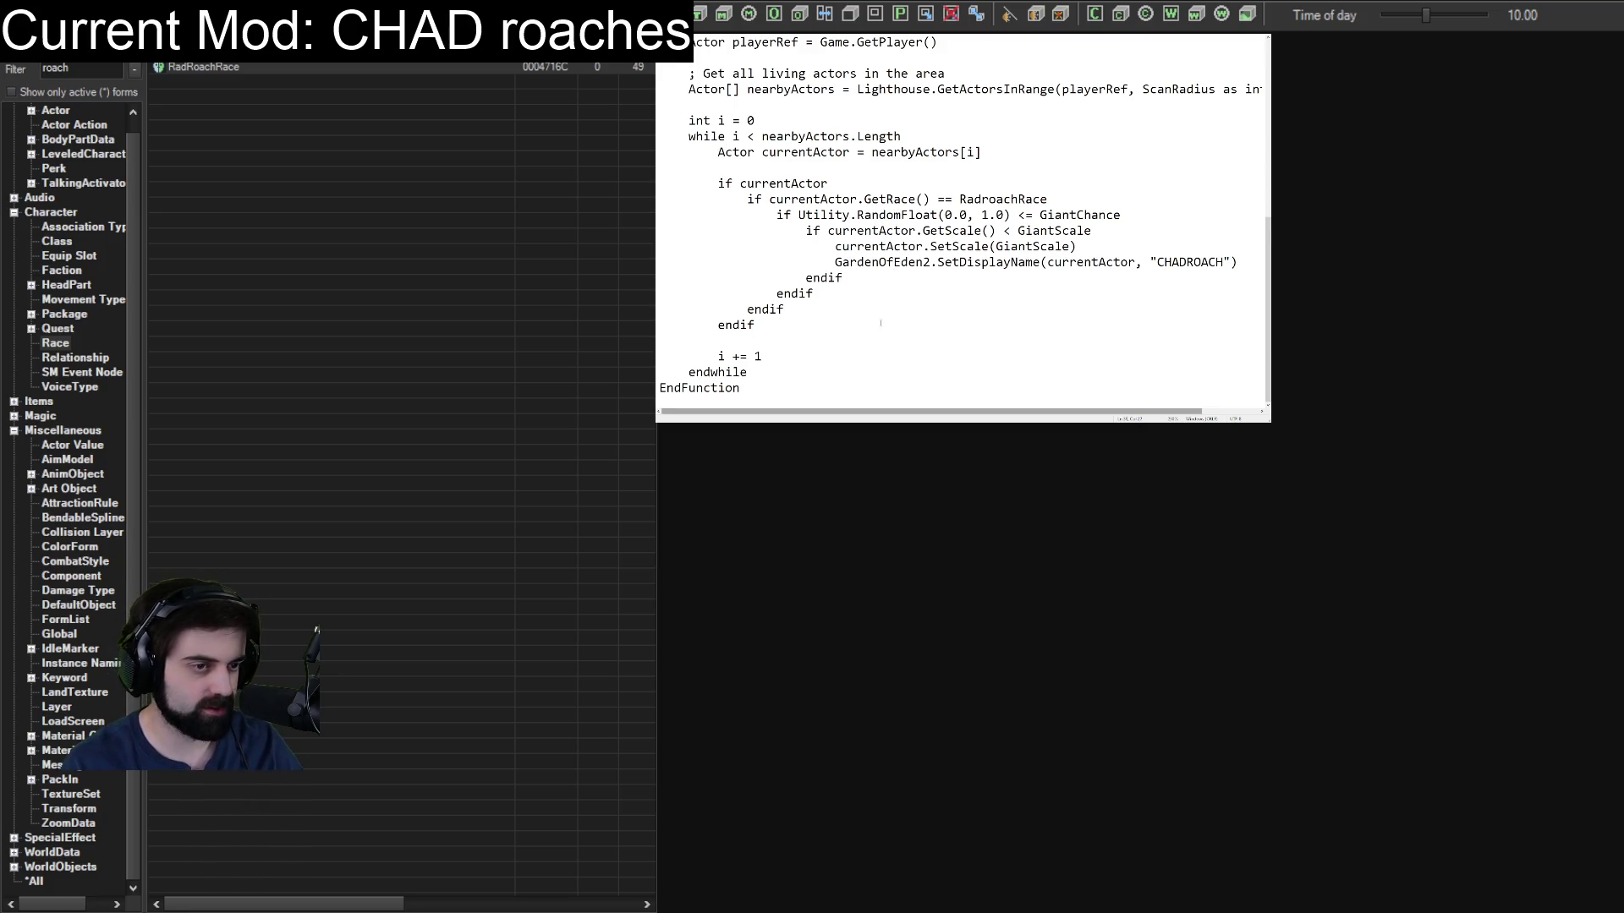
pyautogui.scroll(7, 880, 323)
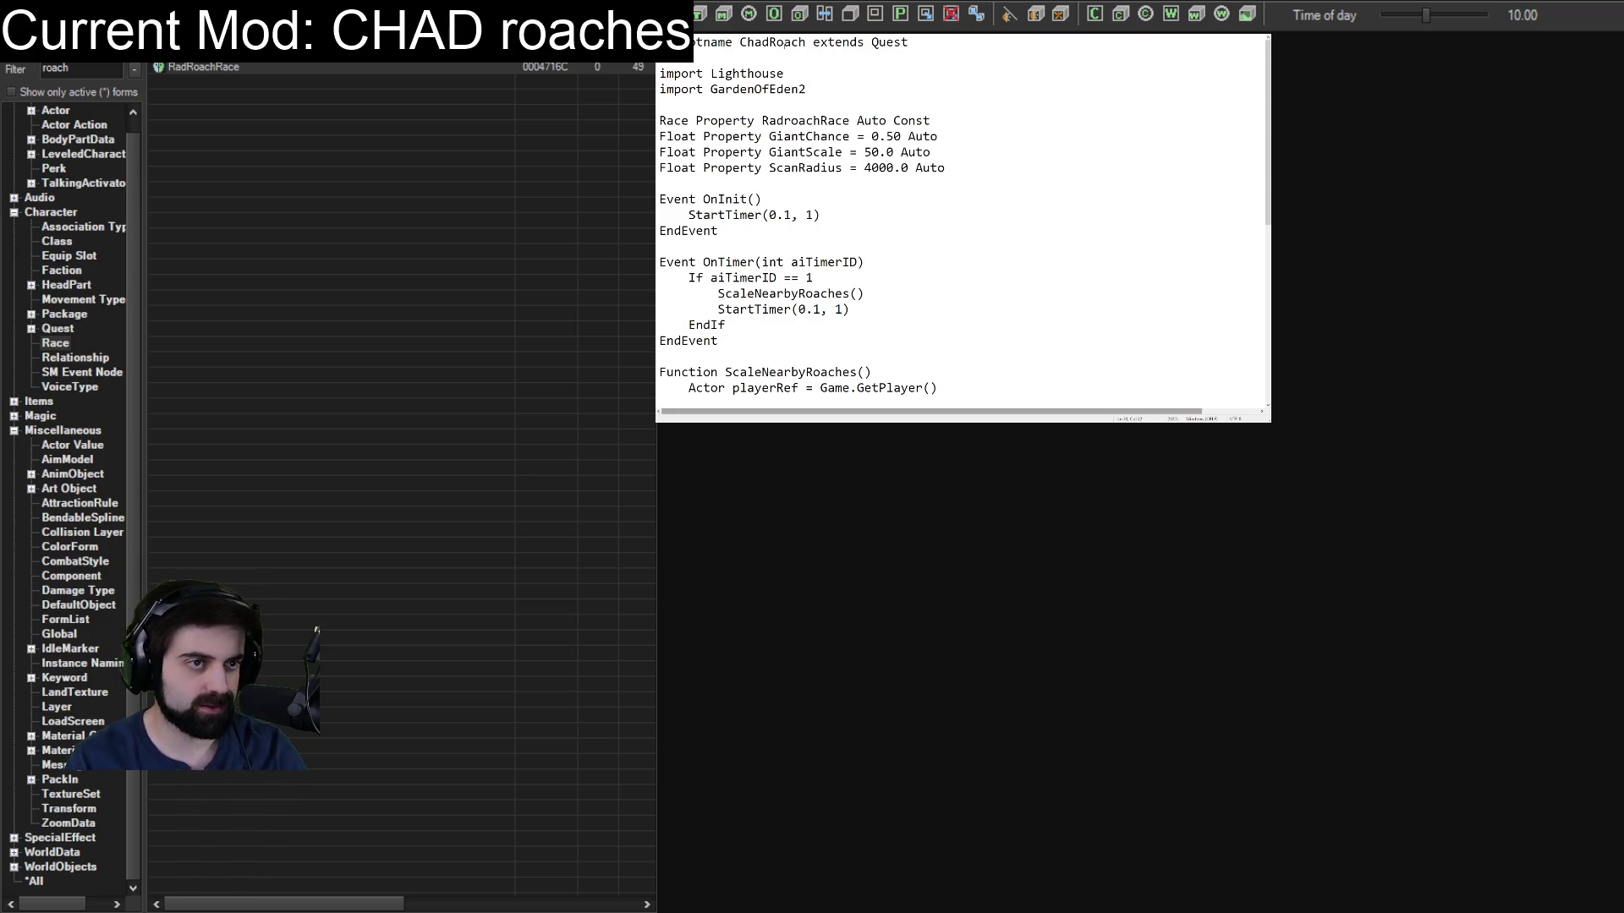
pyautogui.doubleClick(772, 41)
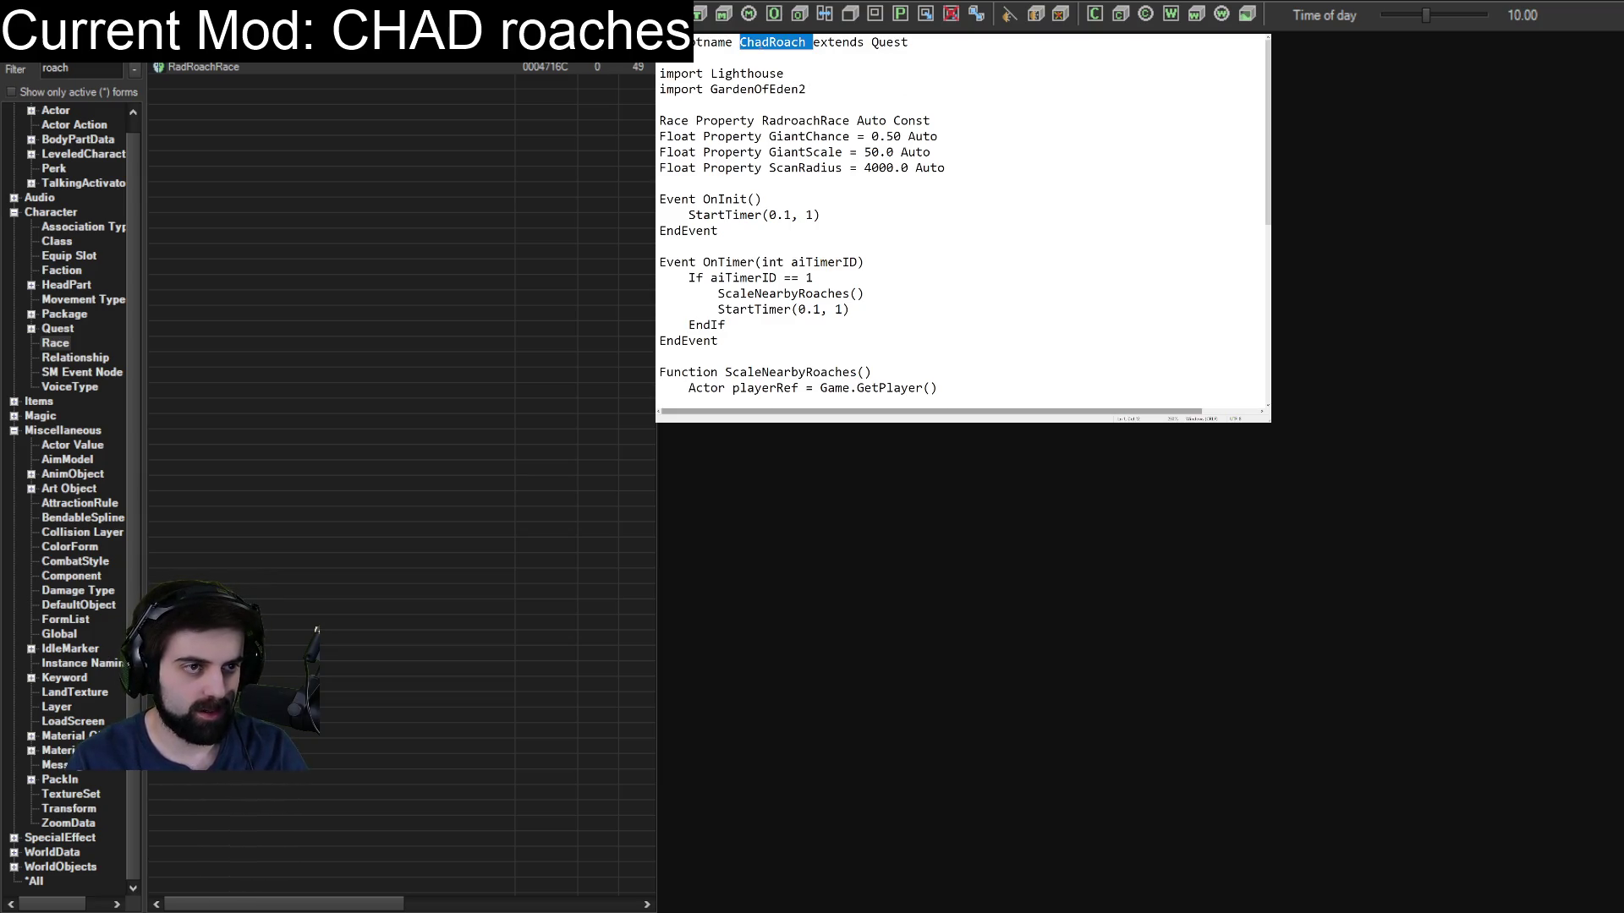
pyautogui.write('Hulk')
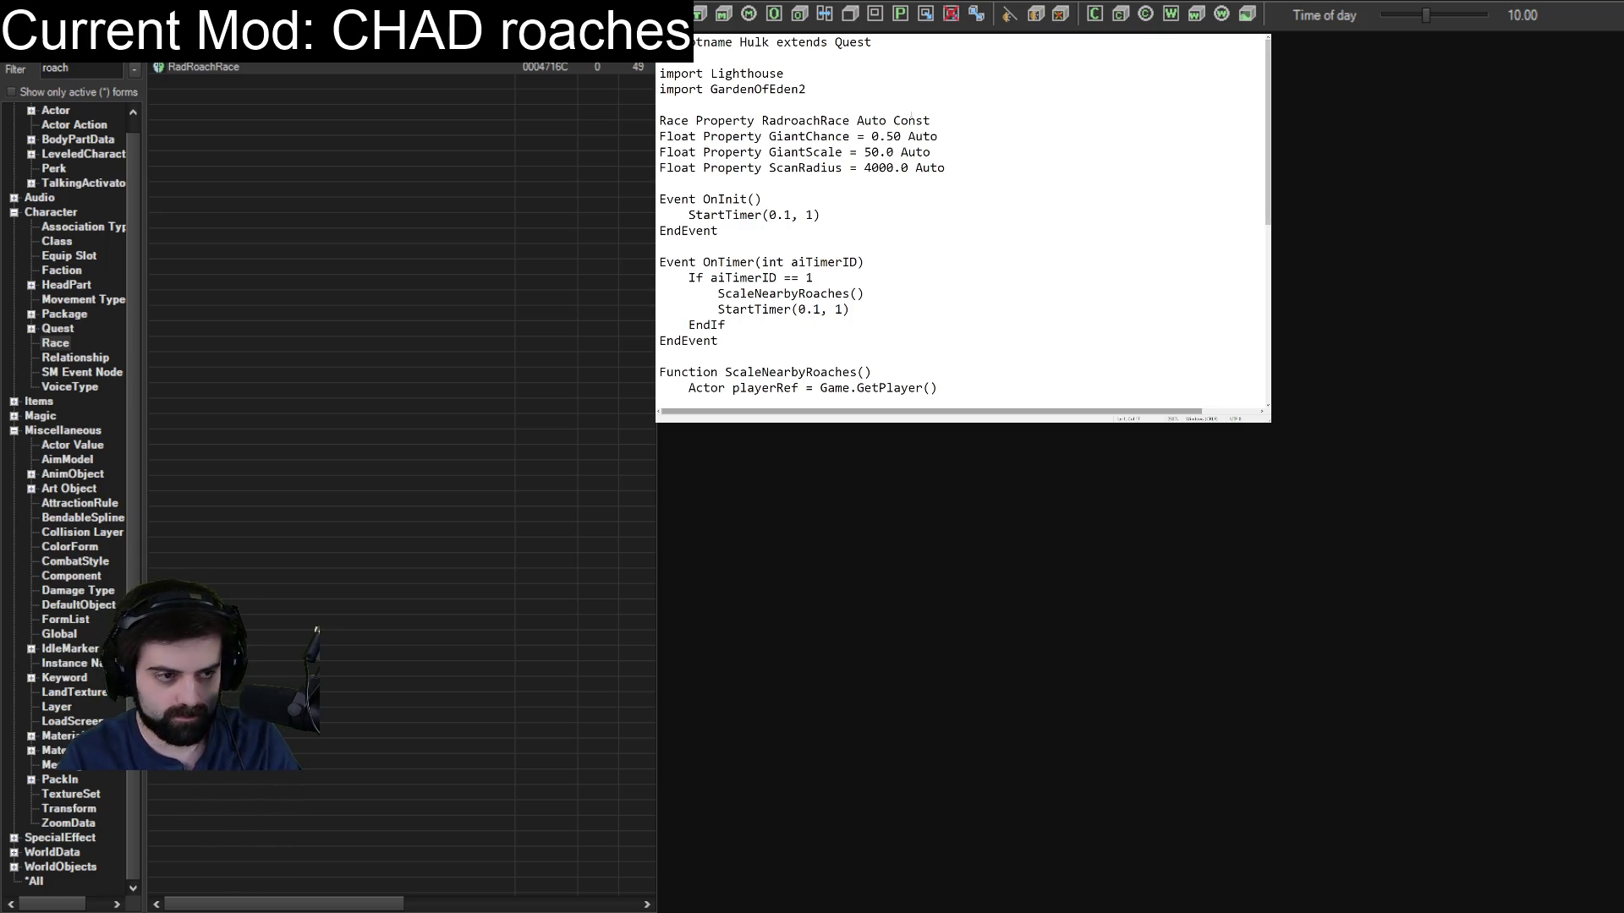
# Delete the Race and Float property lines, the ScaleNearbyRoaches() call, and the actor-scanning loop.
pyautogui.moveTo(958, 166)
pyautogui.mouseDown()
pyautogui.moveTo(662, 166)
pyautogui.moveTo(677, 105)
pyautogui.moveTo(810, 89)
pyautogui.mouseUp()
pyautogui.press('Delete')
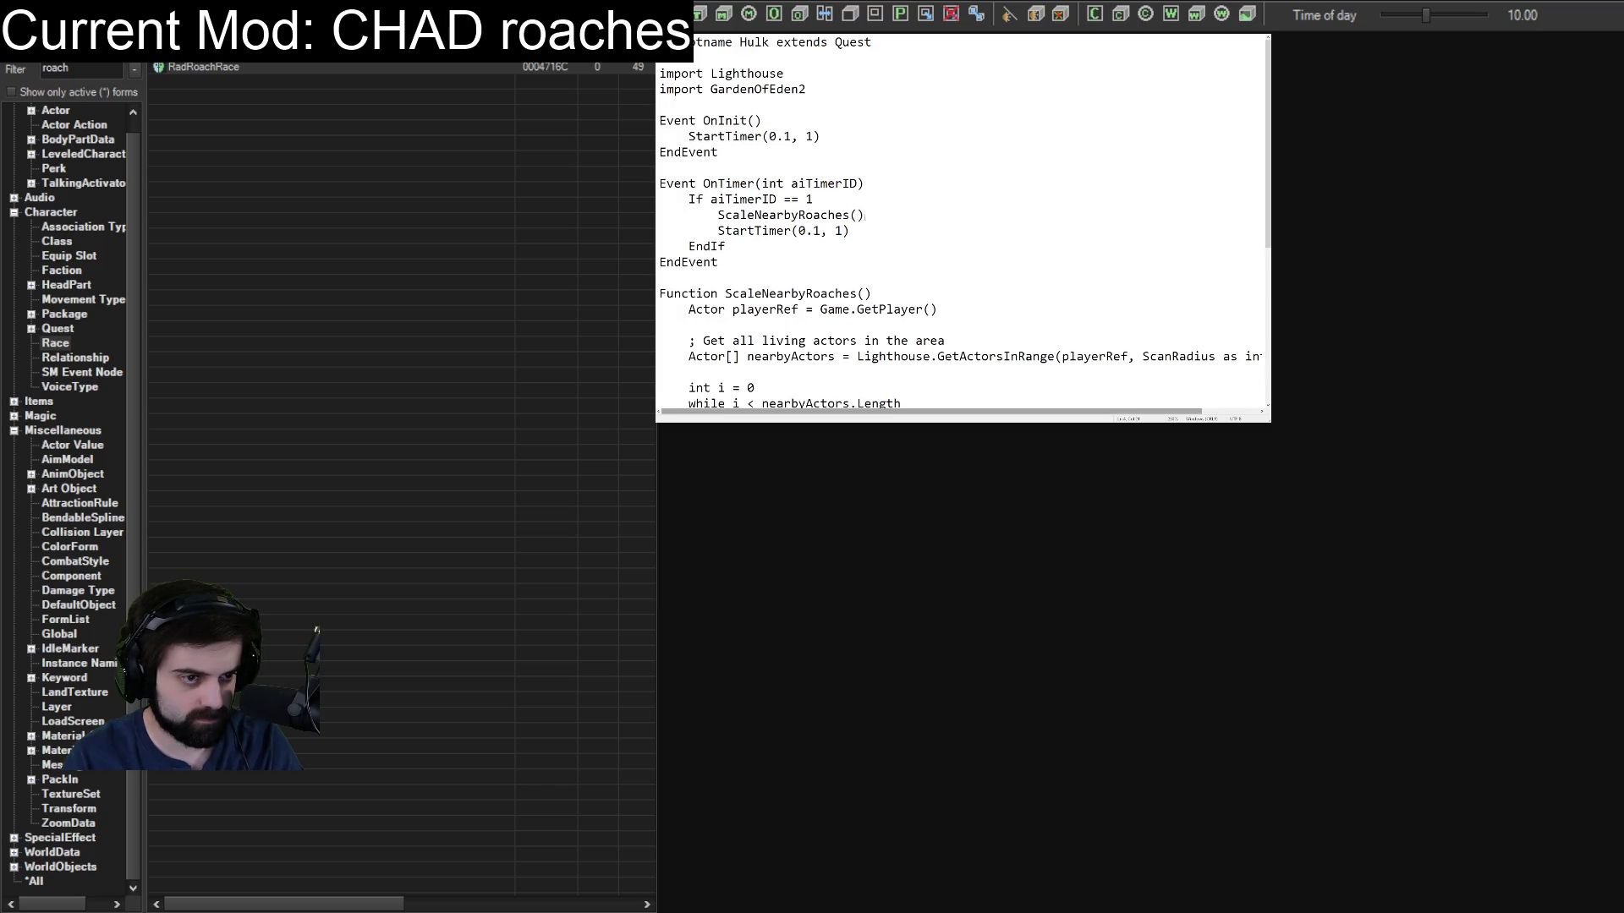
pyautogui.moveTo(880, 214); pyautogui.dragTo(660, 214)
pyautogui.press('Delete')
pyautogui.scroll(-4, 847, 193)
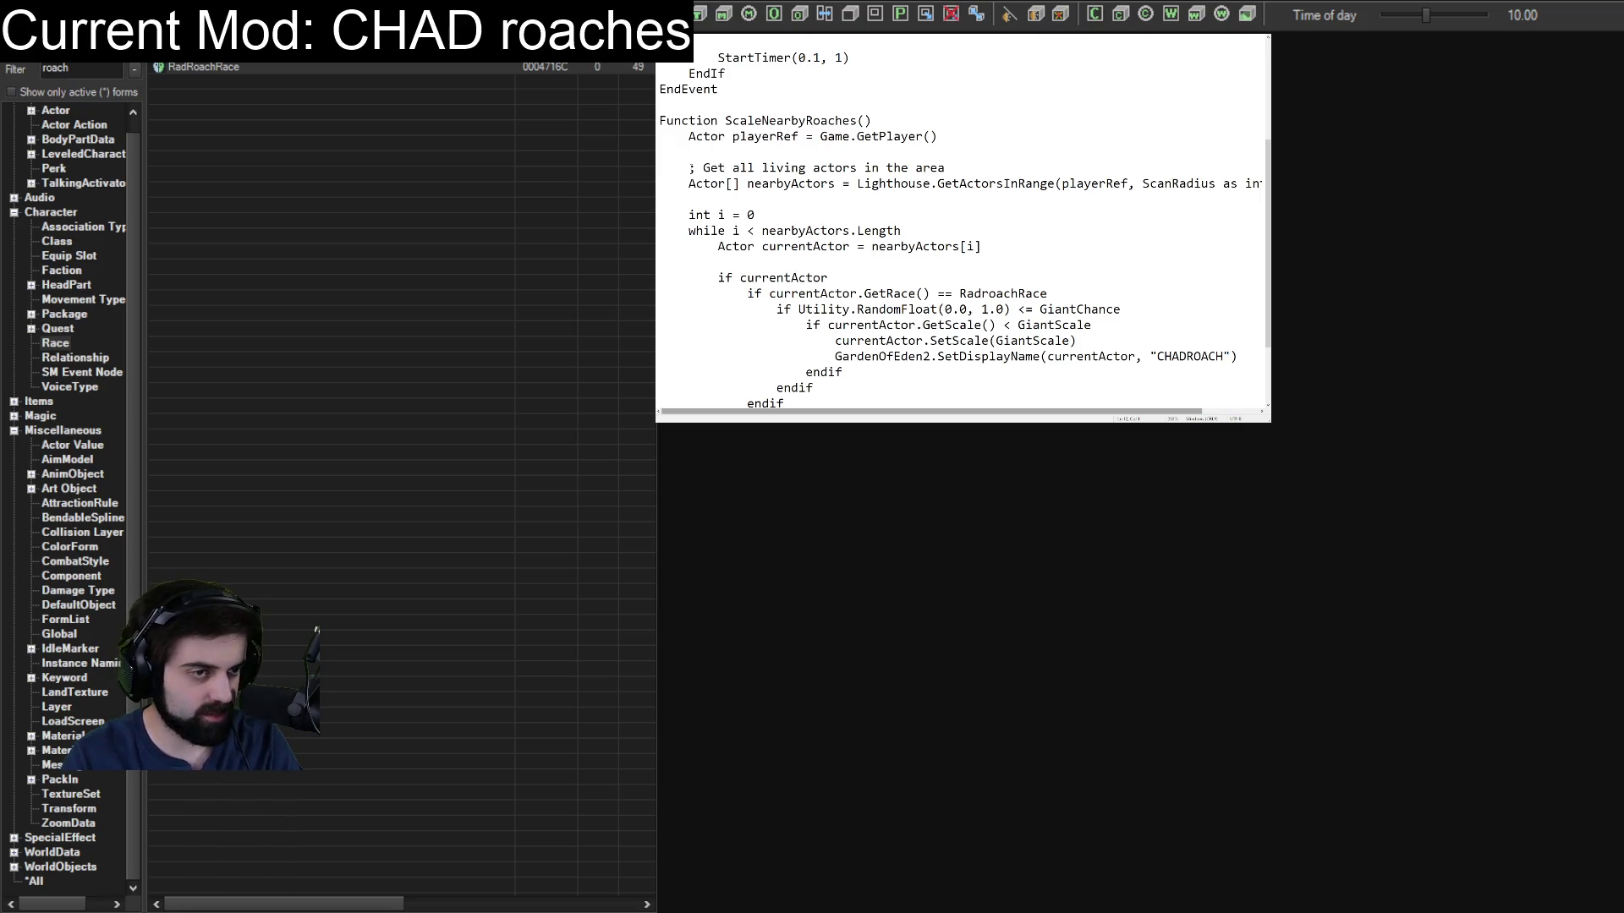
pyautogui.moveTo(690, 167)
pyautogui.mouseDown()
pyautogui.moveTo(776, 184)
pyautogui.moveTo(778, 135)
pyautogui.moveTo(981, 157)
pyautogui.moveTo(1099, 253)
pyautogui.moveTo(814, 366)
pyautogui.mouseUp()
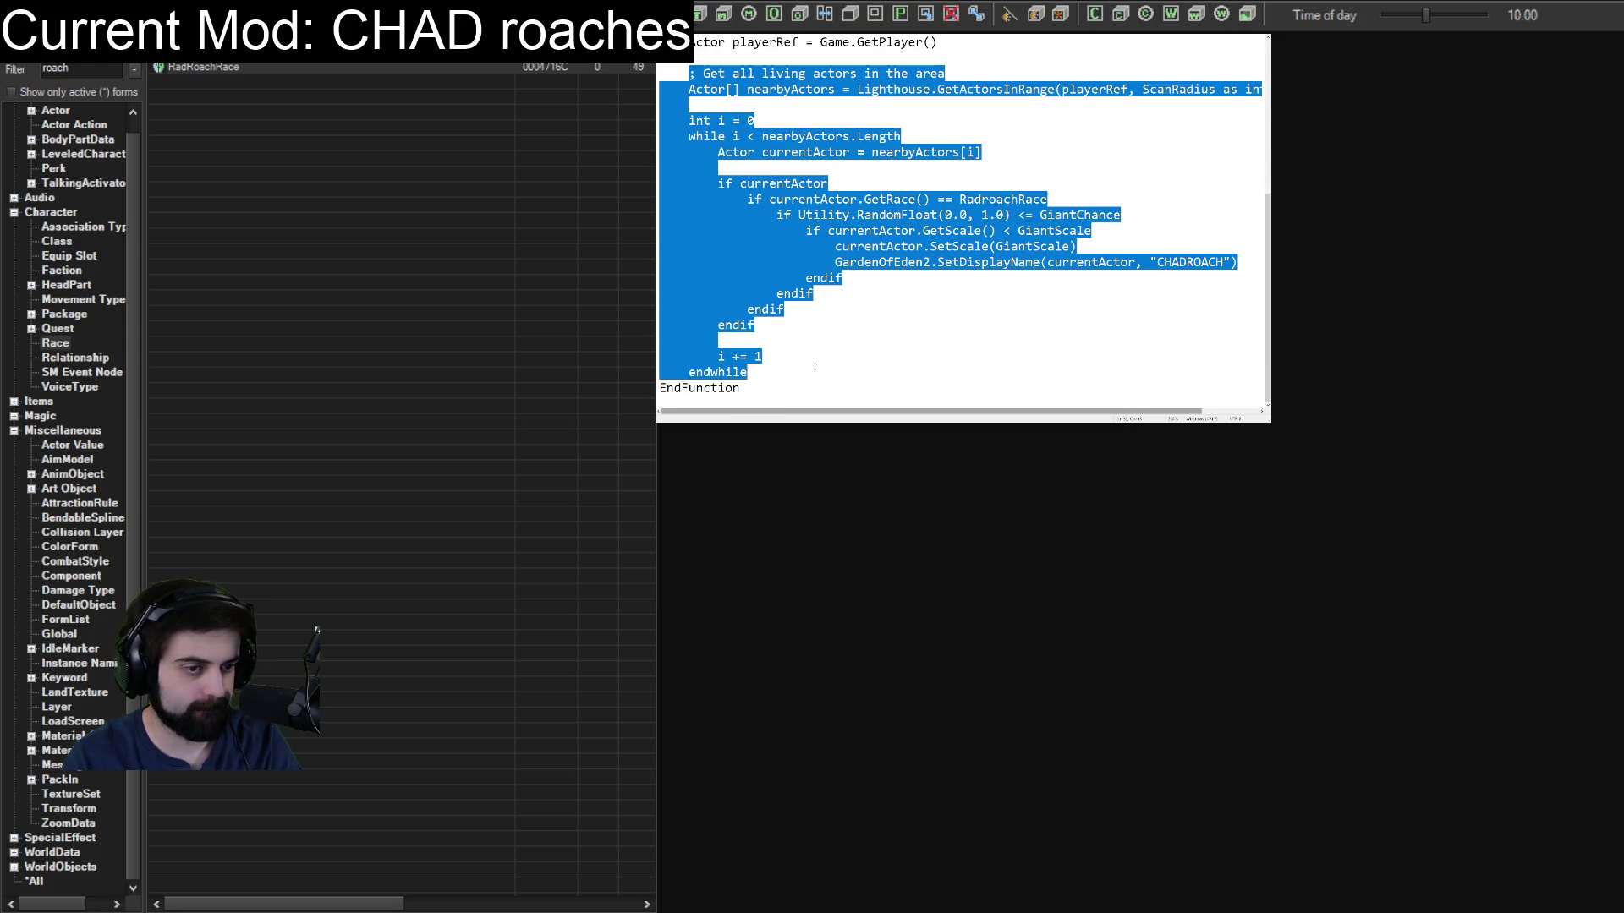
pyautogui.press('Delete')
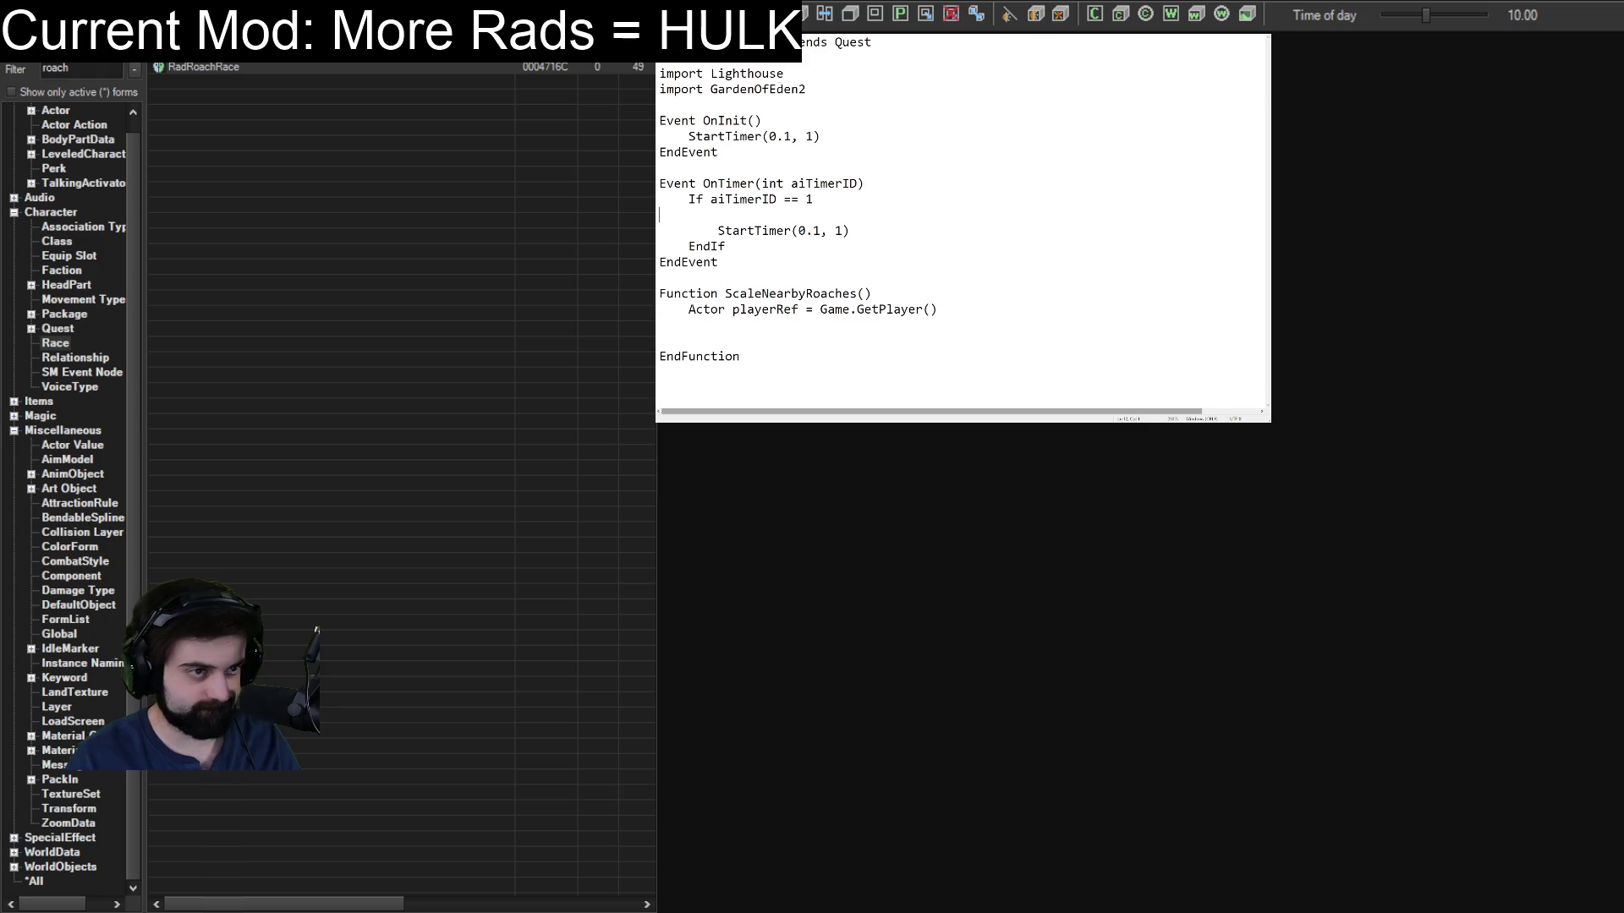
# Paste the Float rad, green and scaleFactor variable lines under the imports.
pyautogui.write('Float rad = player.GetActorValue("Radiation") ; 0–100     Float green = Utility.Clamp(rad/100.0, 0.0, 1.0)     Float scaleFactor = 1.0 + (rad/100.0)')
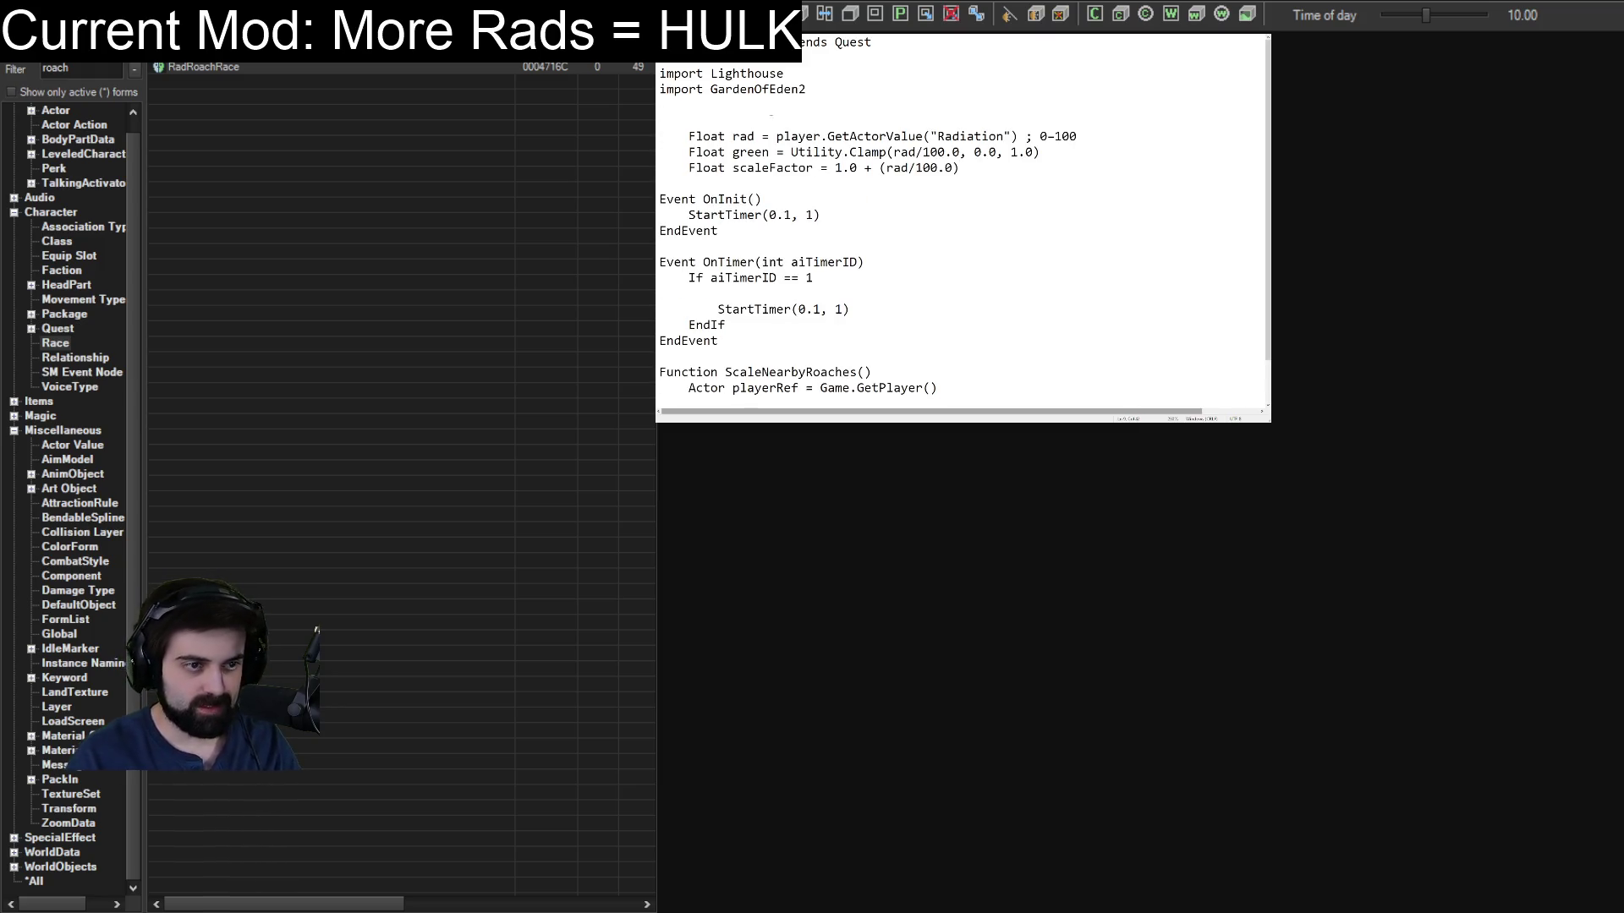
pyautogui.moveTo(975, 170); pyautogui.dragTo(988, 136)
pyautogui.press('BackSpace')
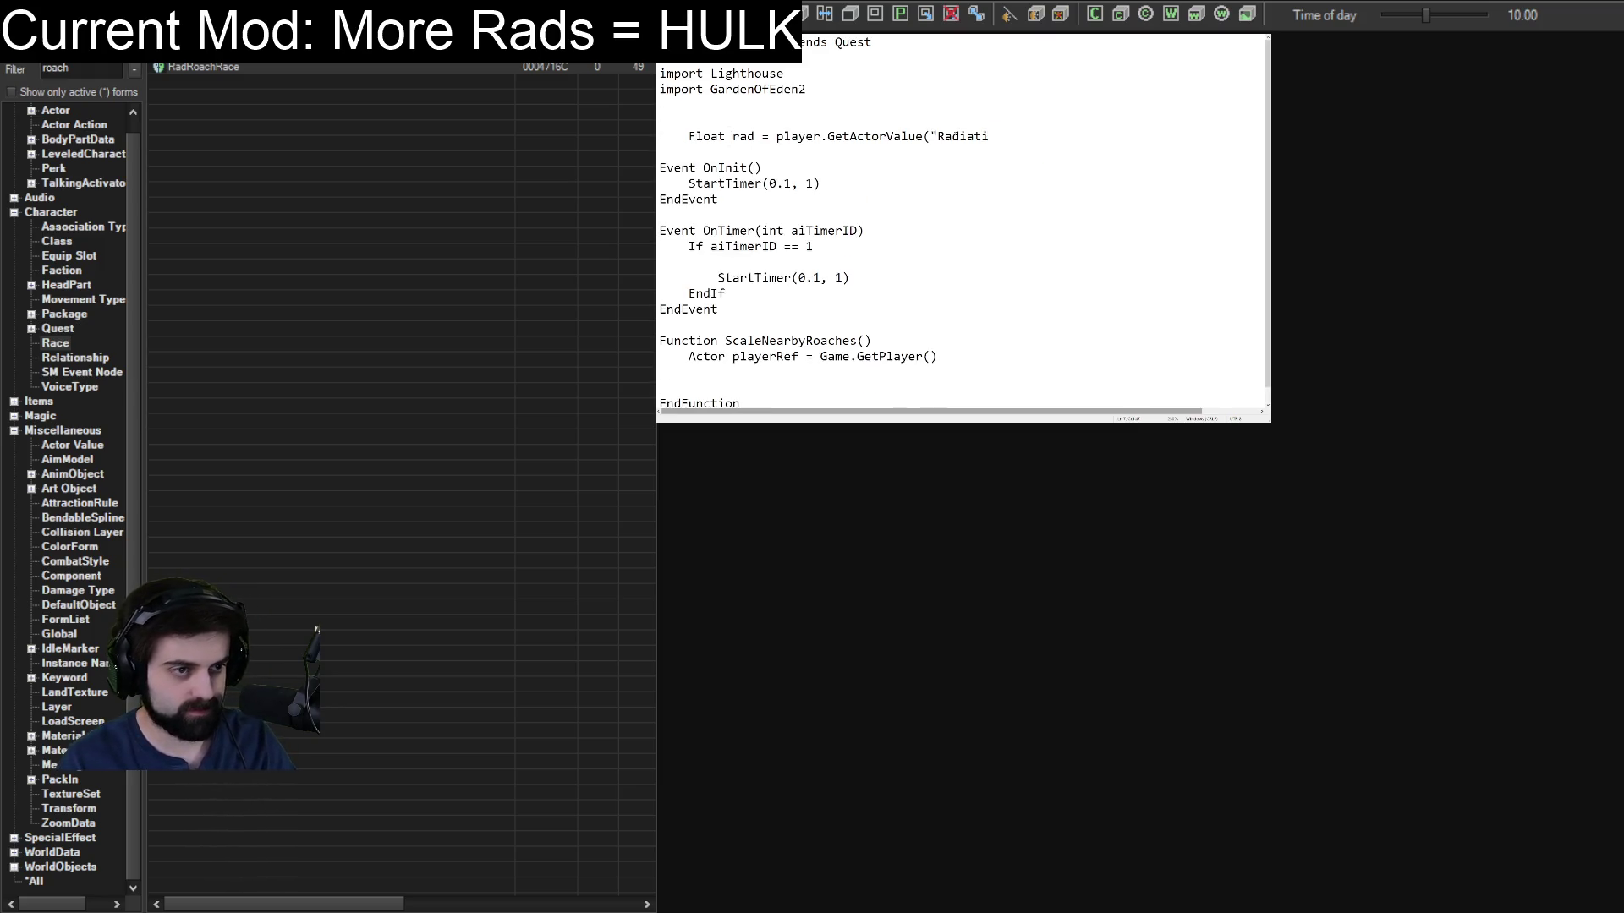
pyautogui.hotkey('ctrl', 'z')
# Remove the indentation from the three Float lines and delete the stray blank line.
pyautogui.click(689, 136)
pyautogui.press('BackSpace')
pyautogui.press('BackSpace')
pyautogui.press('BackSpace')
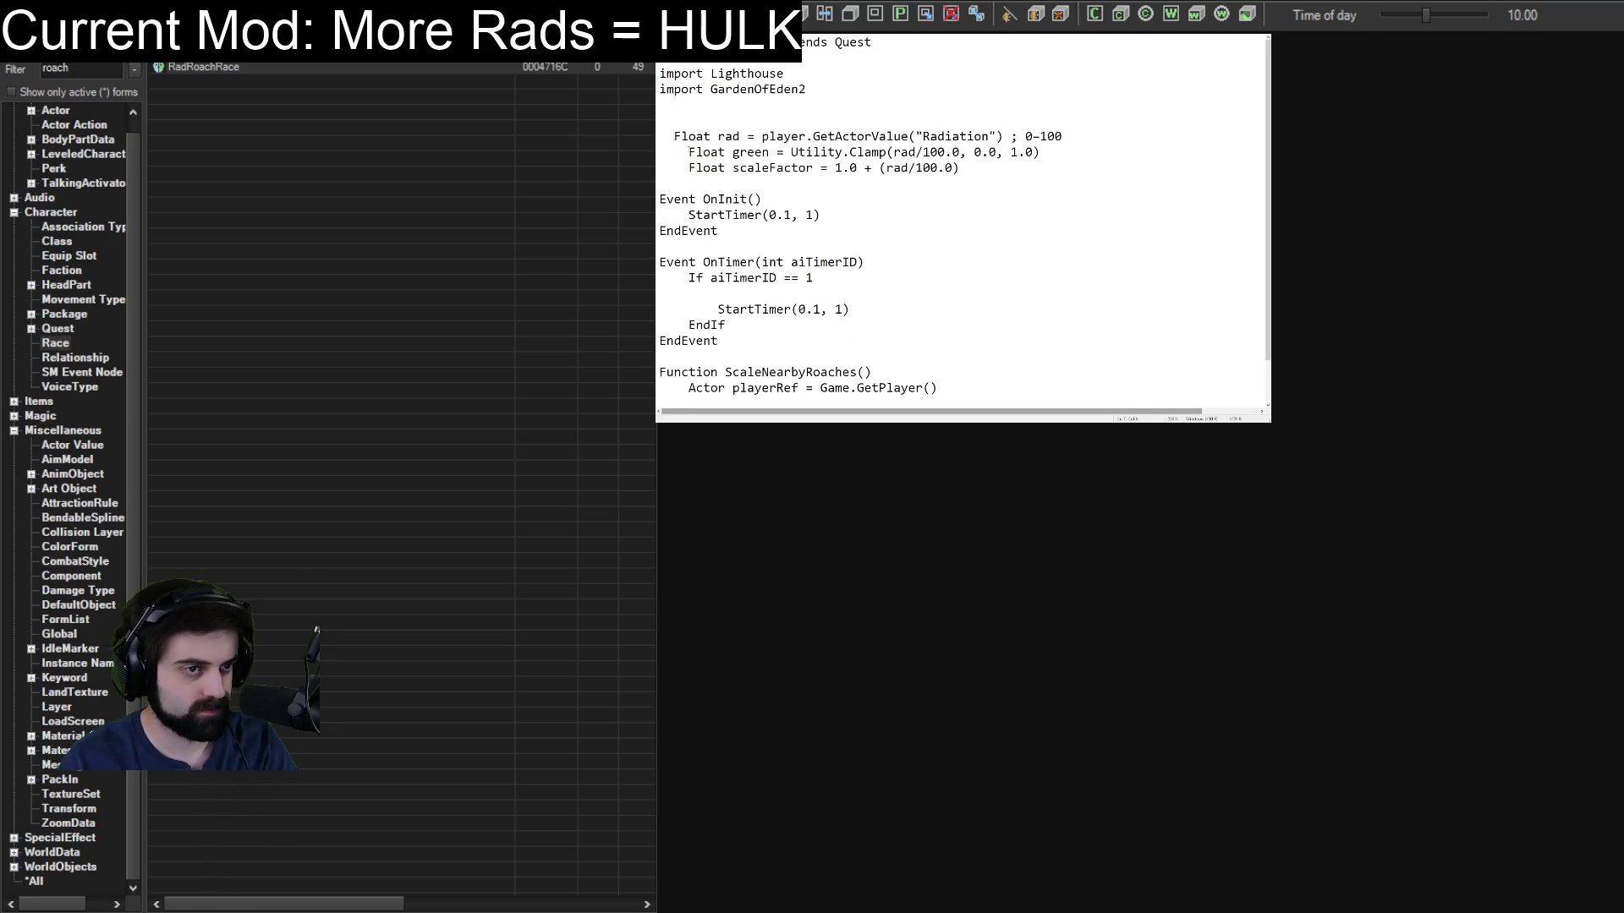
pyautogui.press('Down')
pyautogui.press('Delete')
pyautogui.press('Delete')
pyautogui.press('Delete')
pyautogui.press('Down')
pyautogui.press('Delete')
pyautogui.press('Delete')
pyautogui.press('Delete')
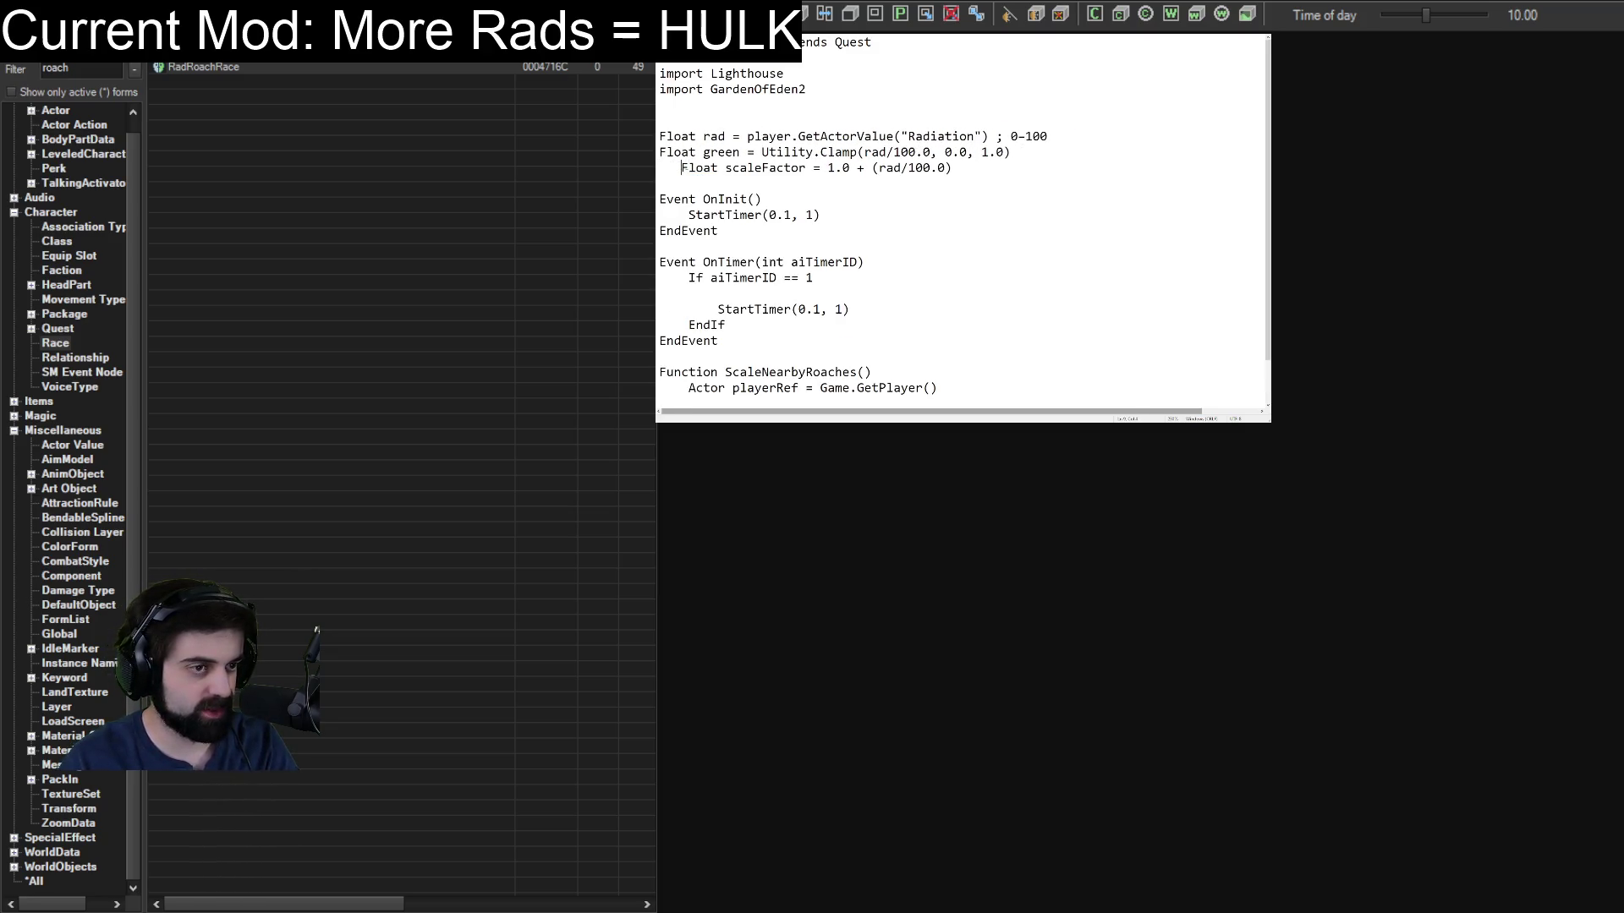
pyautogui.click(703, 107)
pyautogui.press('BackSpace')
pyautogui.press('BackSpace')
pyautogui.press('BackSpace')
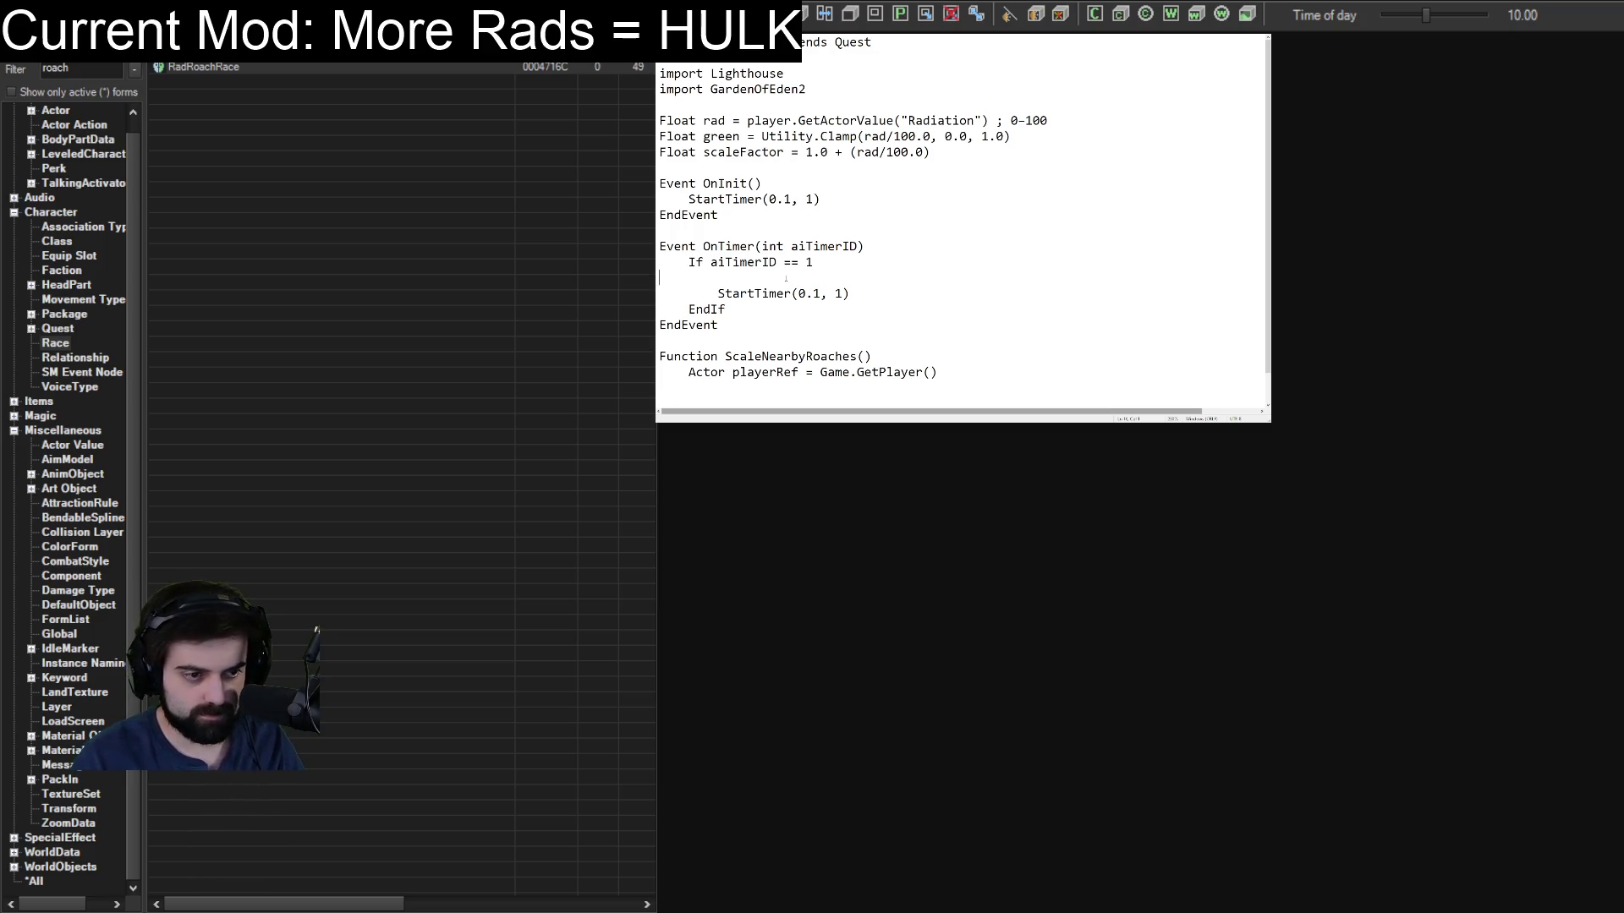
pyautogui.scroll(-1, 791, 273)
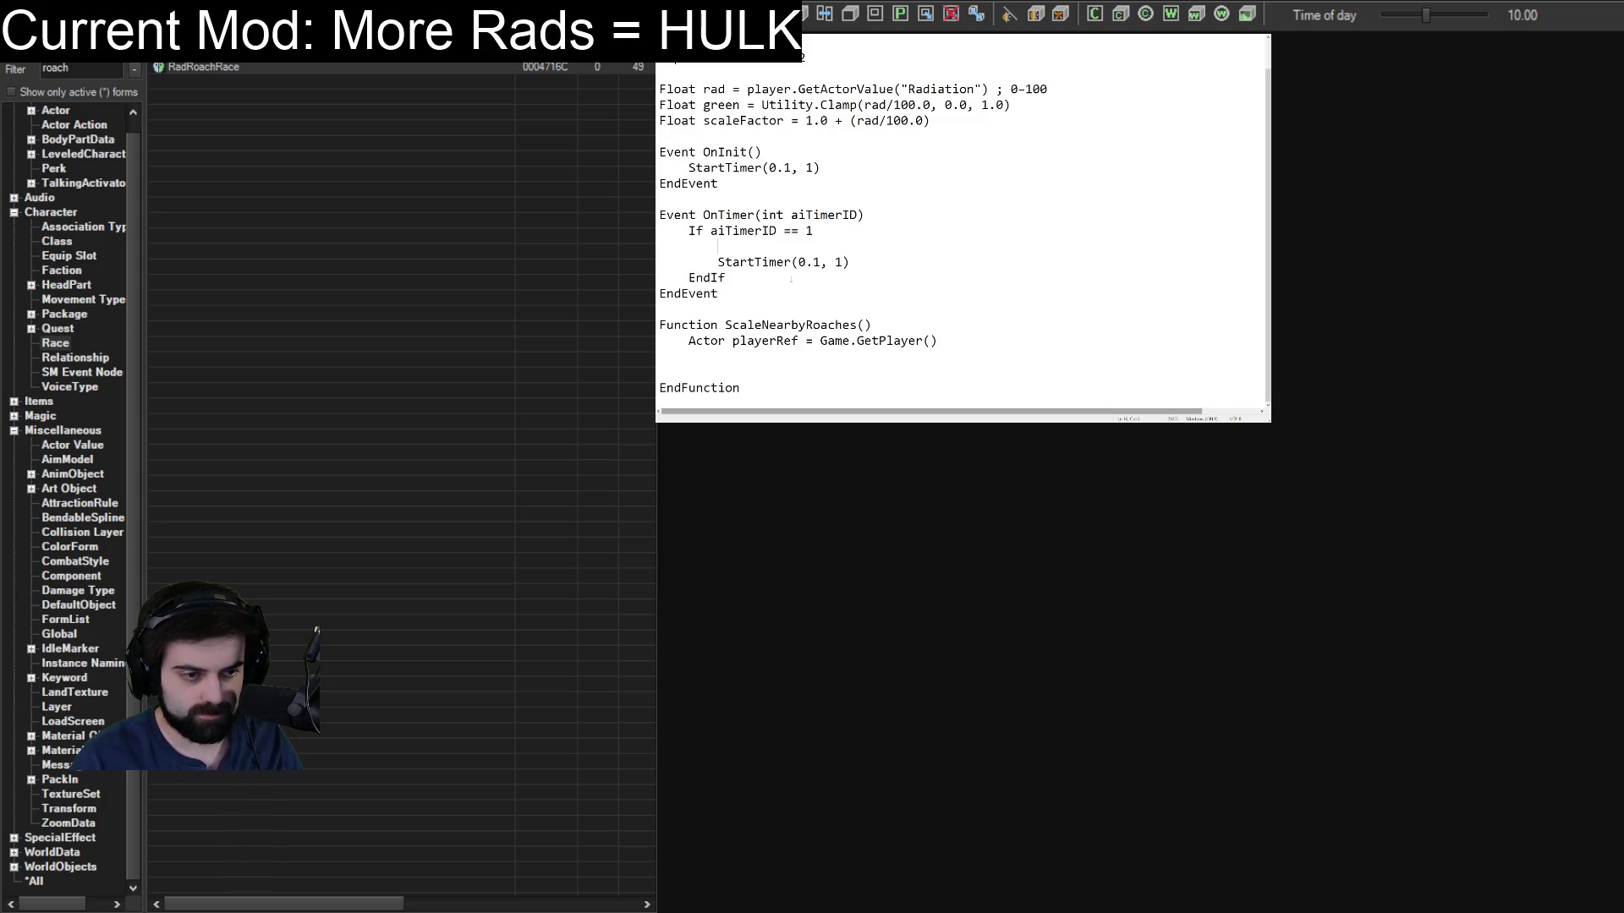
# Rename ScaleNearbyRoaches to SetHulk, add player.SetScale(scaleFactor), and add a green skin-tint line.
pyautogui.doubleClick(790, 325)
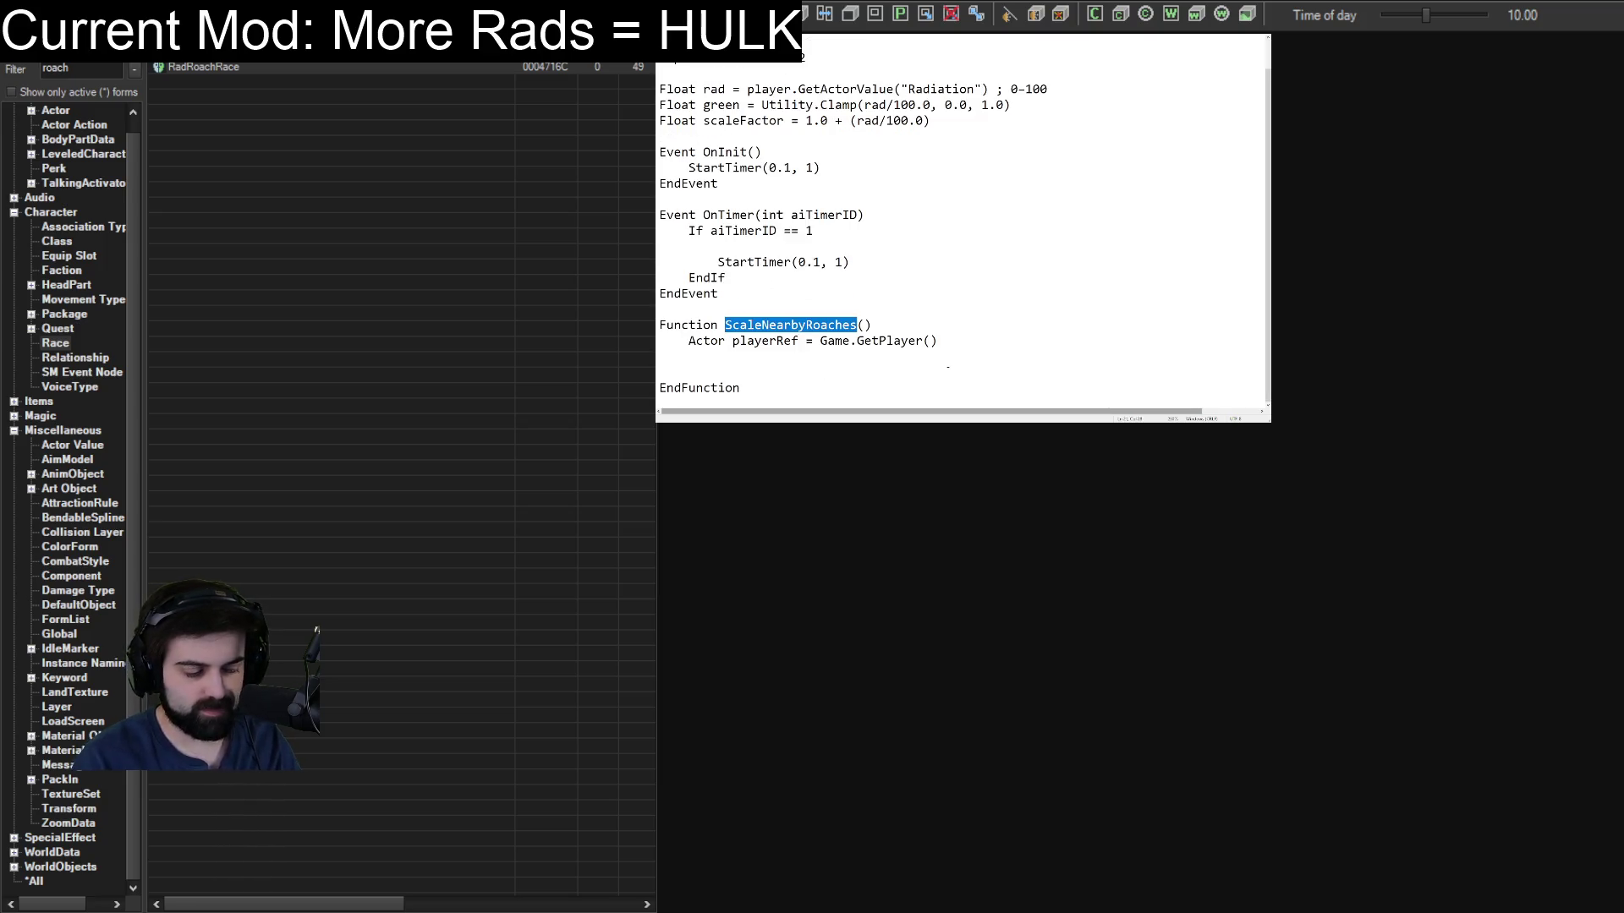
pyautogui.write('SetHulk')
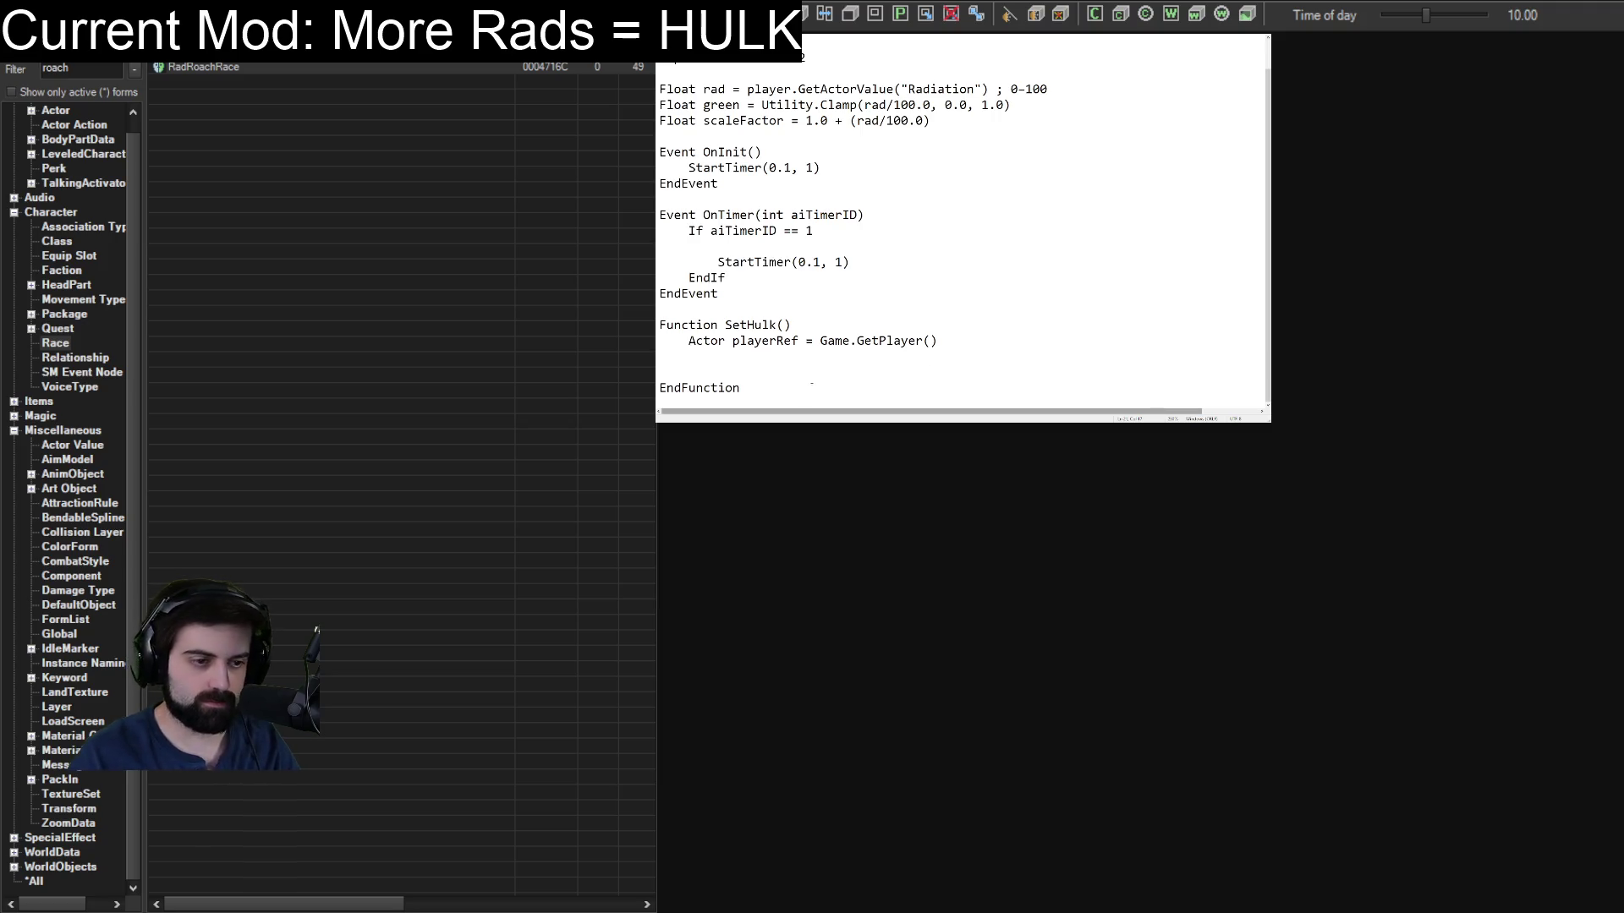
pyautogui.write('player.SetScale(scaleFactor)')
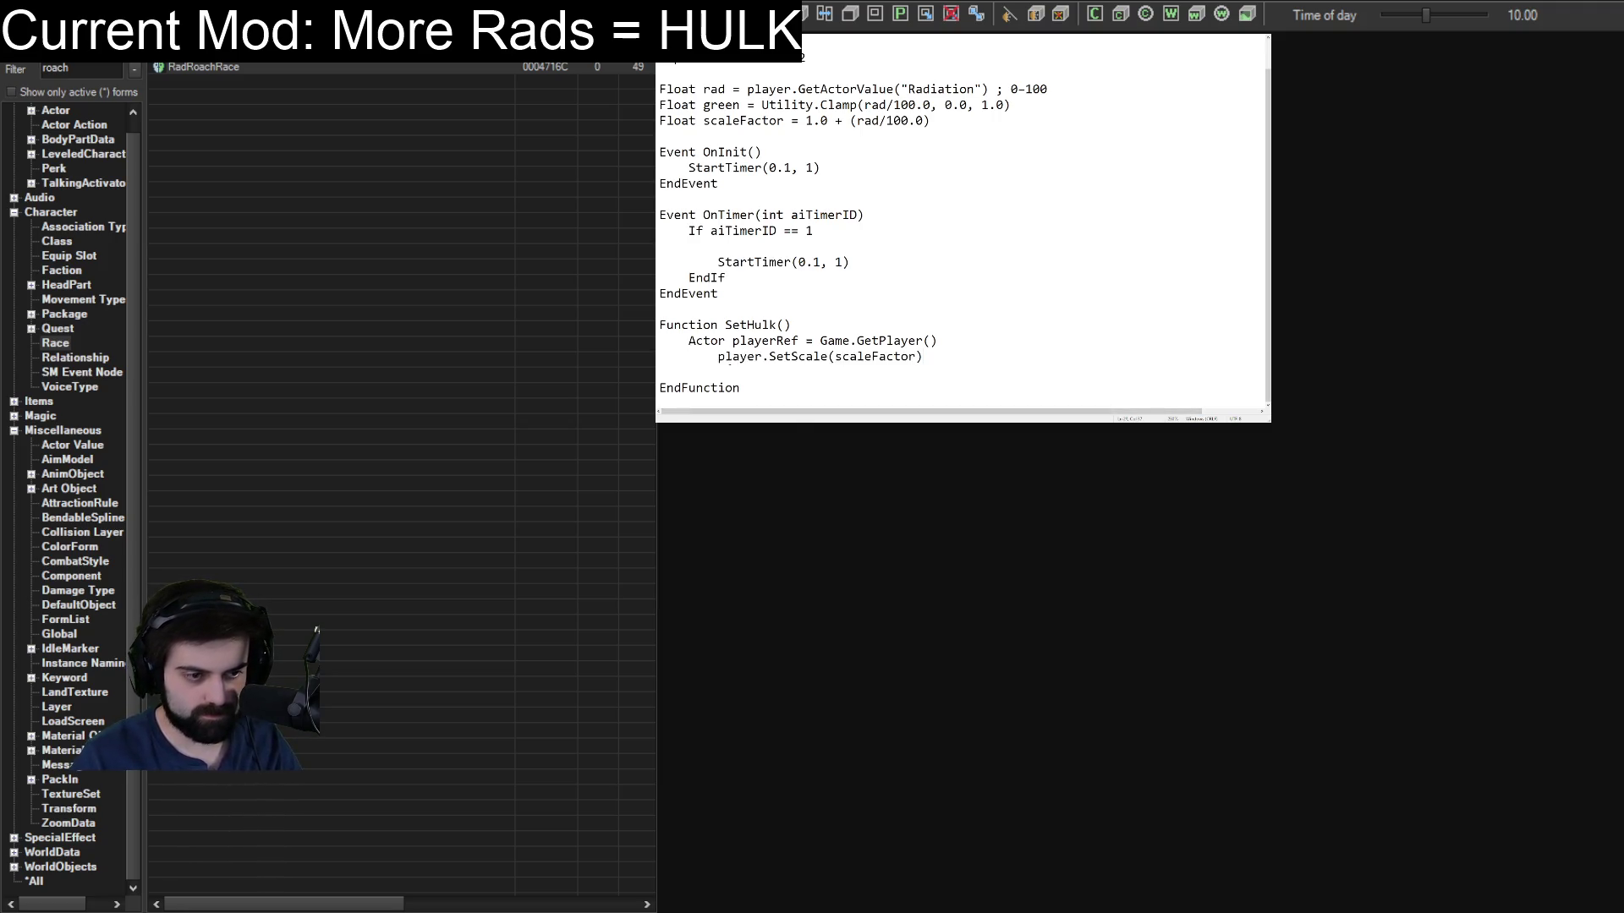
pyautogui.press('BackSpace')
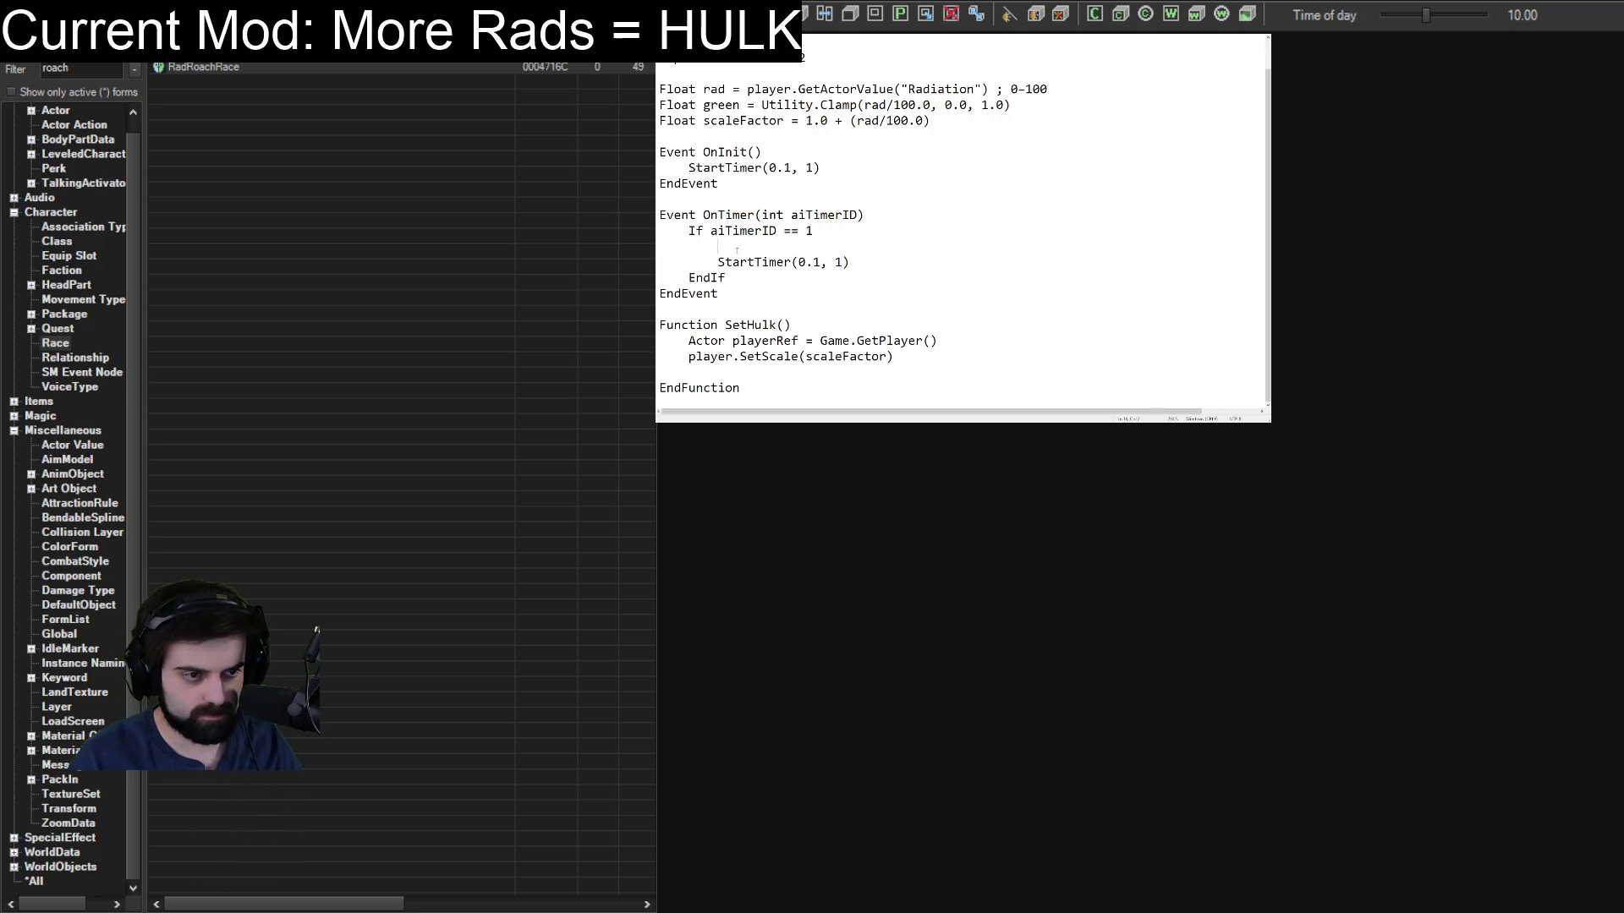
pyautogui.write('SetHulk()')
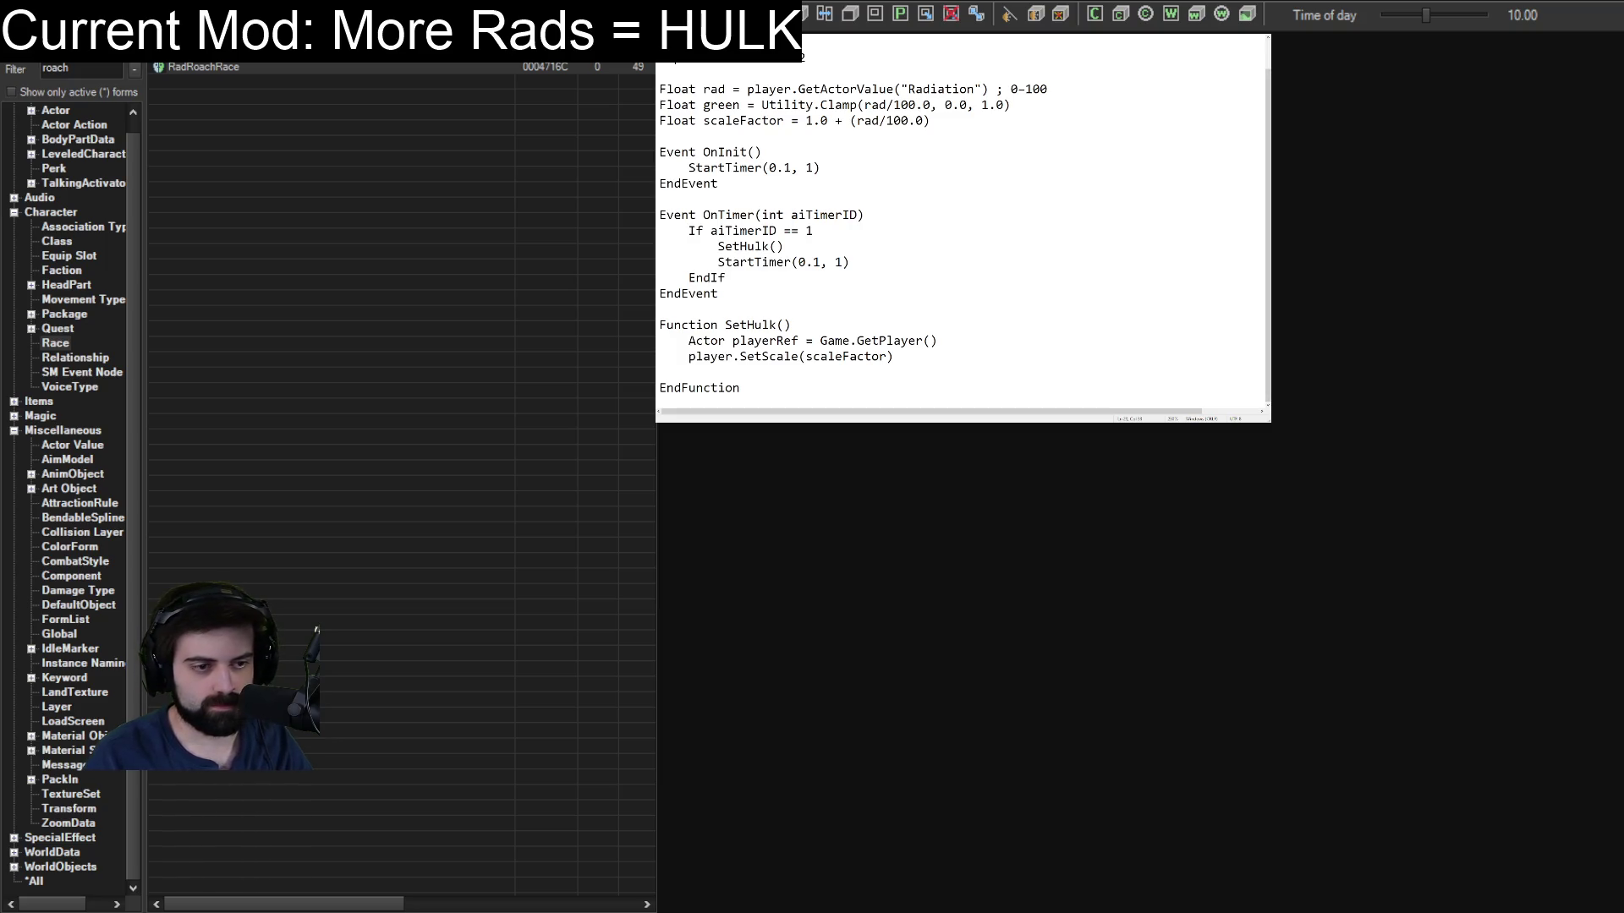
pyautogui.write('player.SetSkinColor(1.0, green, 1.0, 1.0)')
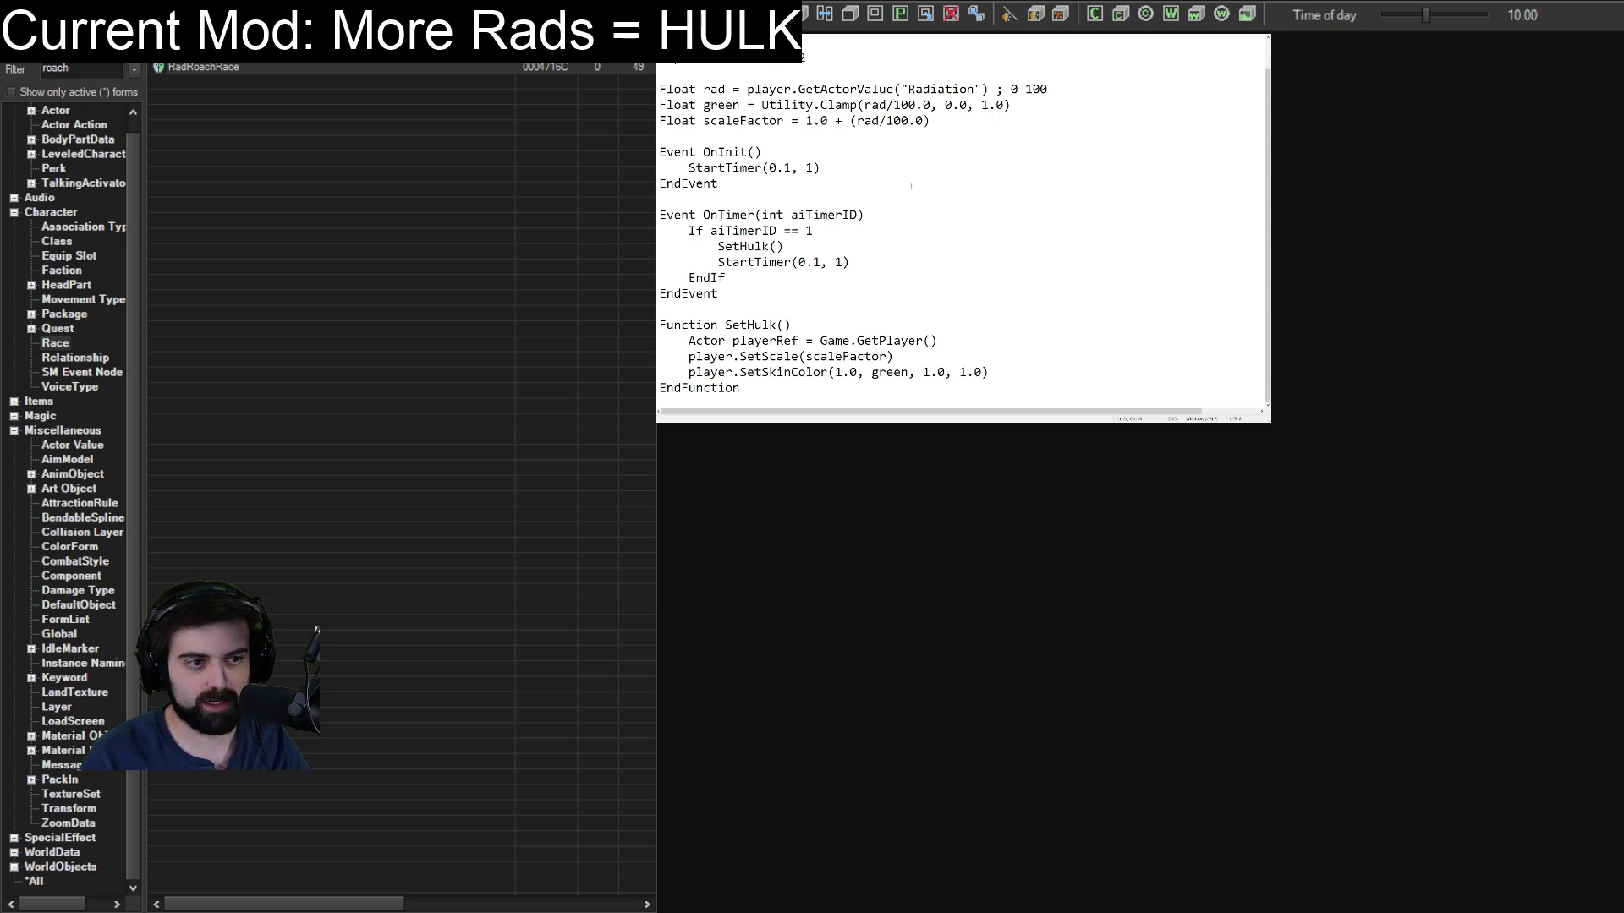
# Try removing the SetSkinColor(1.0, green, 1.0, 1.0) line, then restore it and return to it.
pyautogui.hotkey('ctrl', 'z')
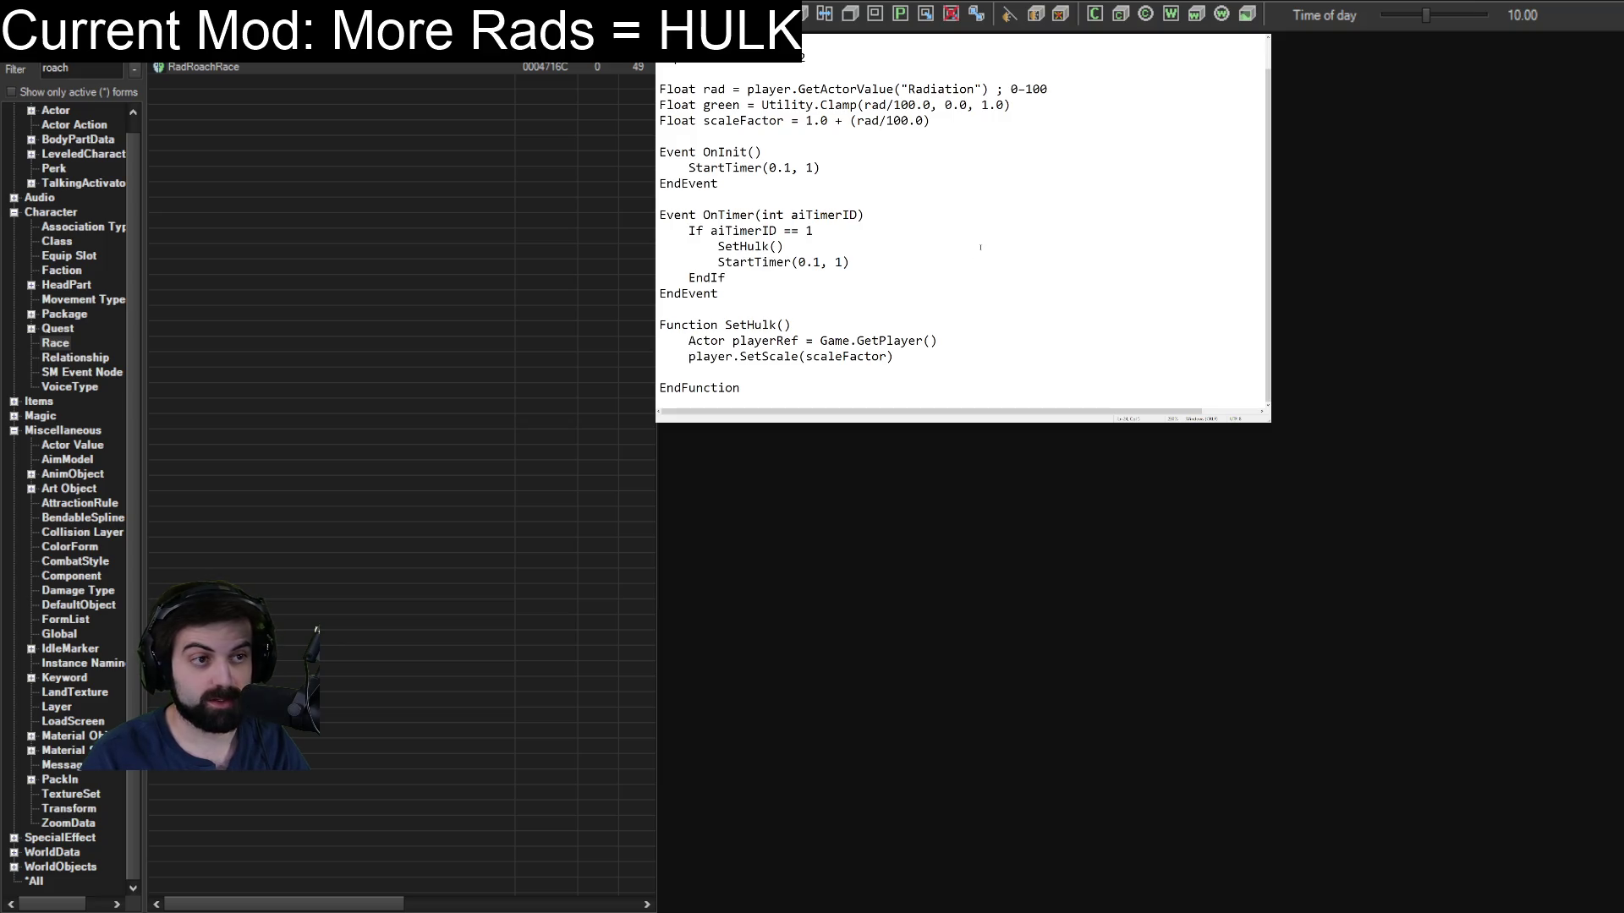
pyautogui.hotkey('ctrl', 'z')
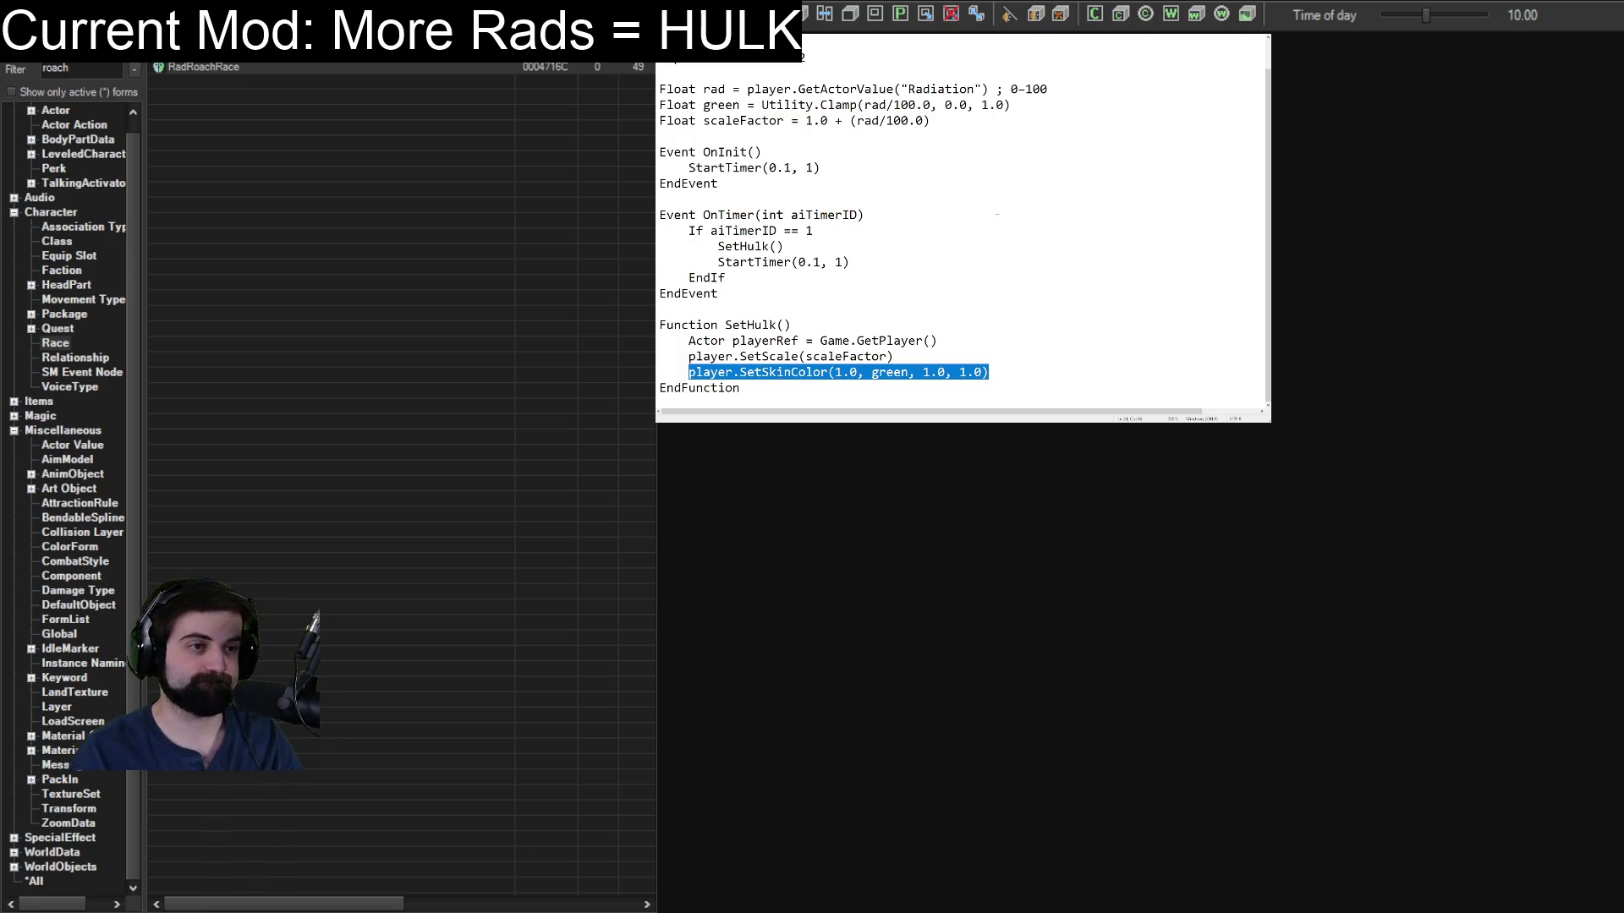
pyautogui.press('Delete')
pyautogui.hotkey('ctrl', 'z')
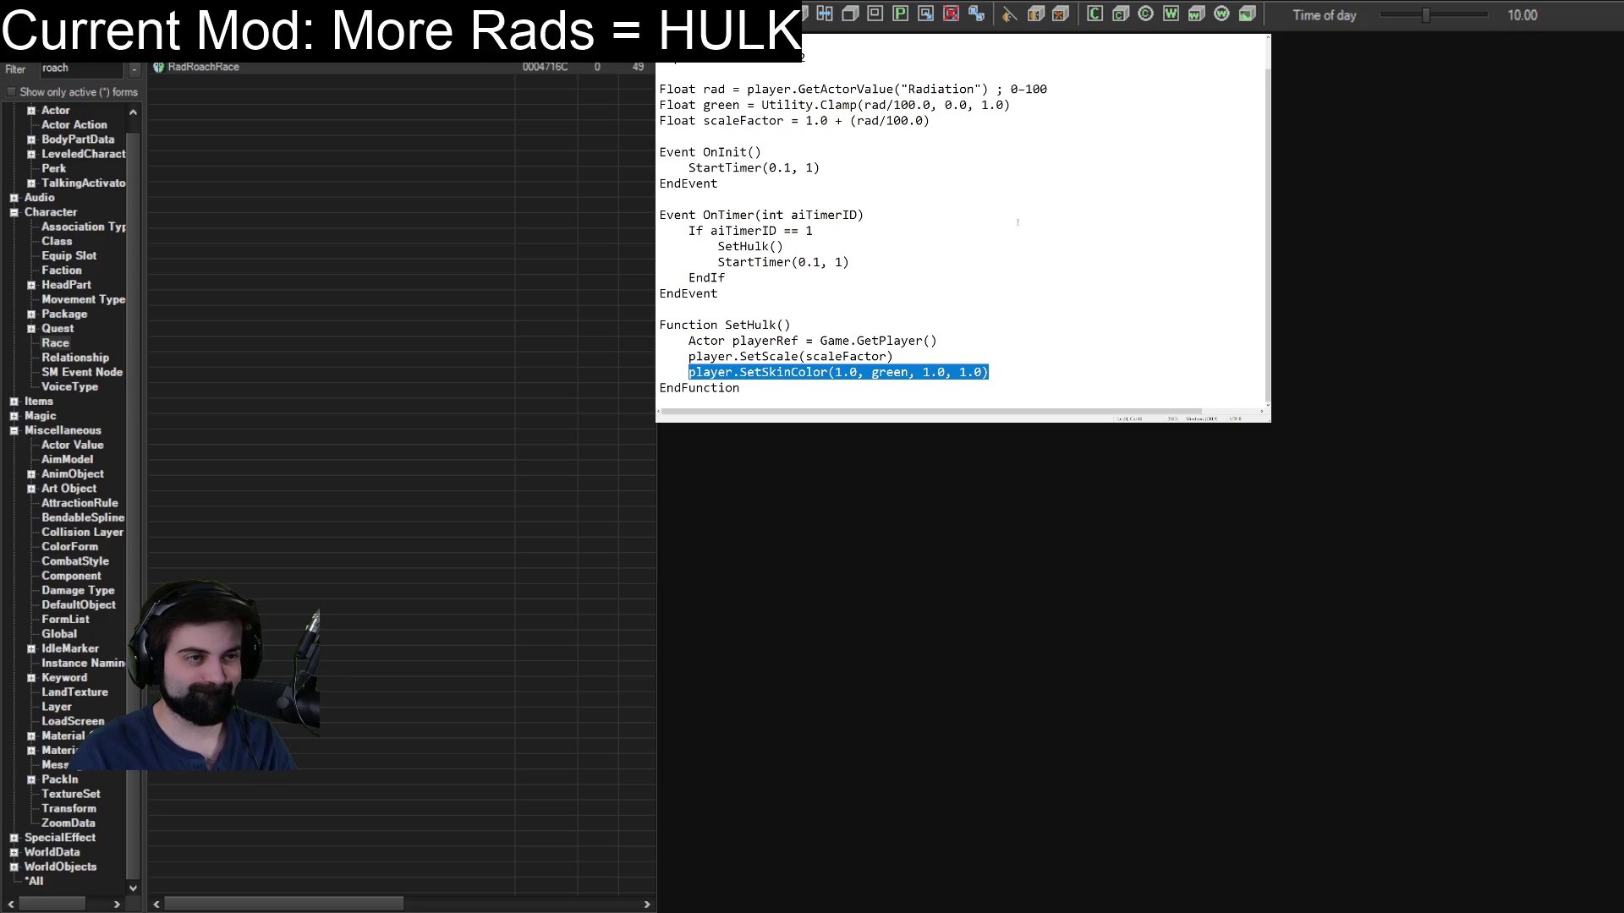
pyautogui.click(1006, 222)
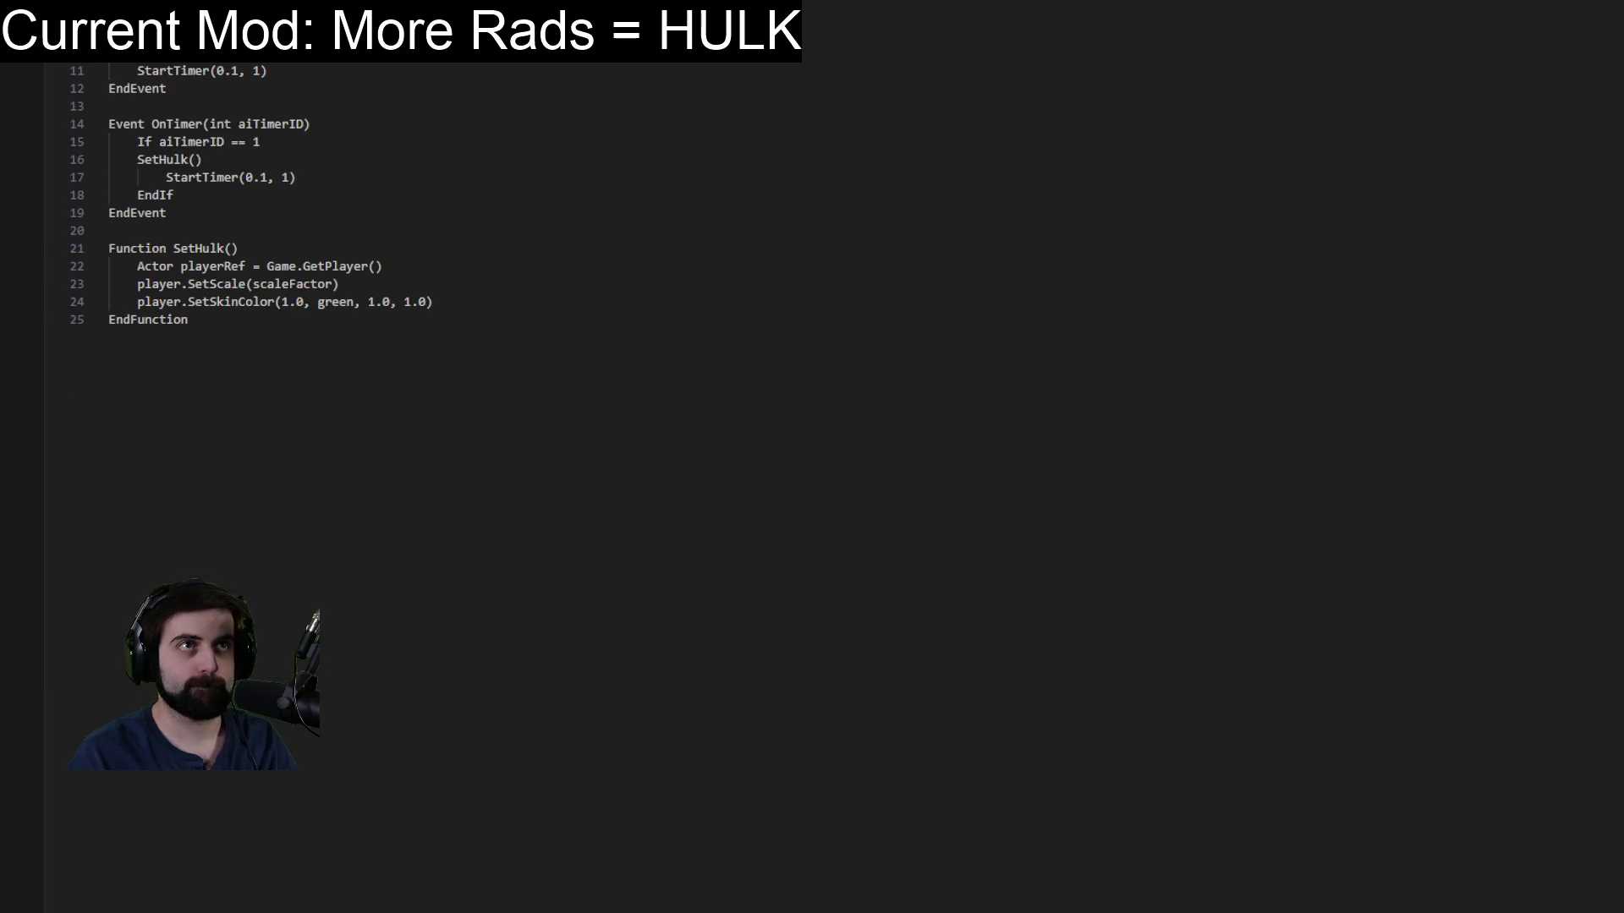
pyautogui.click(623, 302)
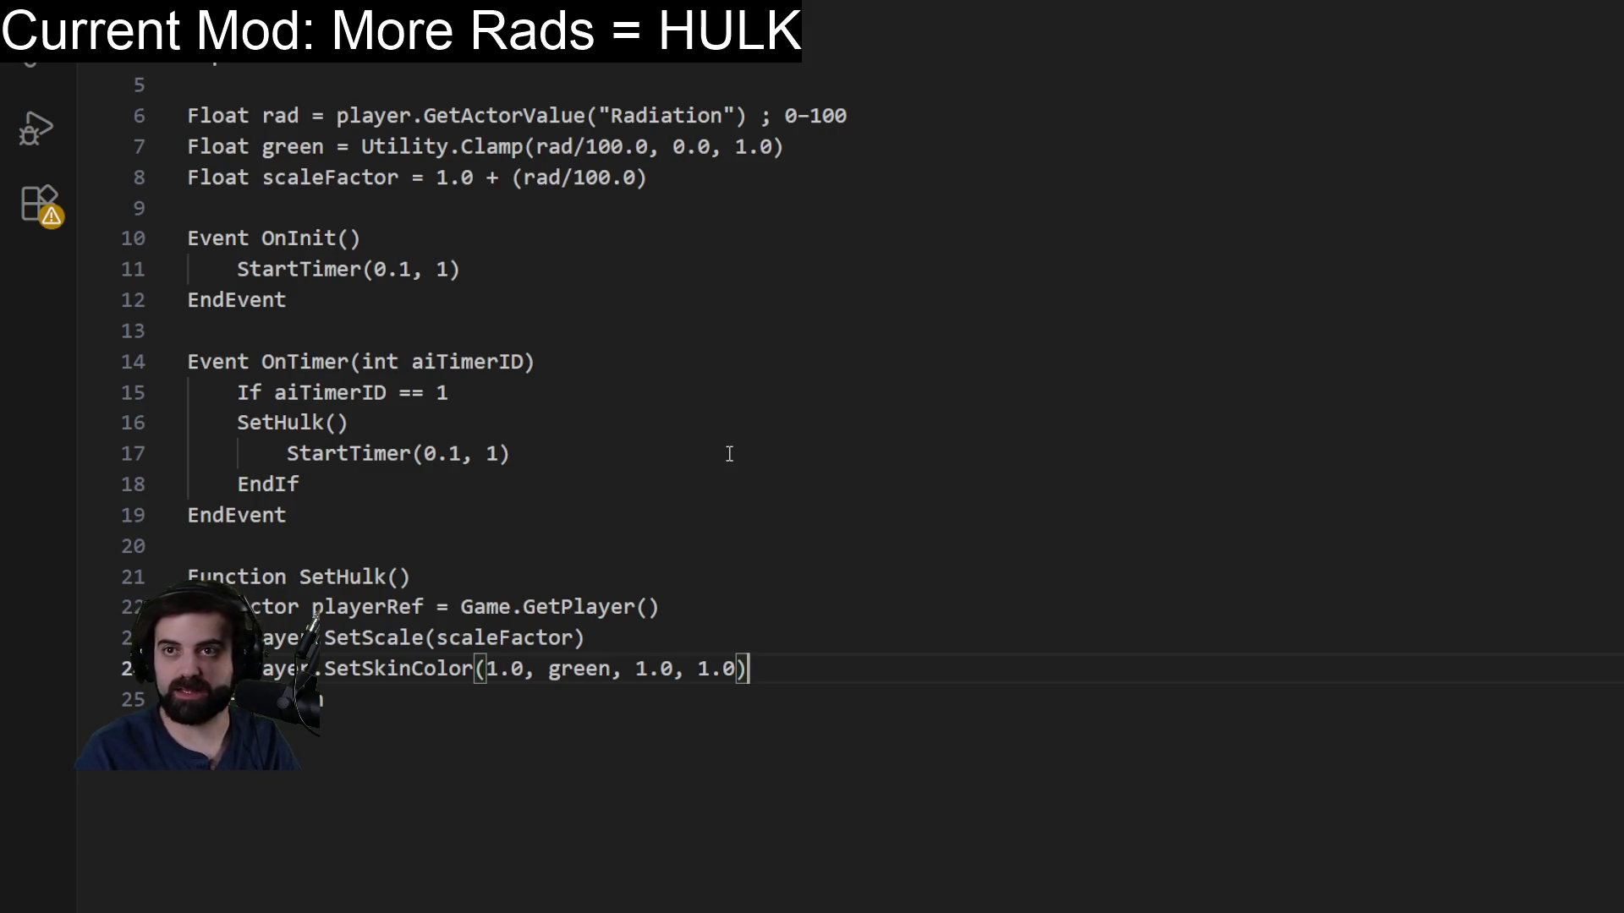
pyautogui.click(736, 362)
pyautogui.click(690, 221)
pyautogui.click(863, 357)
pyautogui.click(498, 303)
pyautogui.click(453, 322)
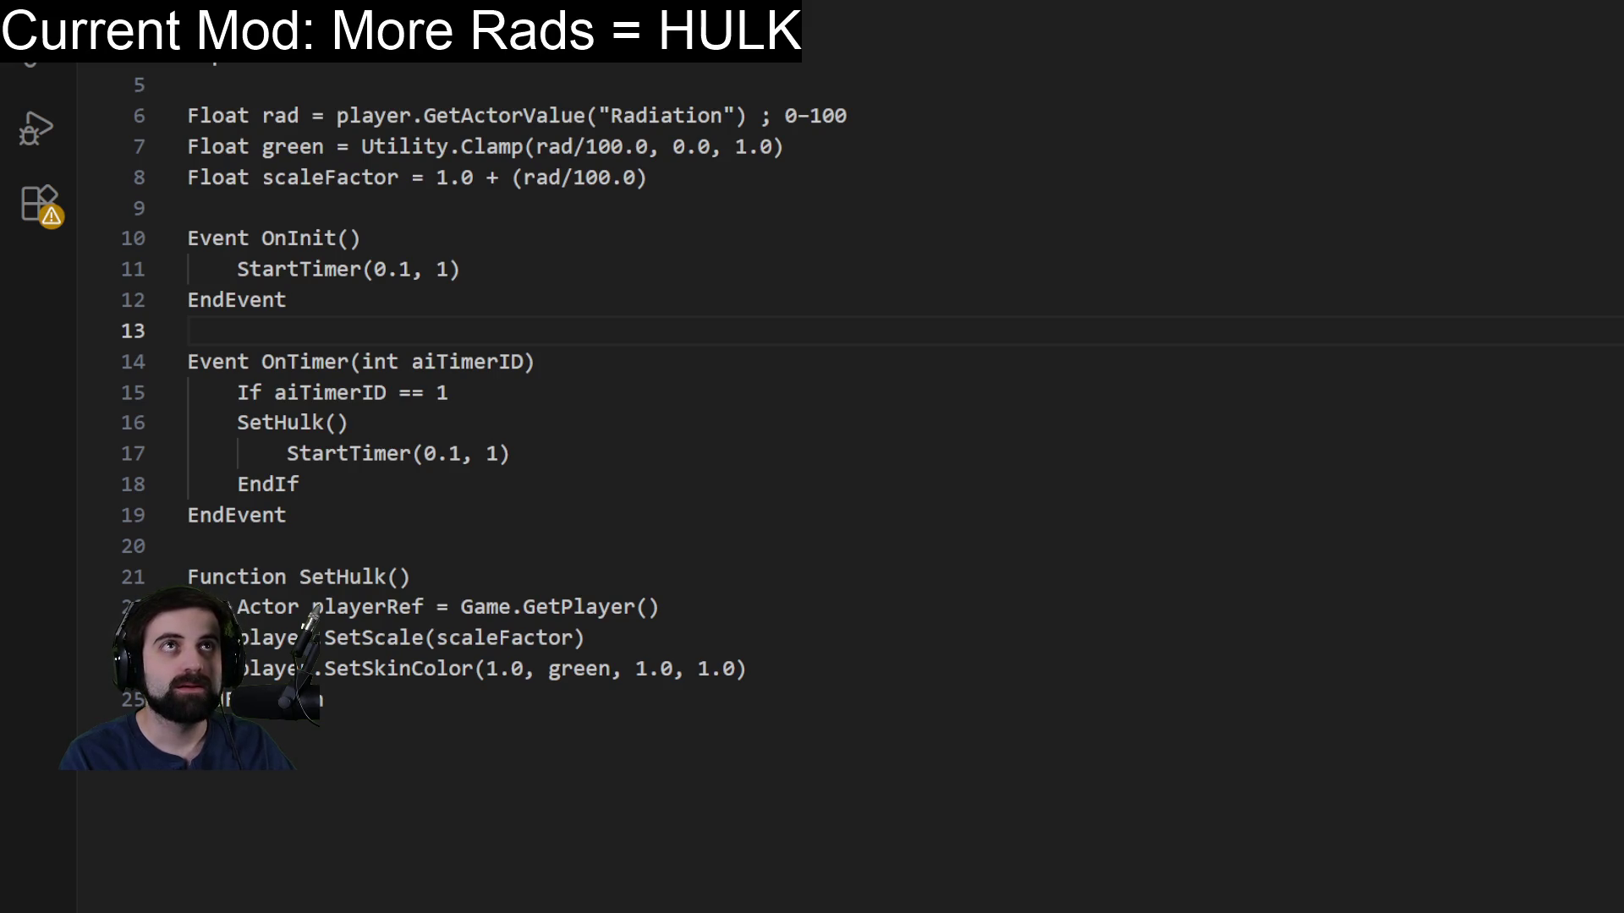
pyautogui.click(990, 362)
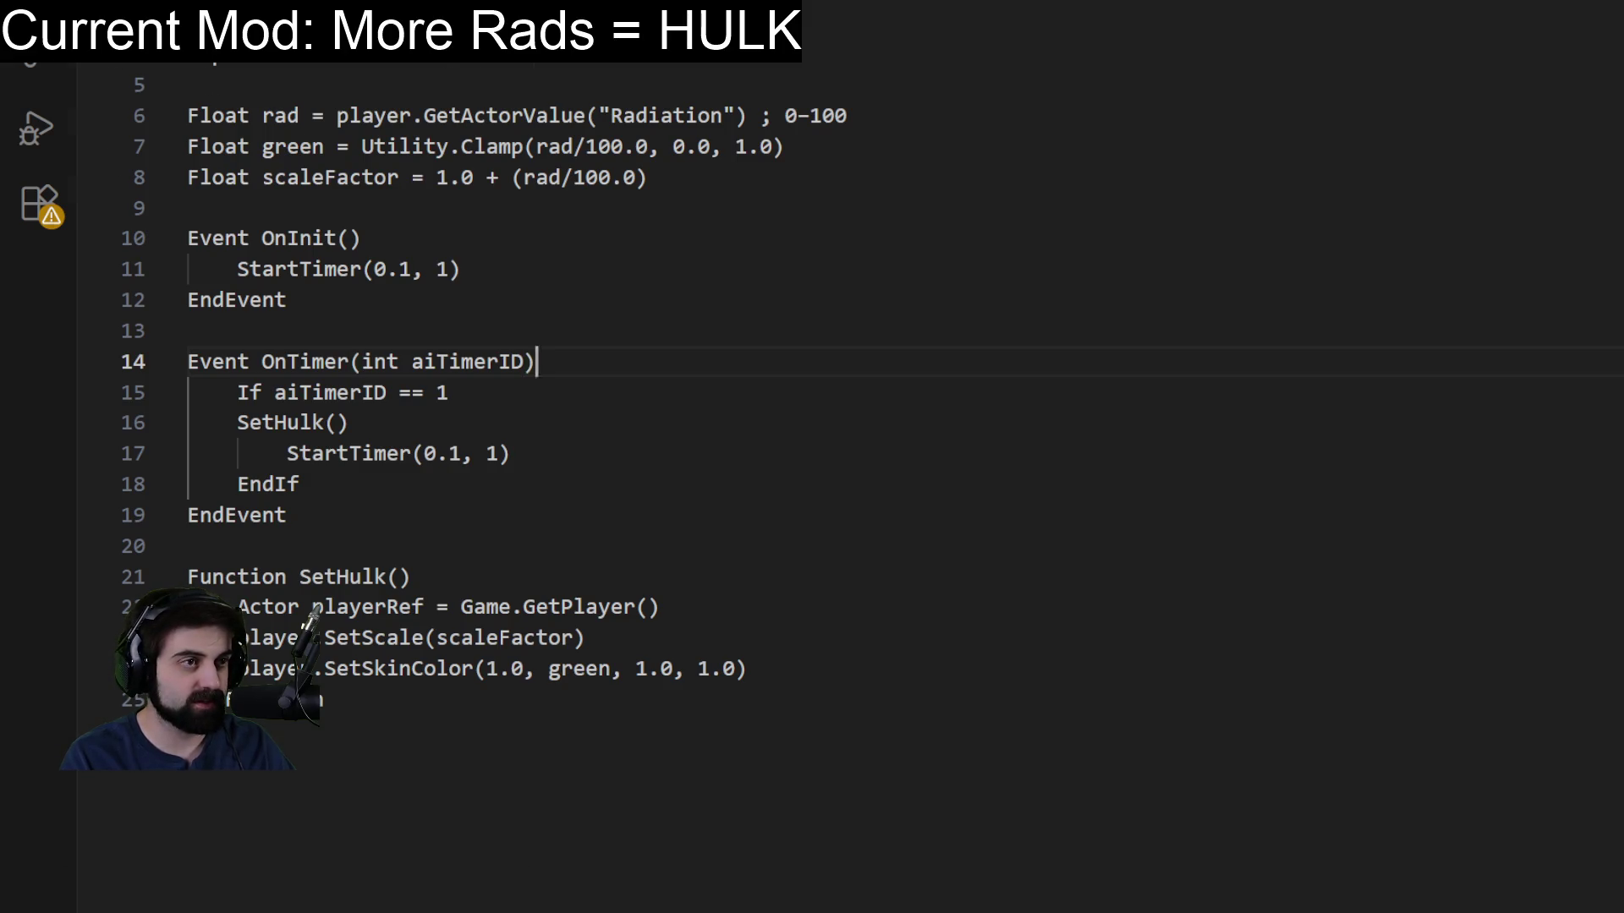
# Save the SetHulk script as a new file and start a fresh, empty file.
pyautogui.hotkey('alt', 'f')
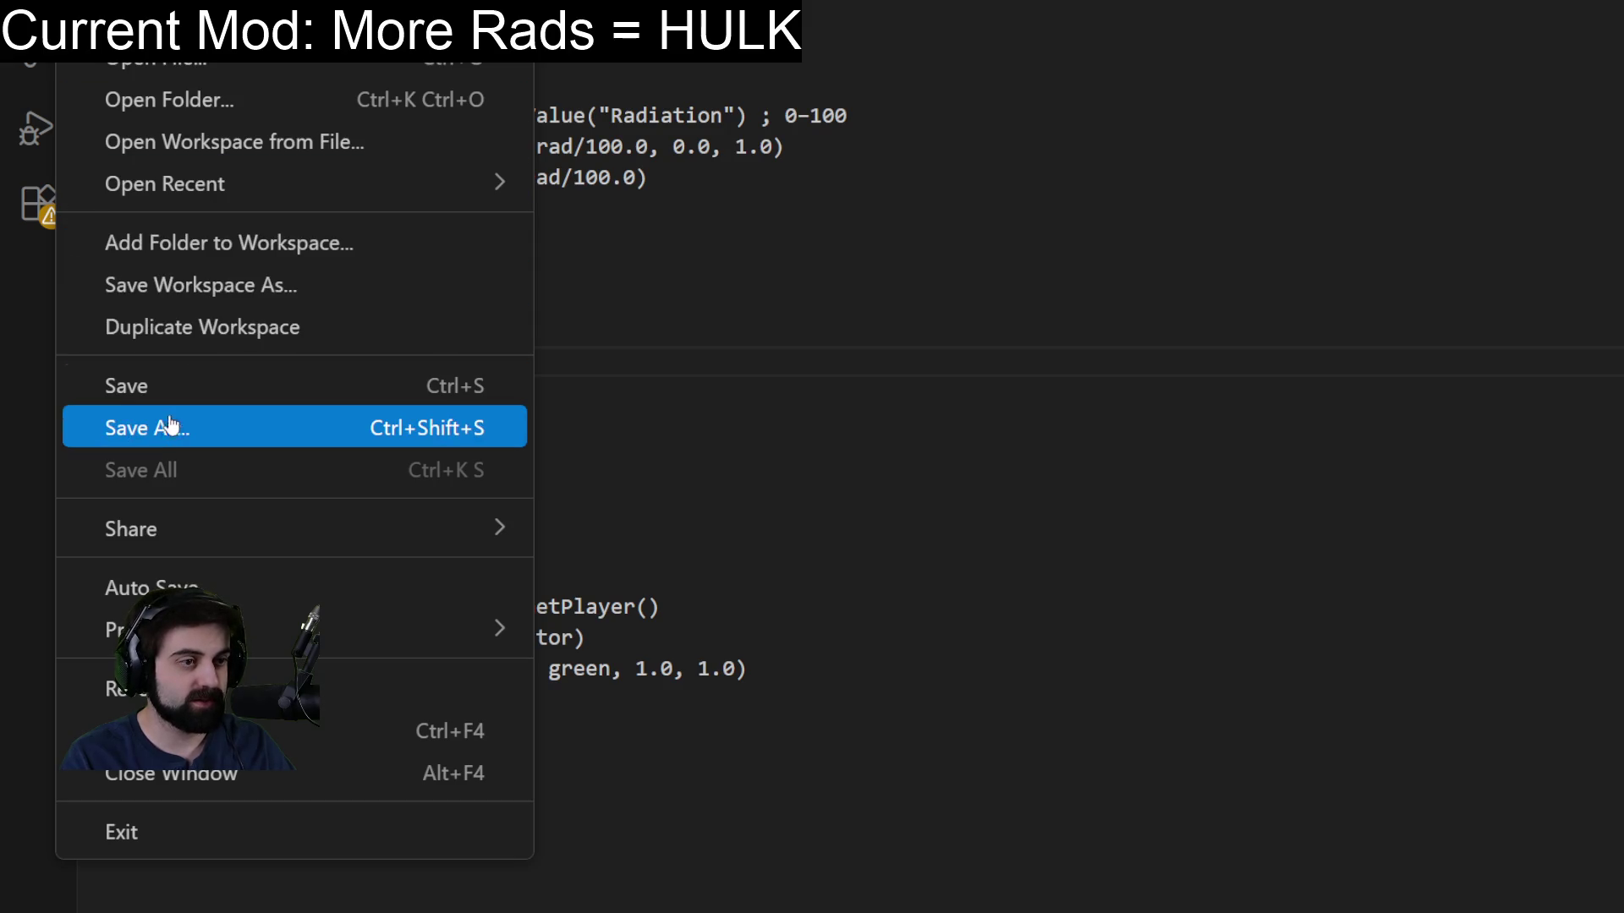
pyautogui.click(169, 436)
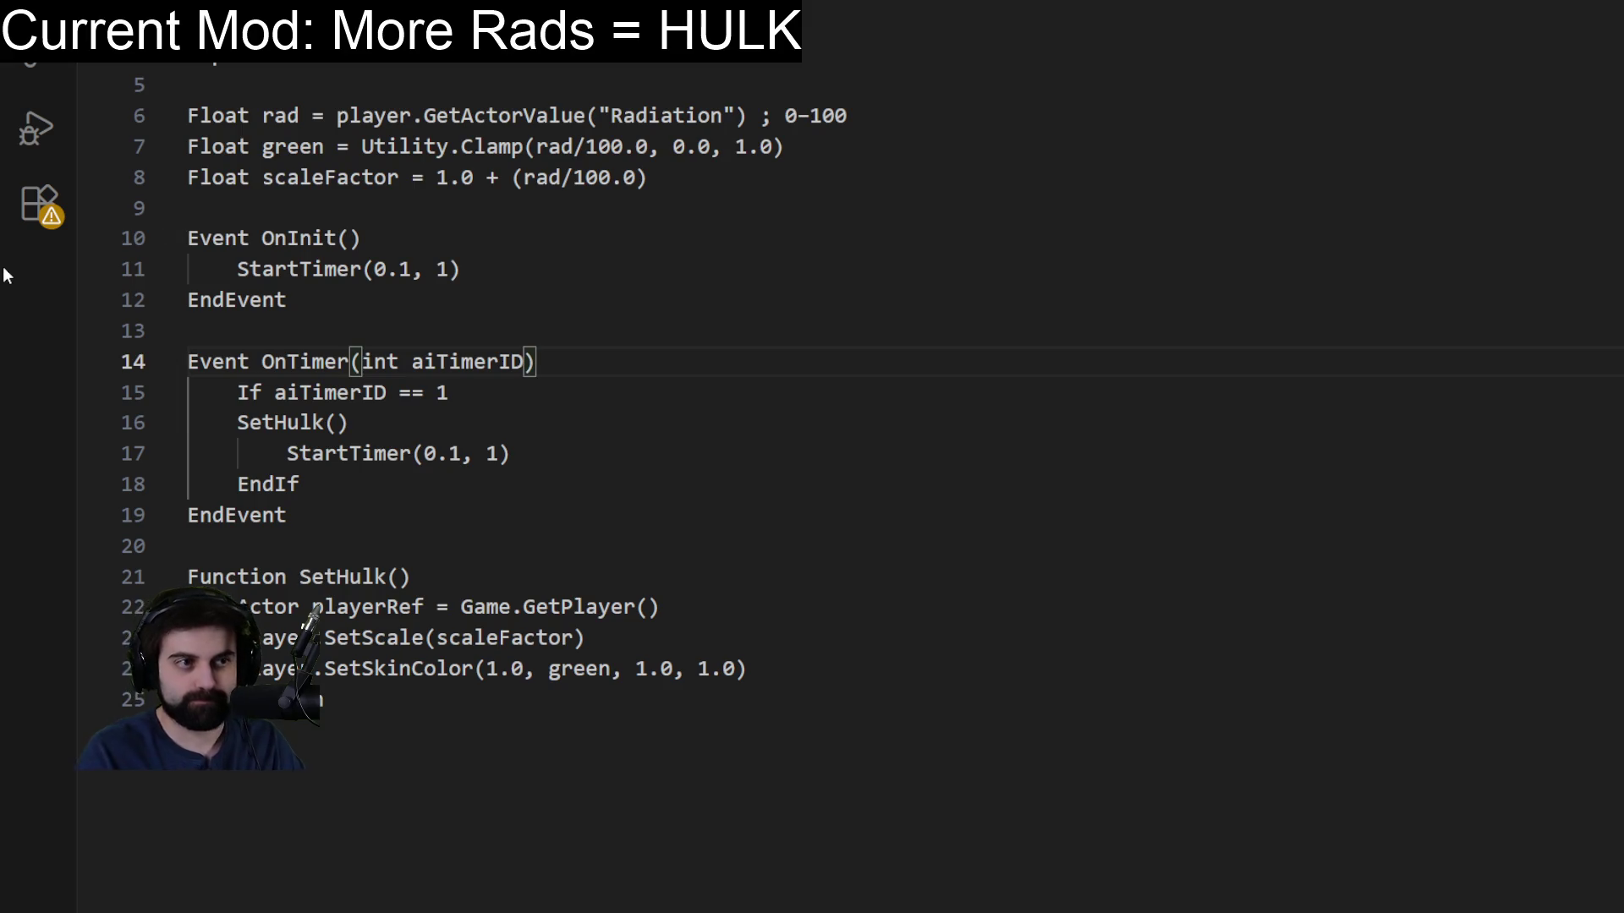
pyautogui.click(693, 193)
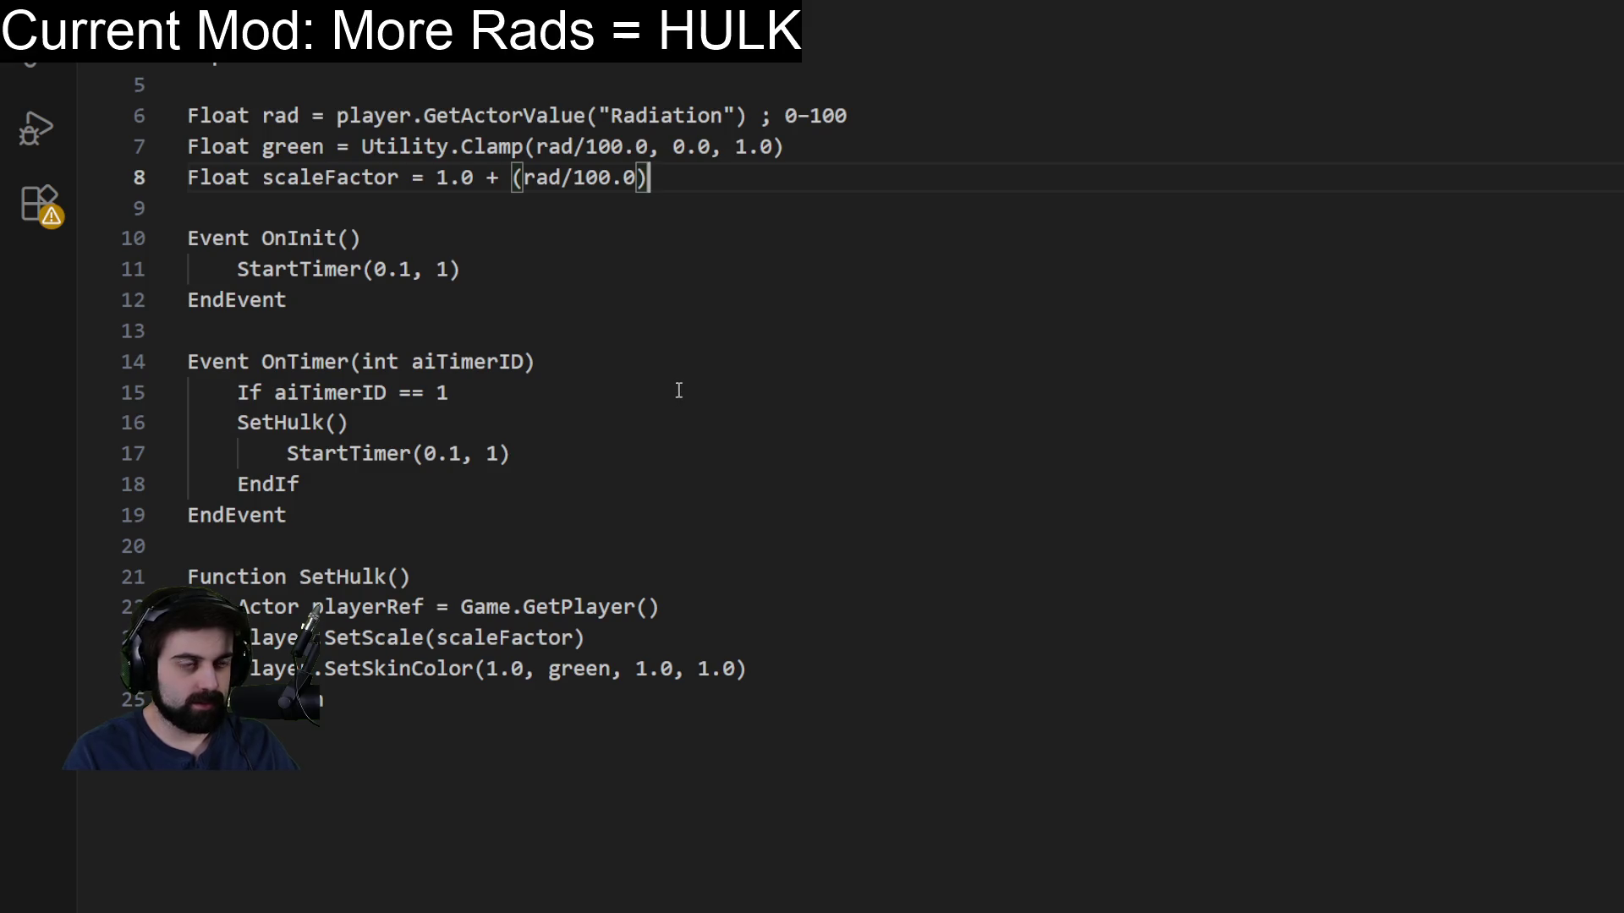
pyautogui.click(81, 17)
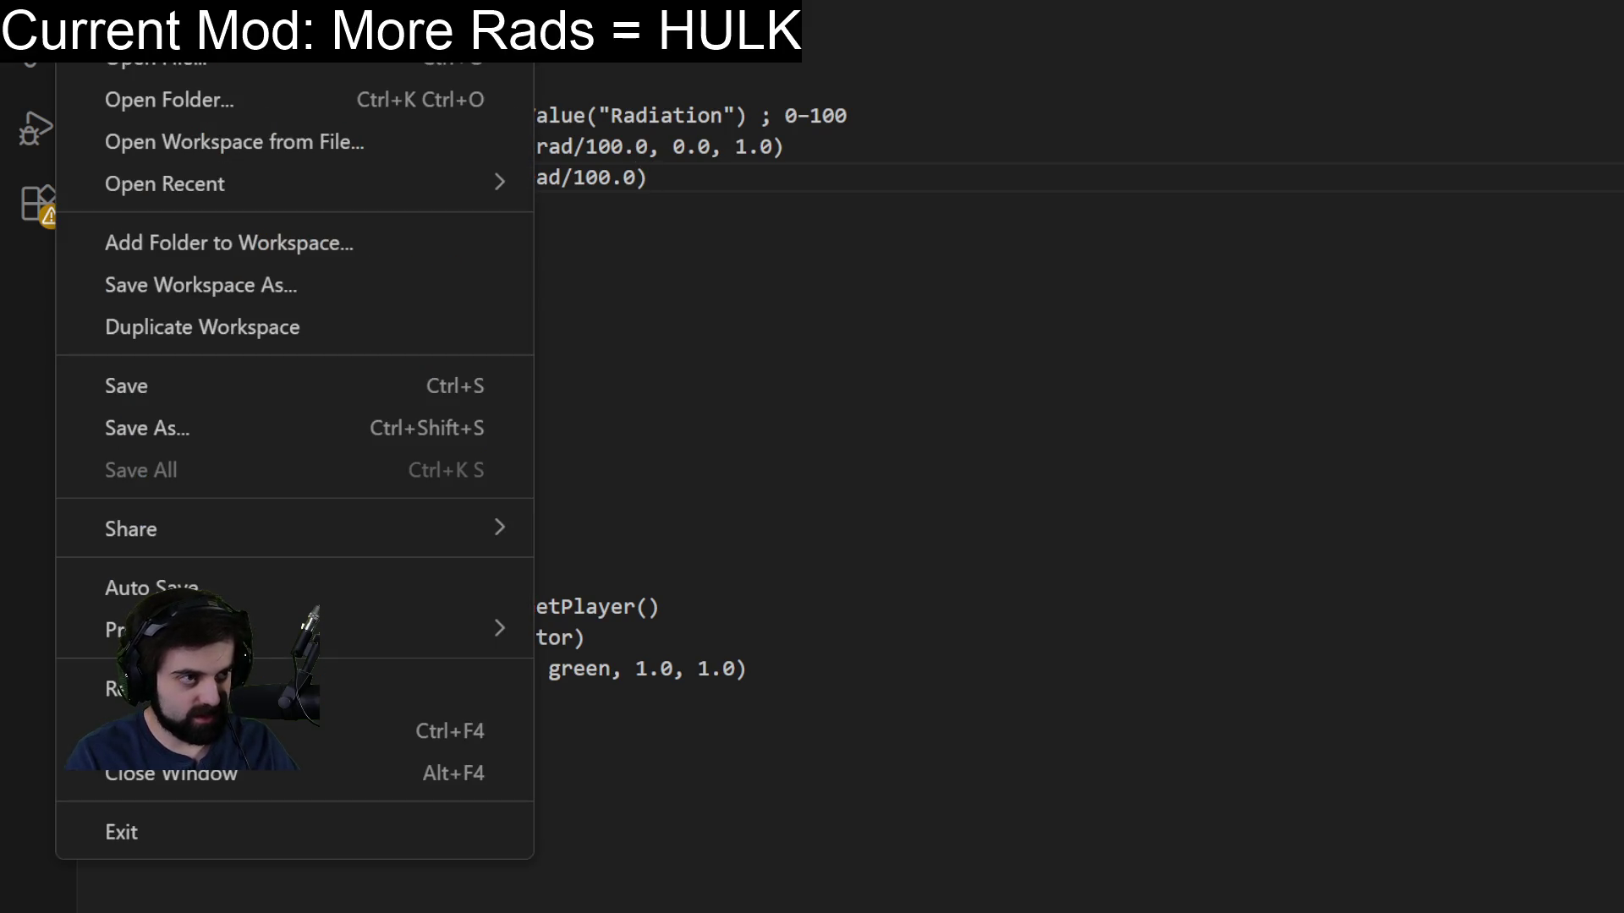
pyautogui.press('Escape')
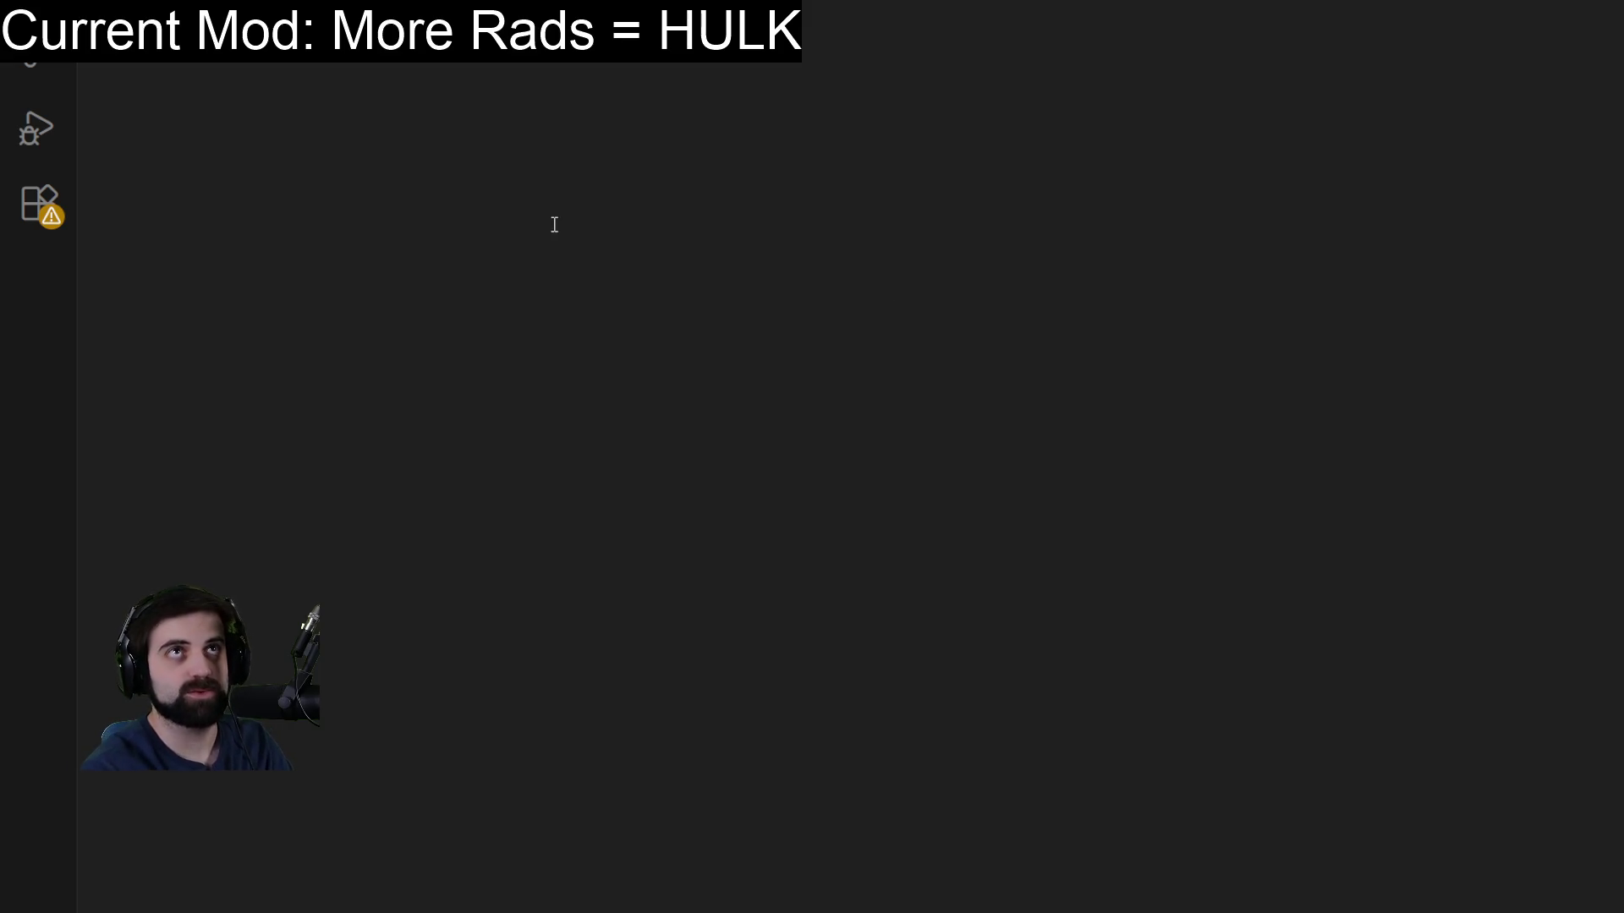
pyautogui.hotkey('ctrl', 'shift', 'p')
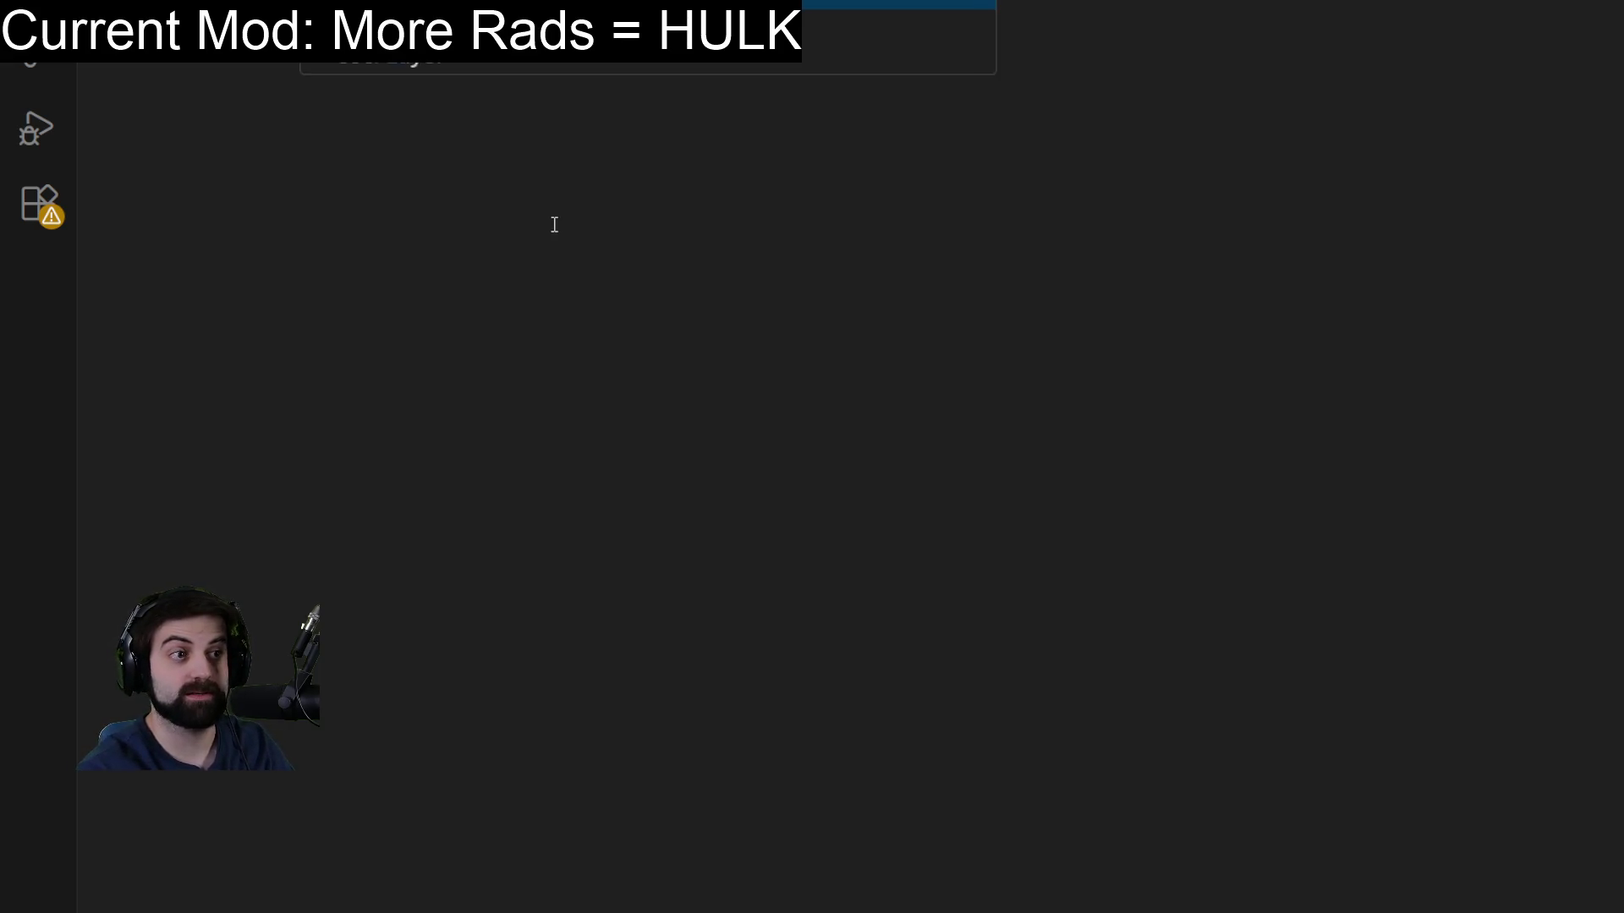
# Write the Actor[] nearbyActors line calling GetActorsInRange(playerRef, ScanRadius as ).
pyautogui.press('Return')
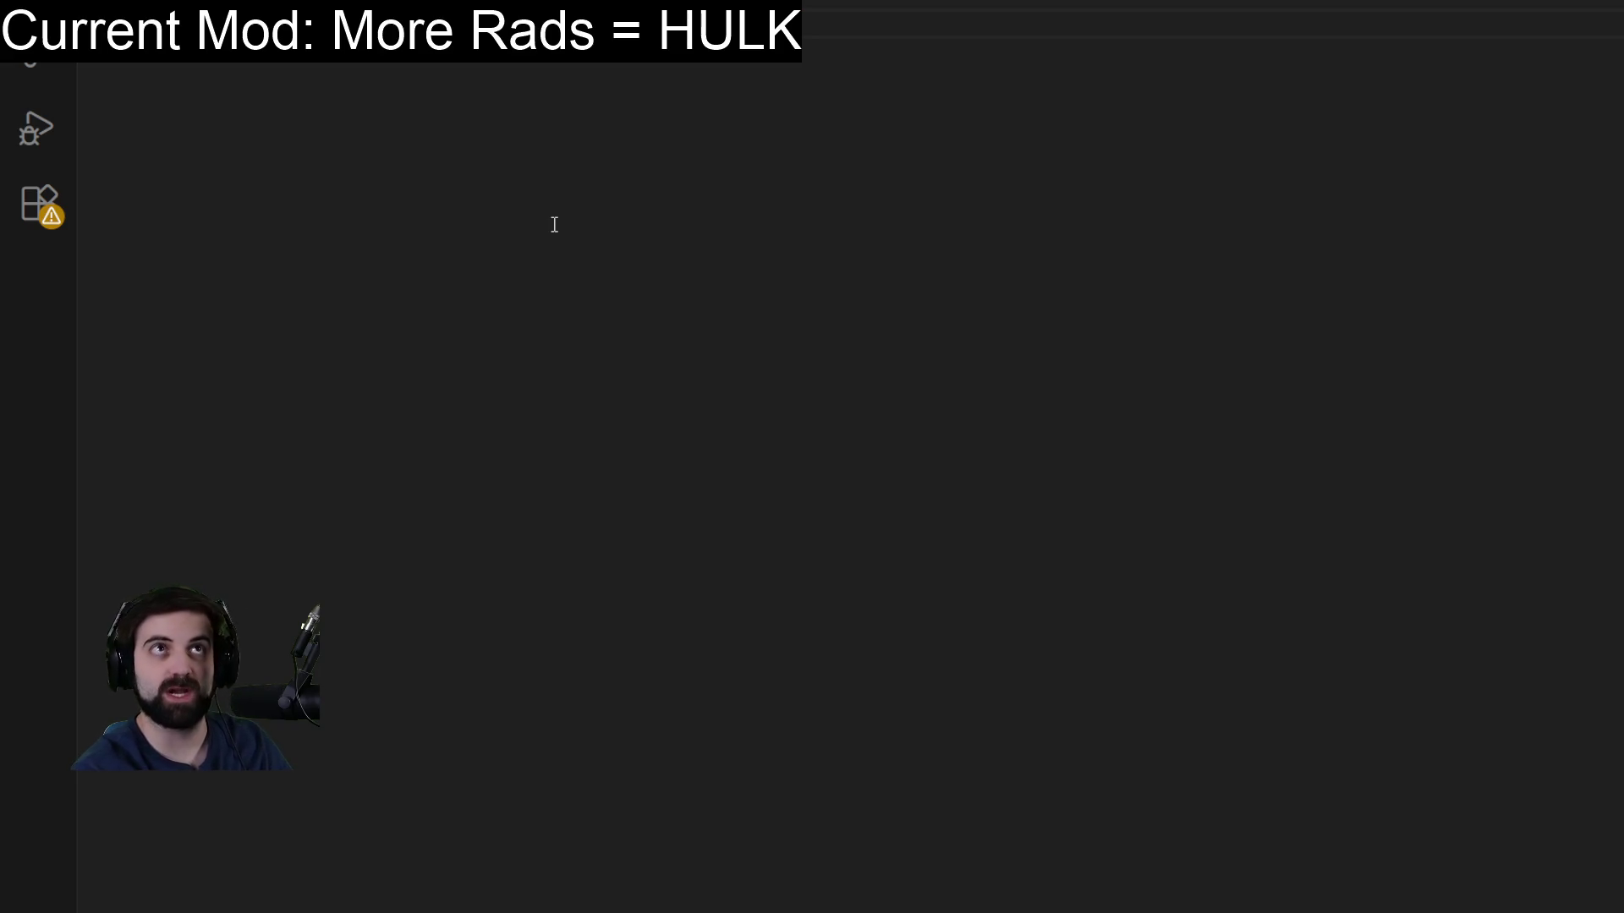
pyautogui.write('Actor')
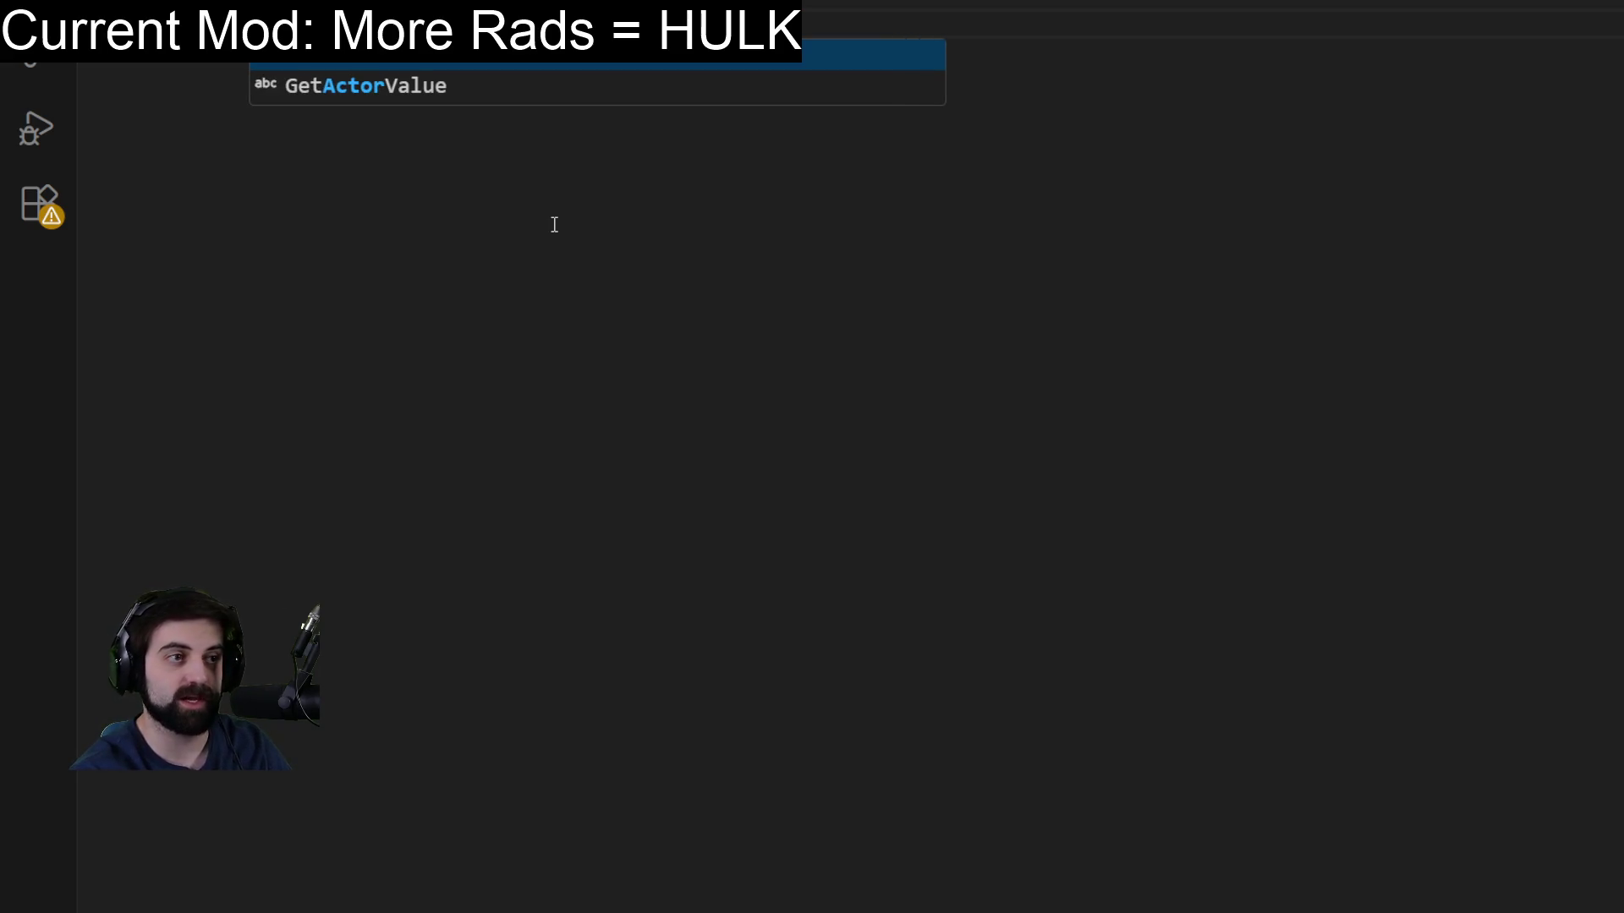
pyautogui.press('Escape')
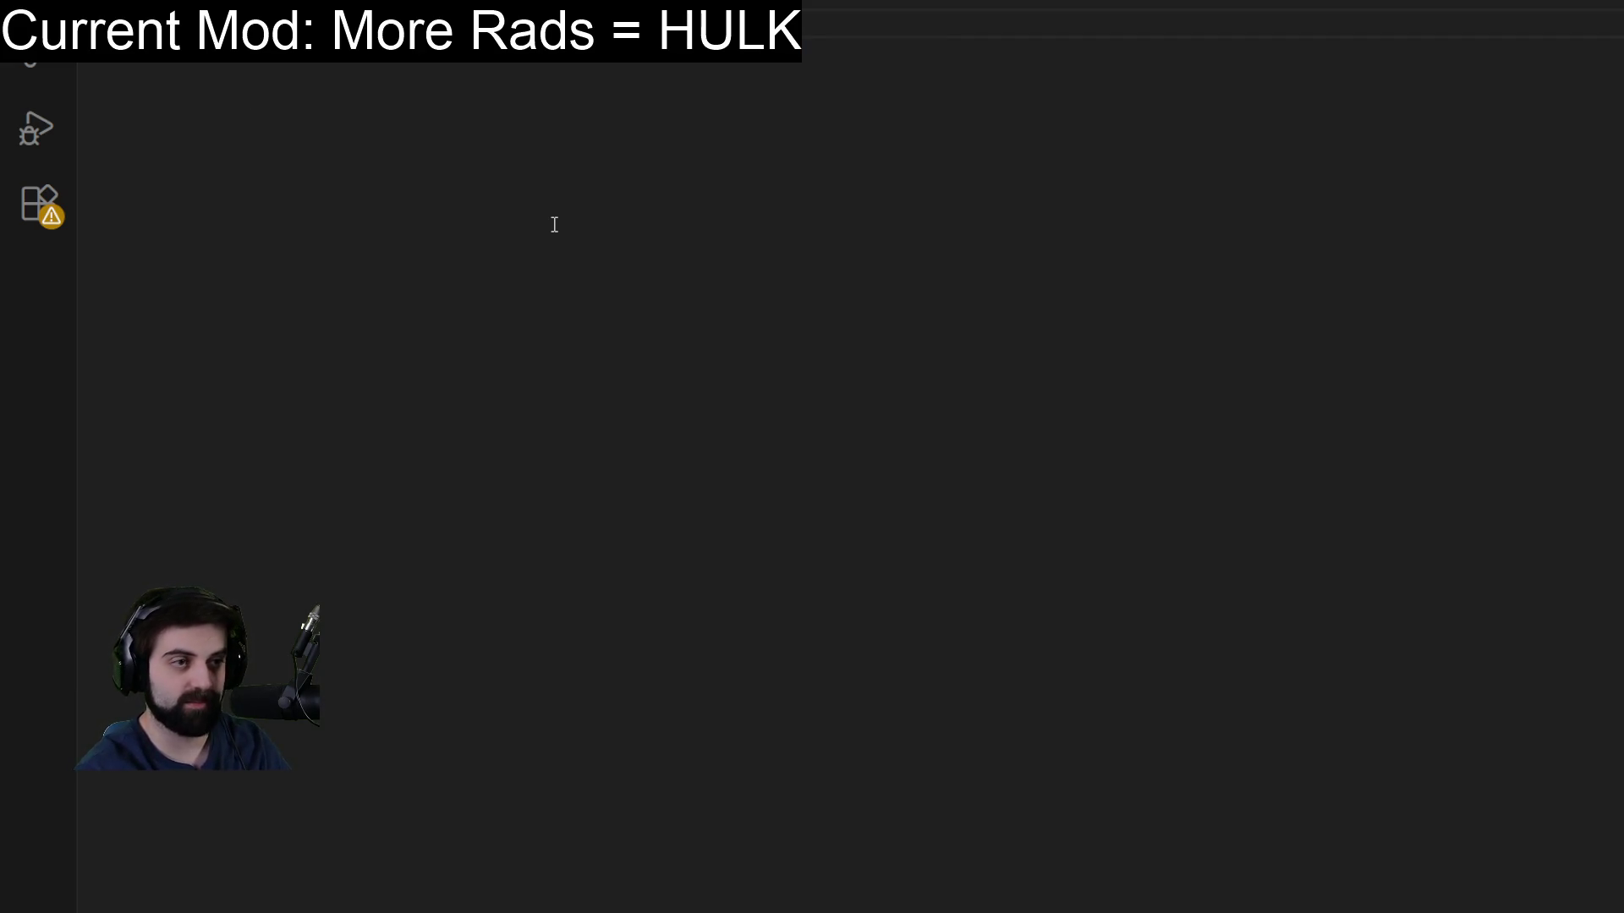
pyautogui.write('Val(')
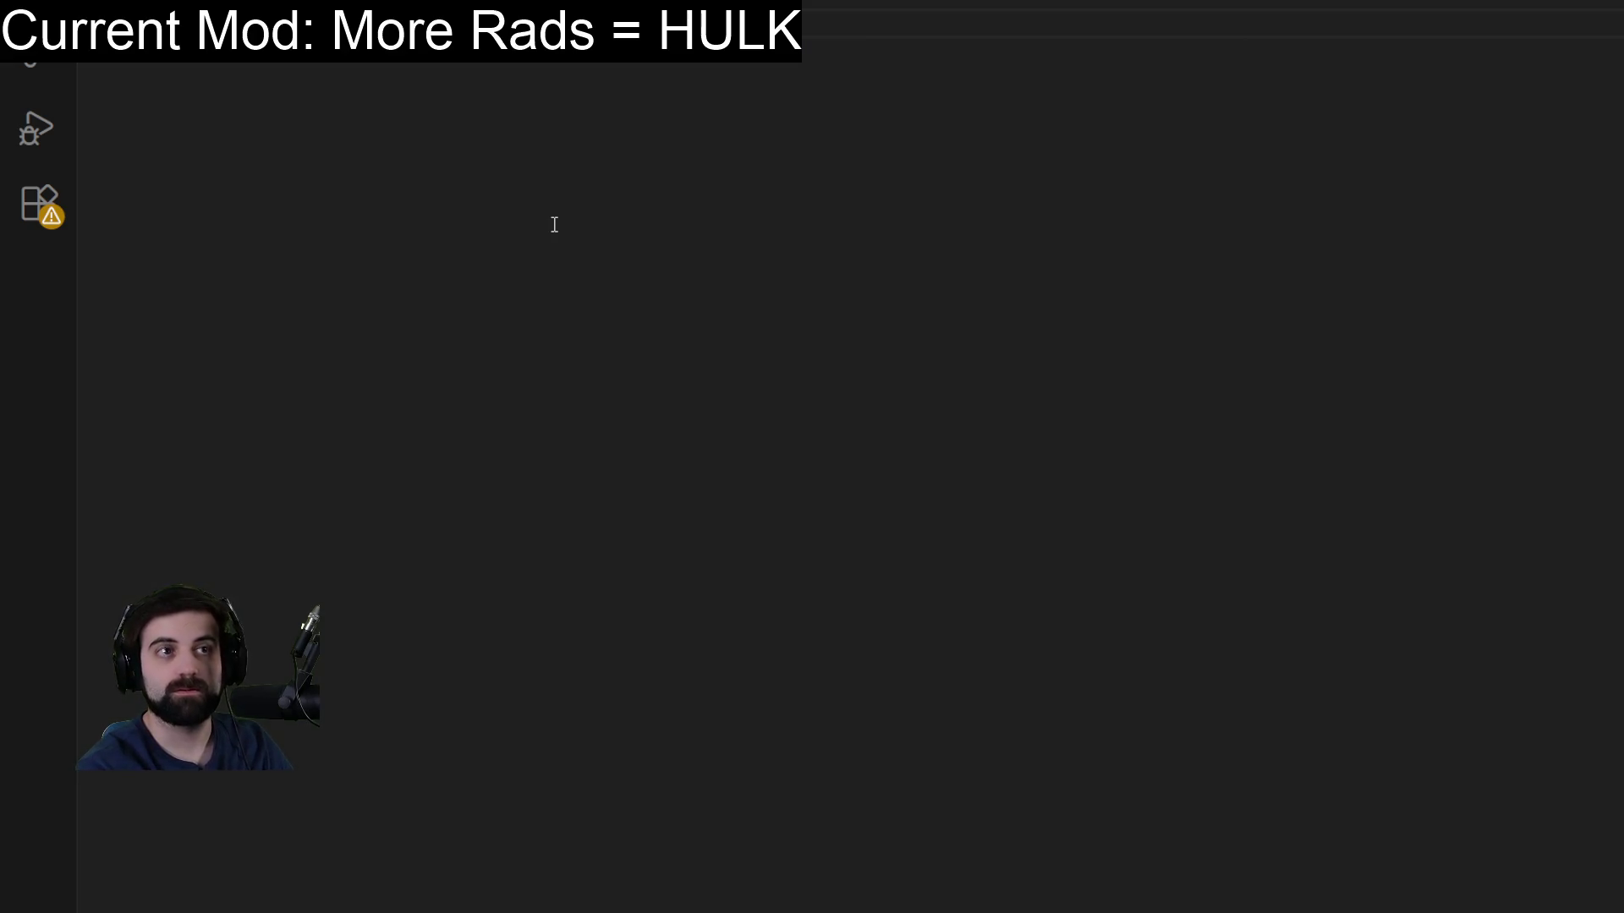
pyautogui.write('GetAct')
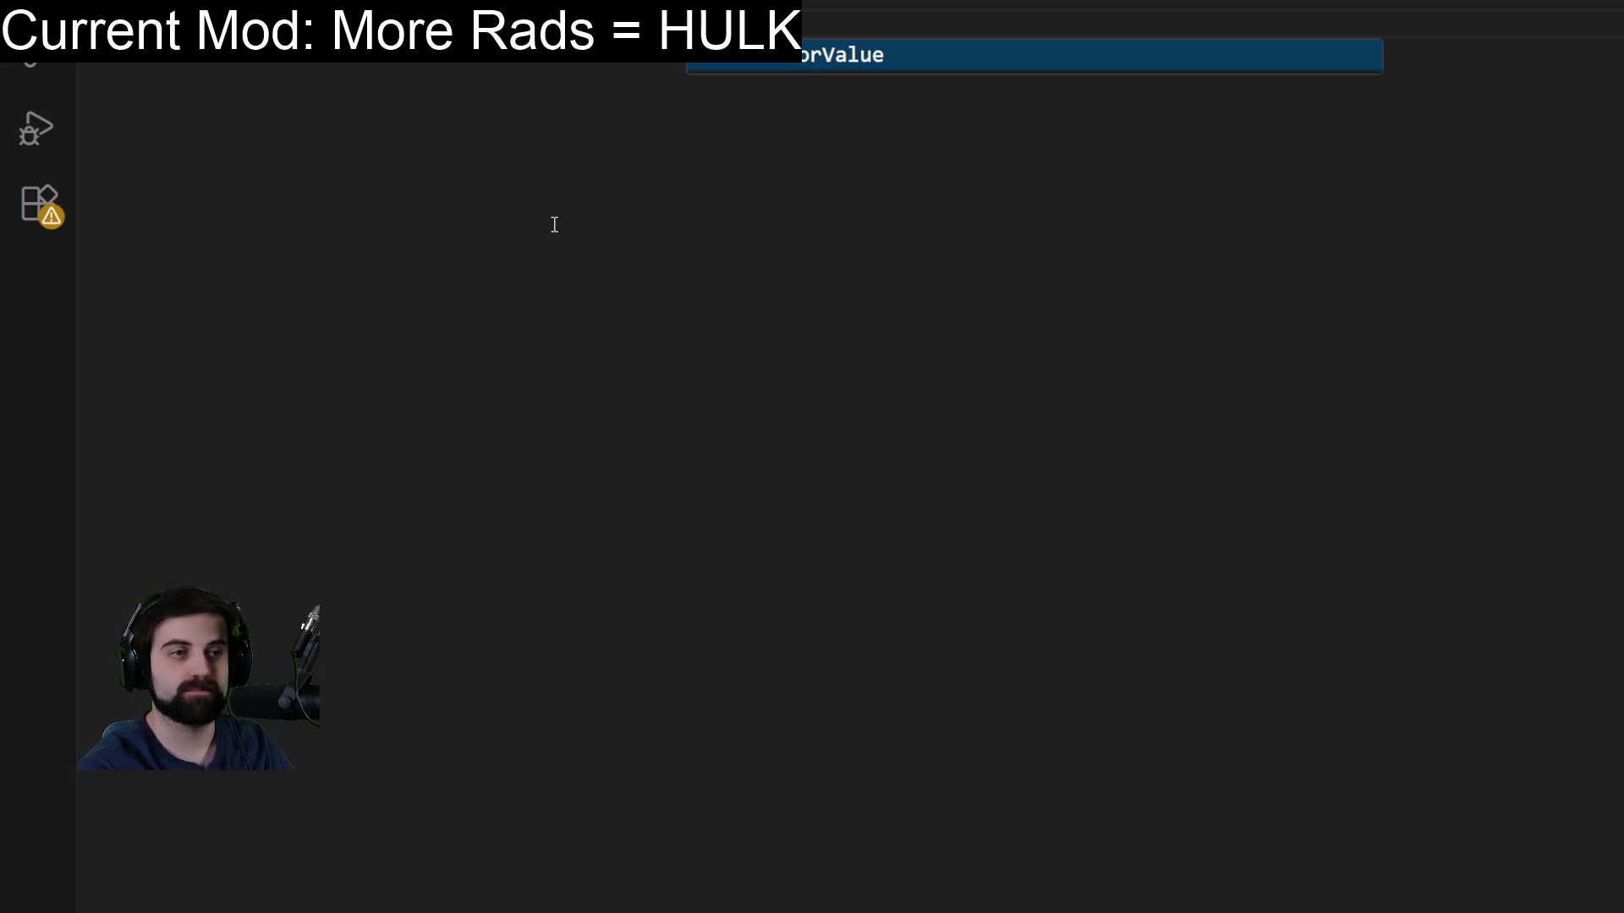
pyautogui.press('Tab')
pyautogui.write('(play')
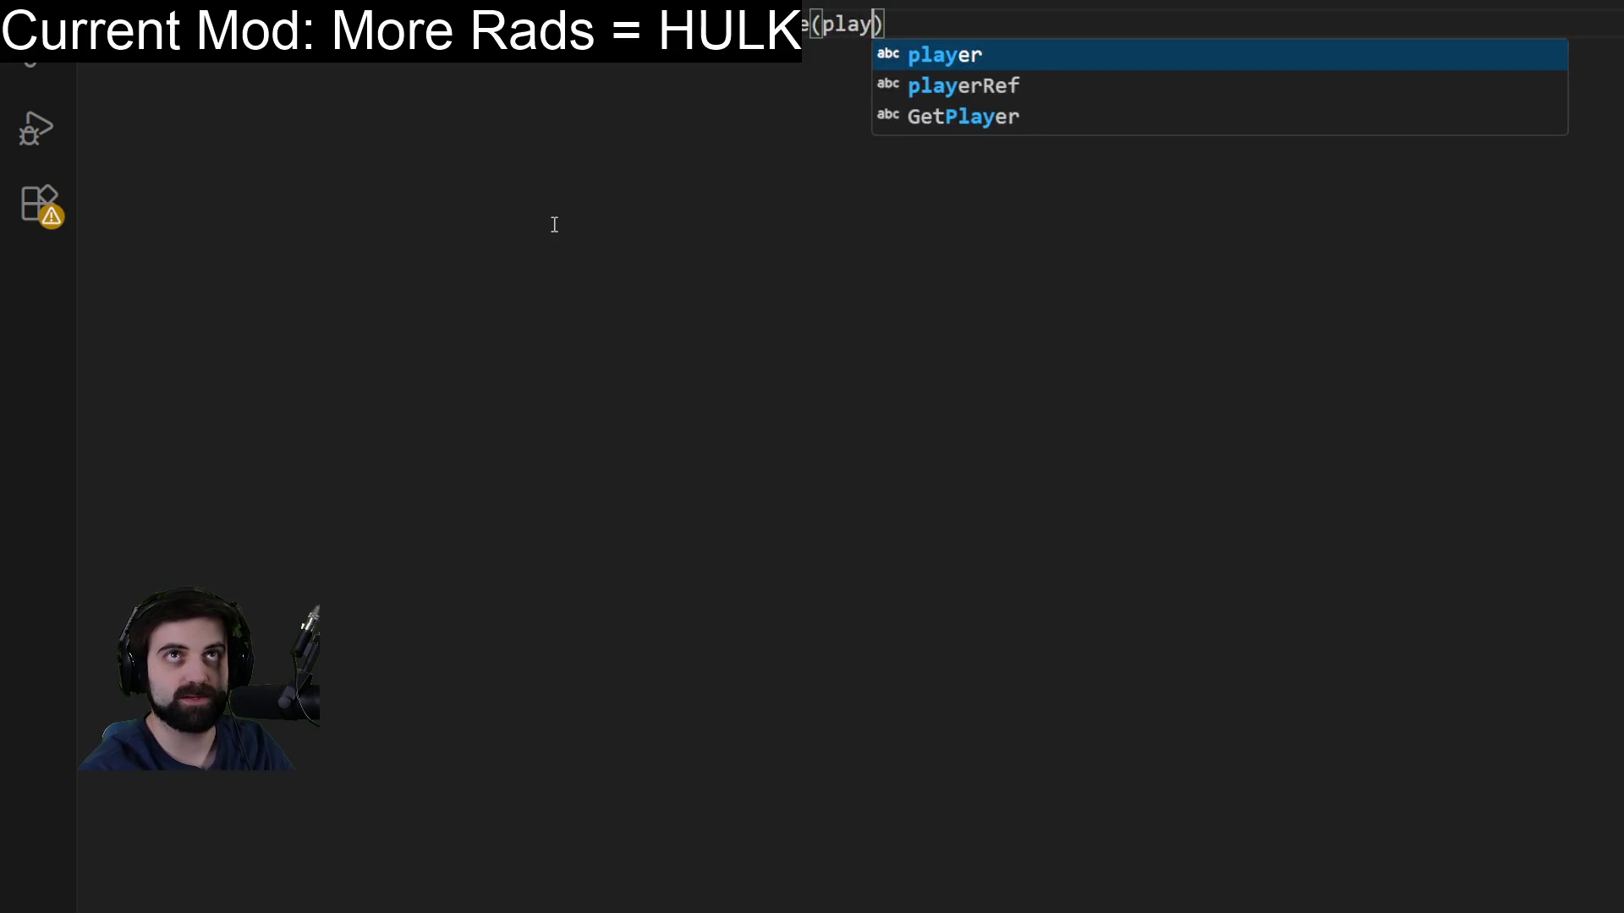
pyautogui.write('erRef')
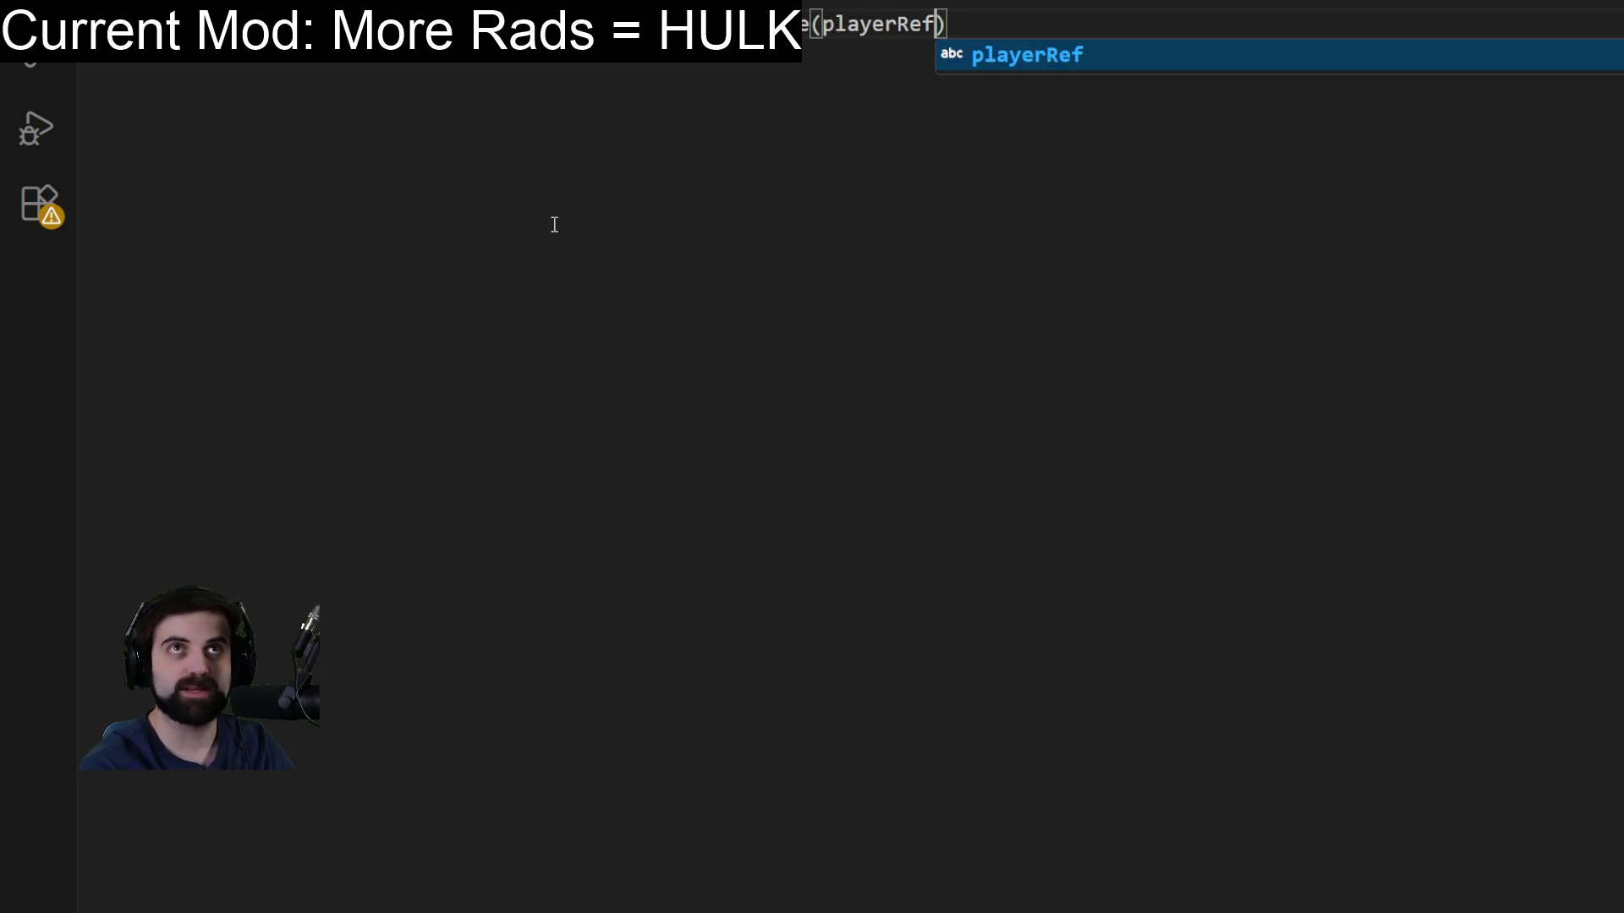
pyautogui.write(', ScanRadius as')
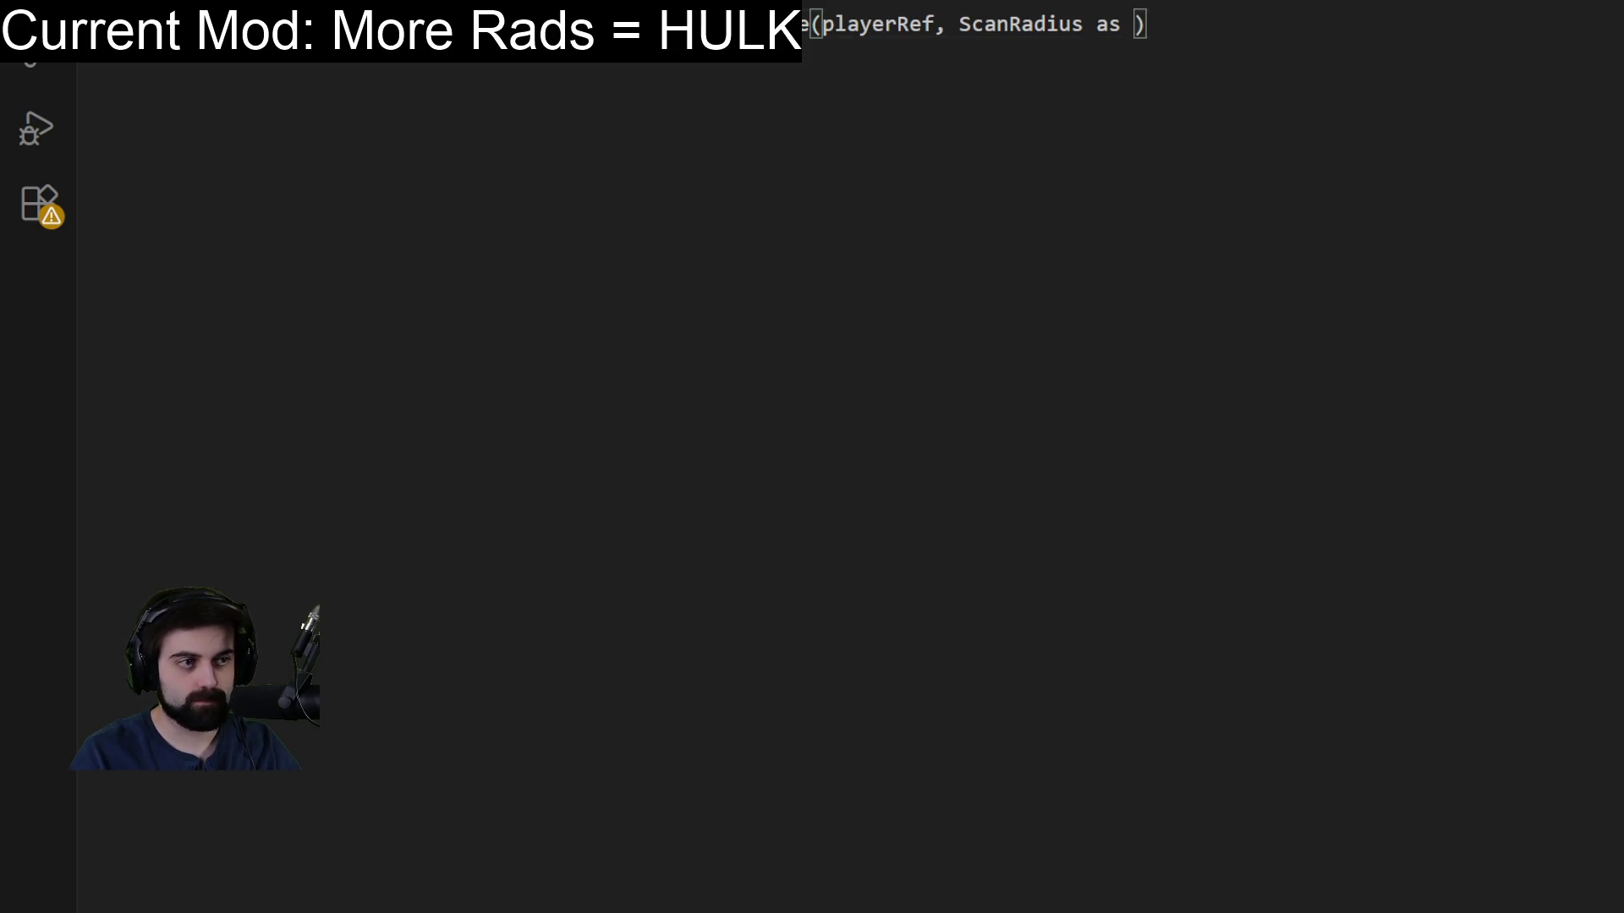
pyautogui.scroll(1, 850, 457)
# Restore the playerRef line and add Import GardenOfEden2 at the top.
pyautogui.scroll(1, 850, 456)
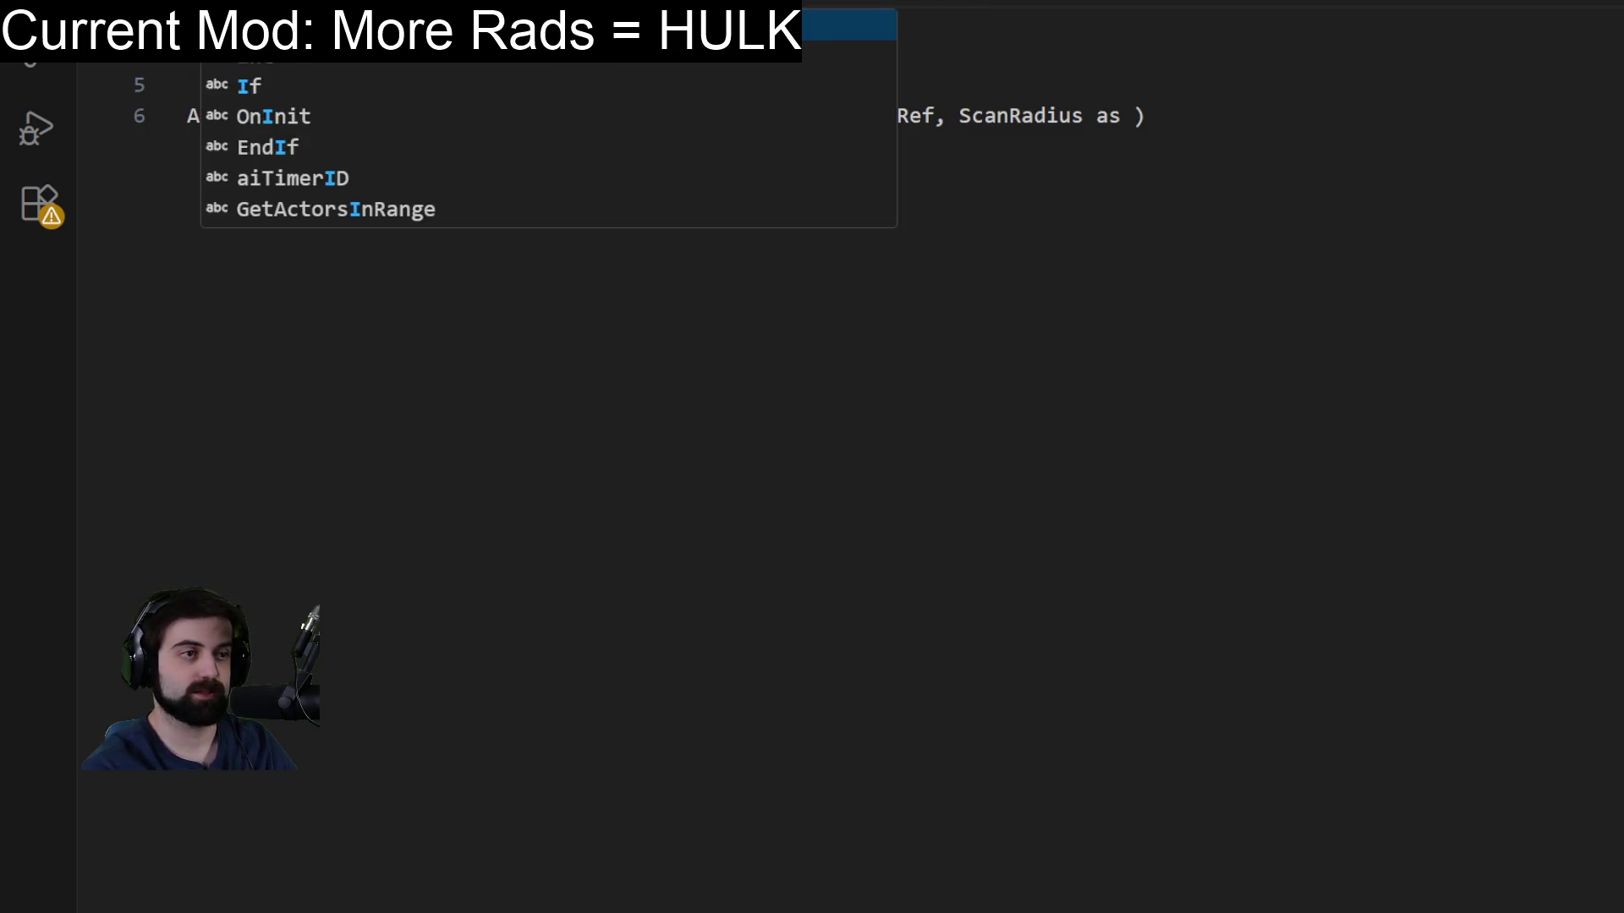
pyautogui.hotkey('ctrl', 'z')
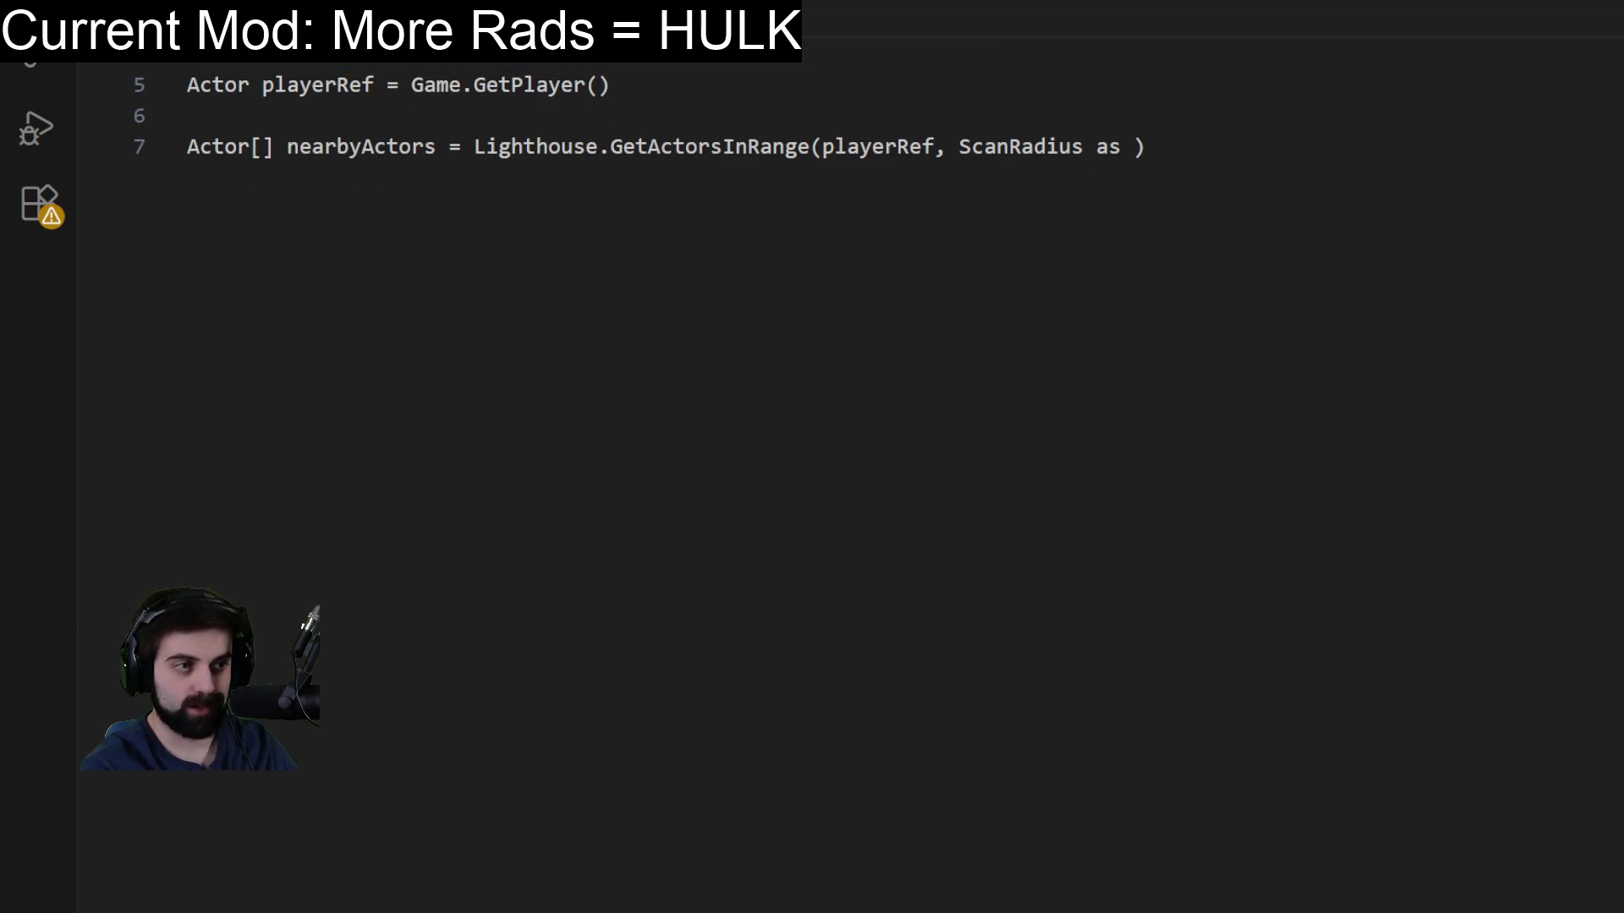
pyautogui.press('Return')
pyautogui.write('Import GardenOfEden2')
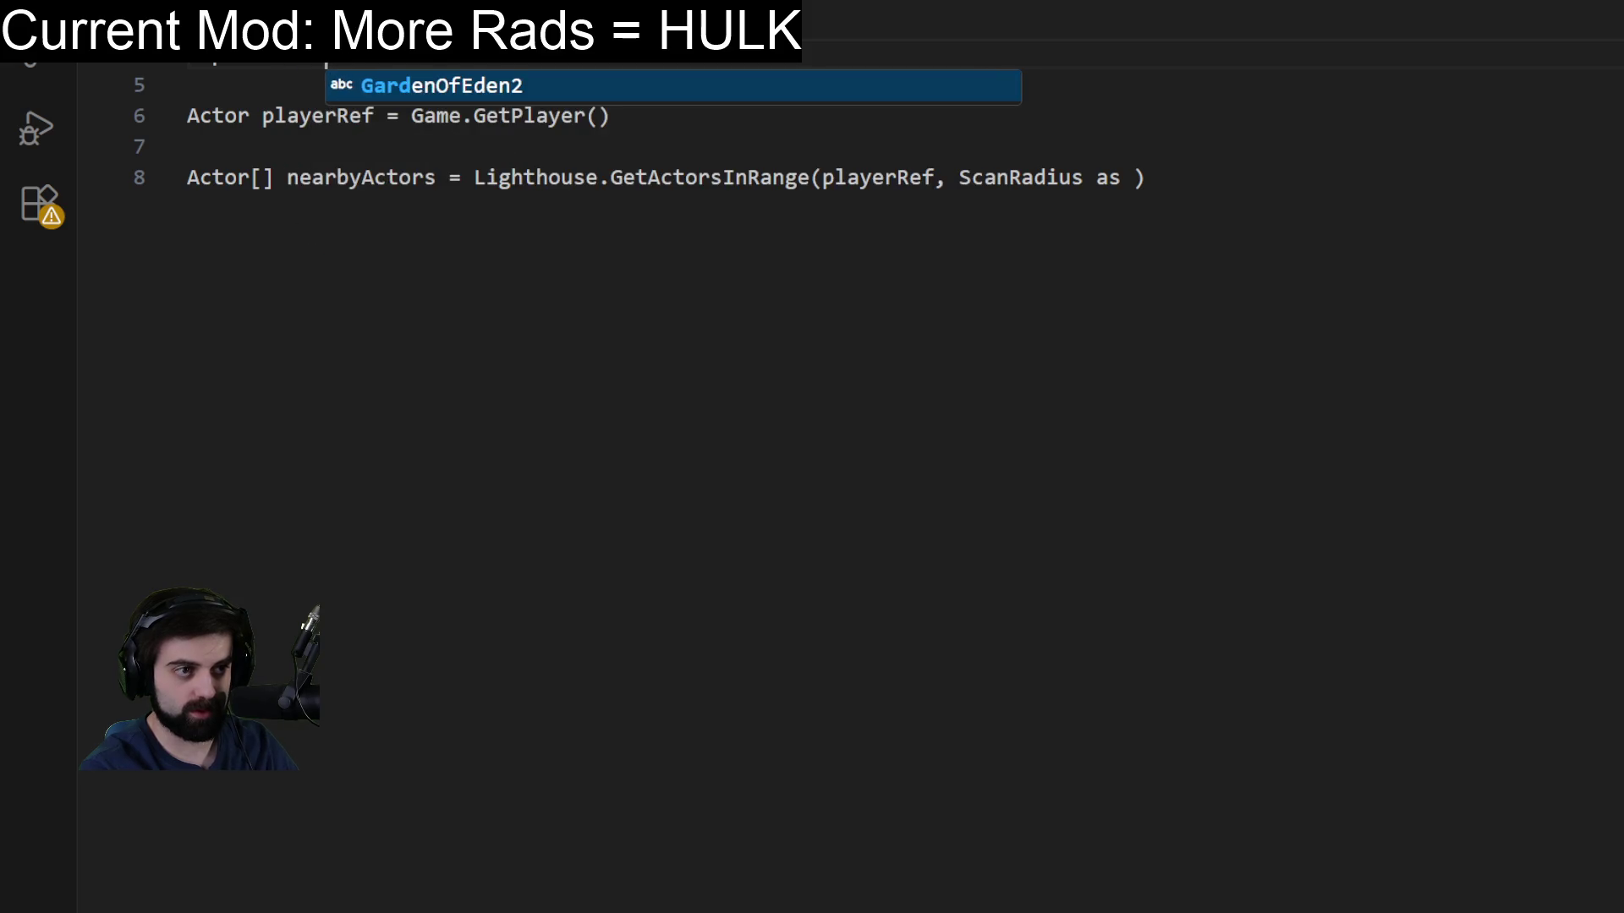
pyautogui.press('Return')
pyautogui.press('Return')
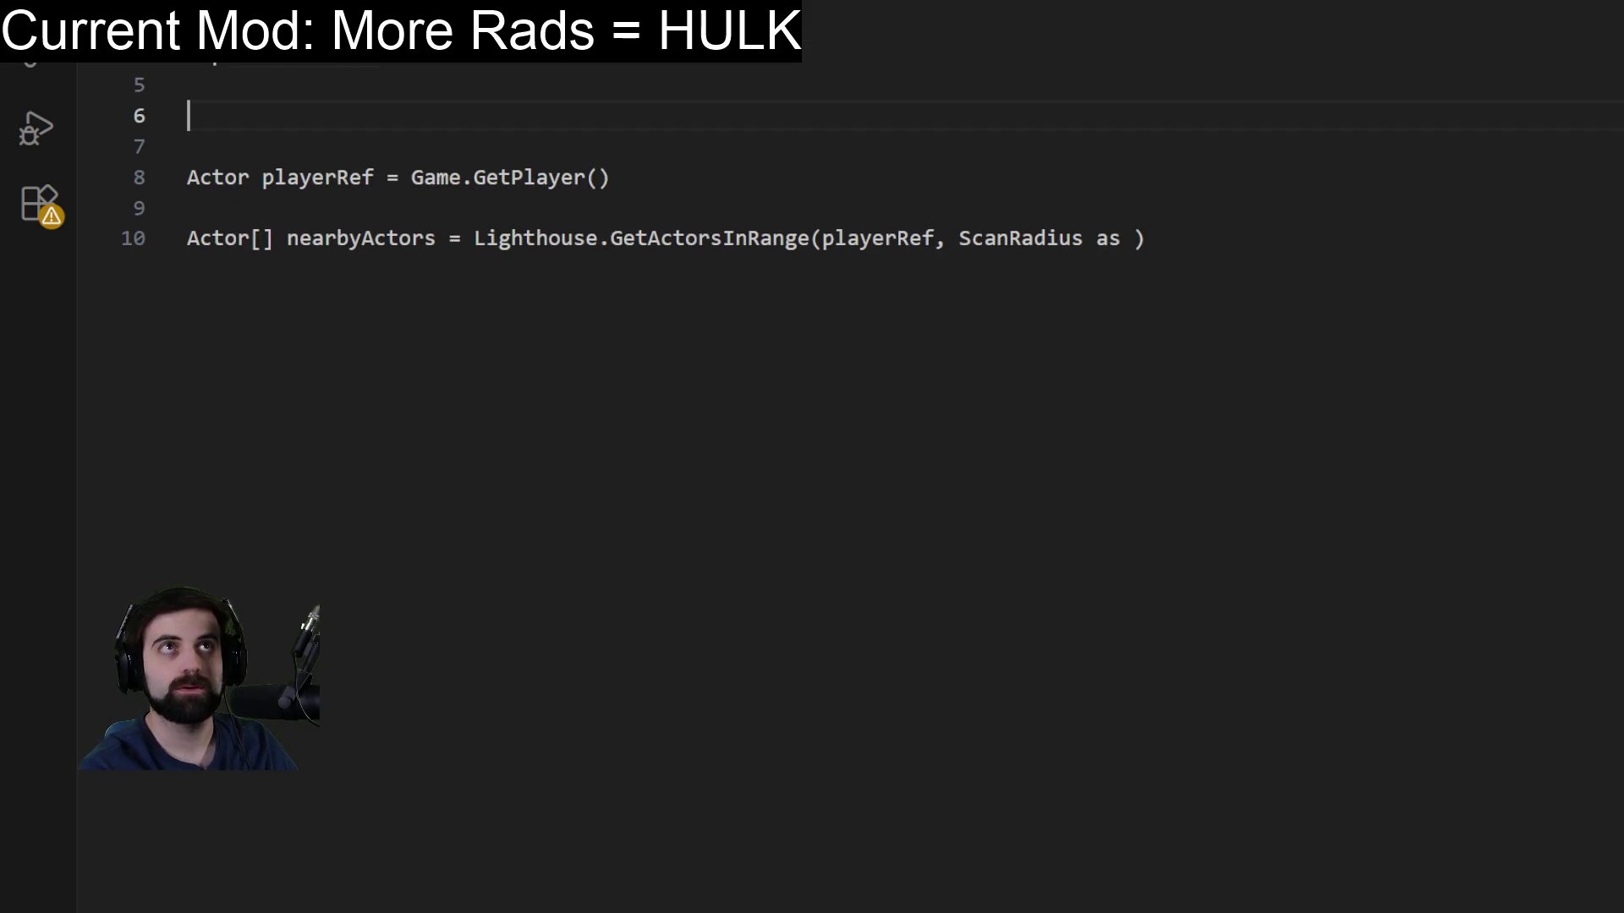
# Declare Race Property RadroachRace Auto Const and Float Property GiantChance = 0.50 Auto.
pyautogui.write('Race P')
pyautogui.press('BackSpace')
pyautogui.write('Property')
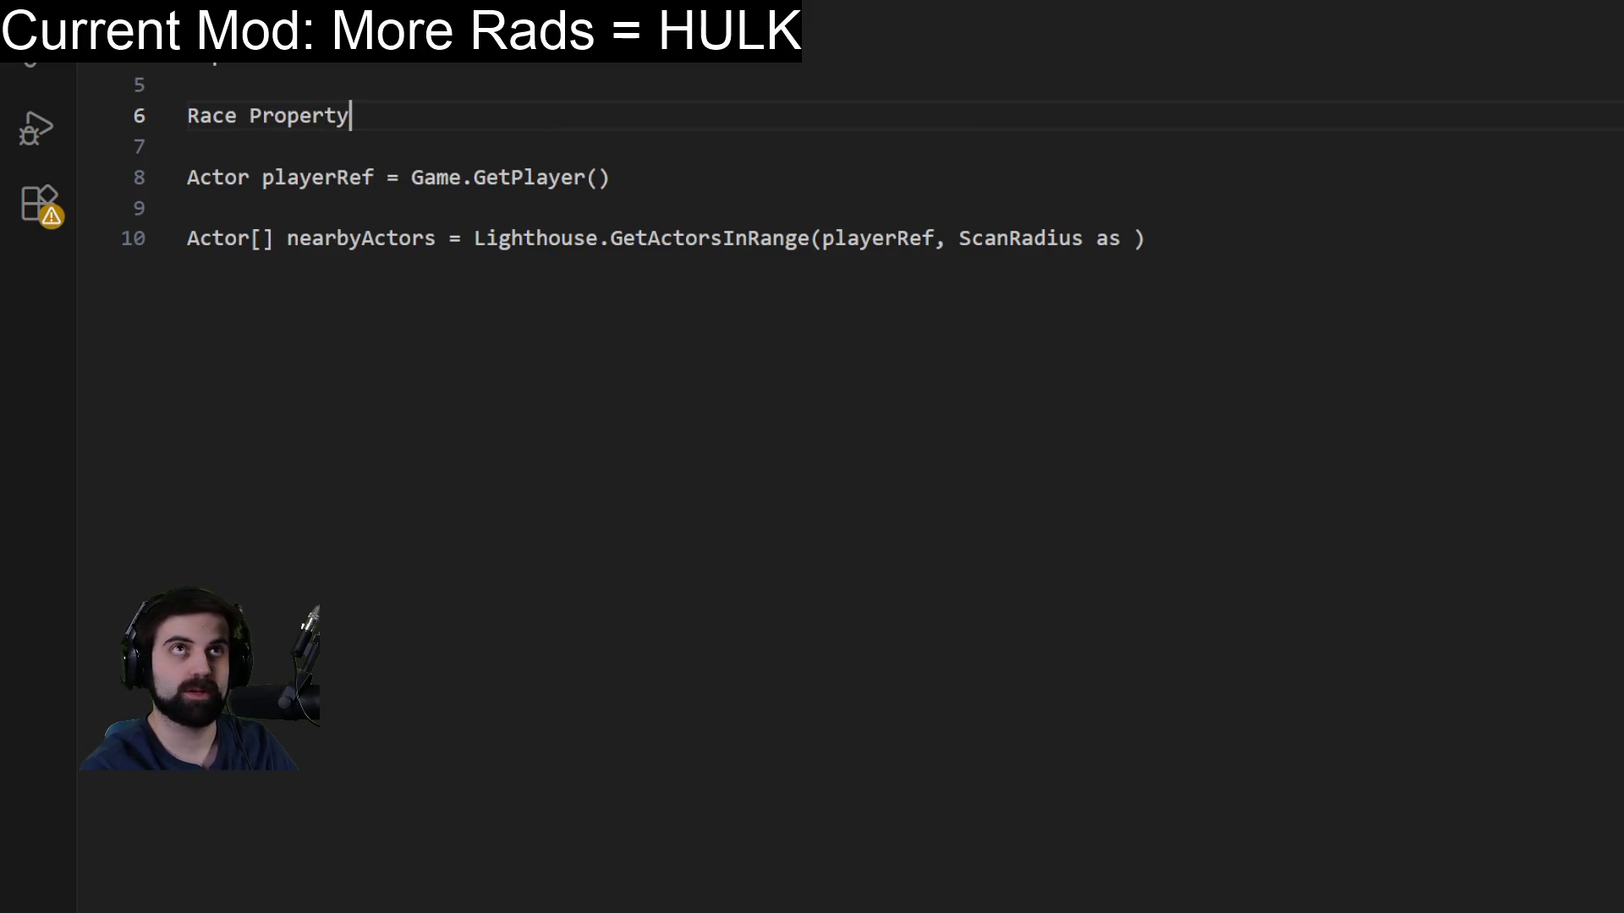
pyautogui.write(' RadroachRace')
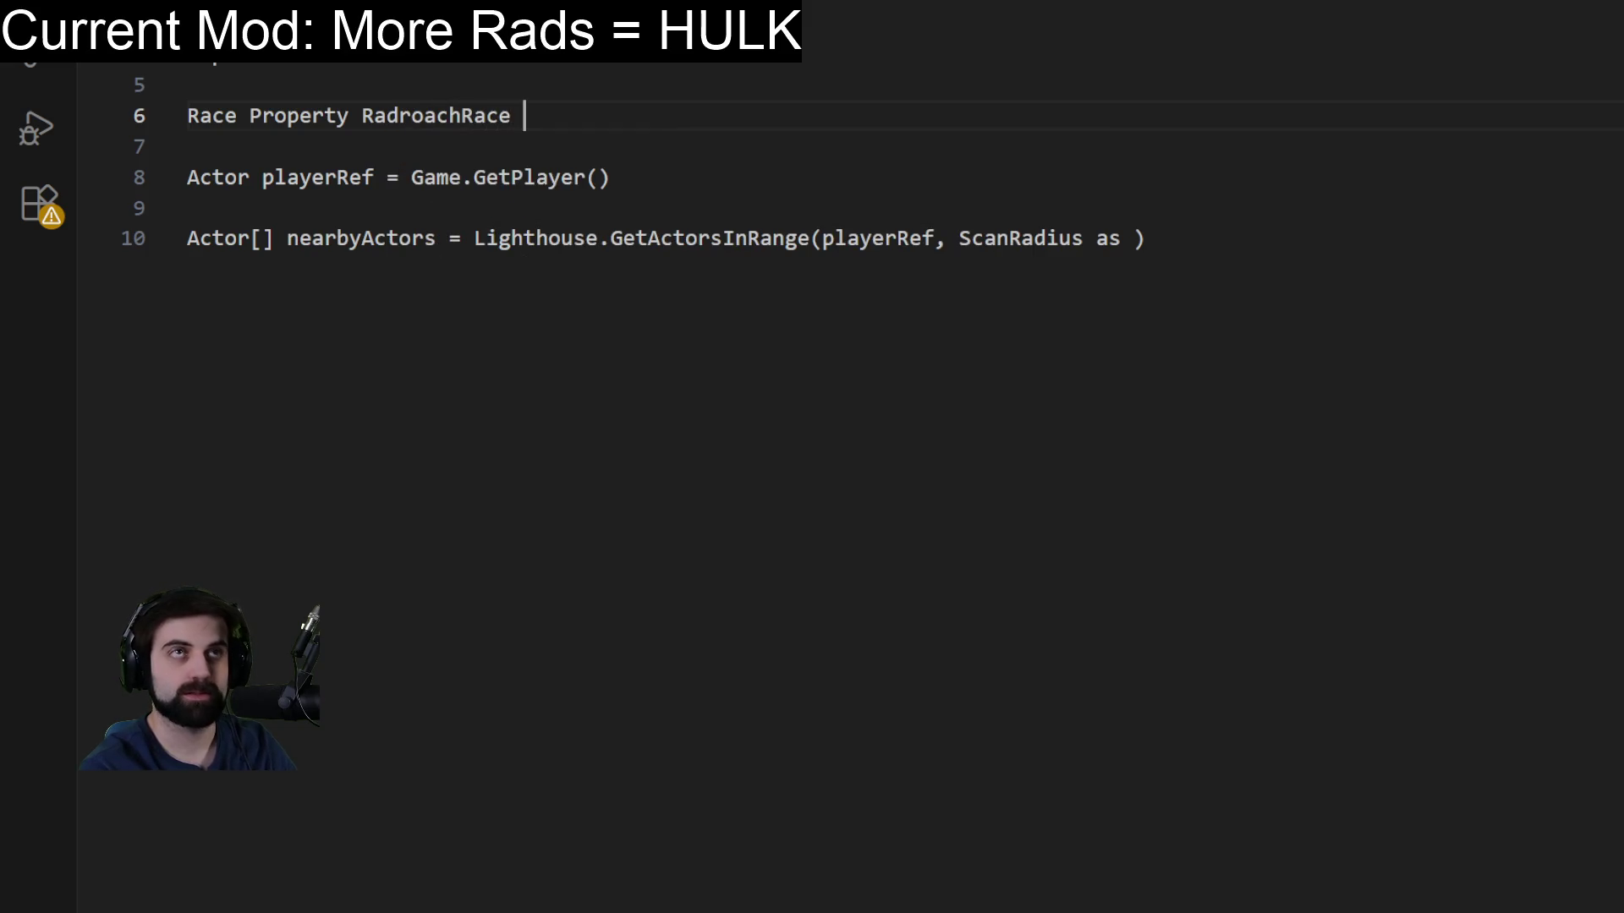
pyautogui.write(' Austo')
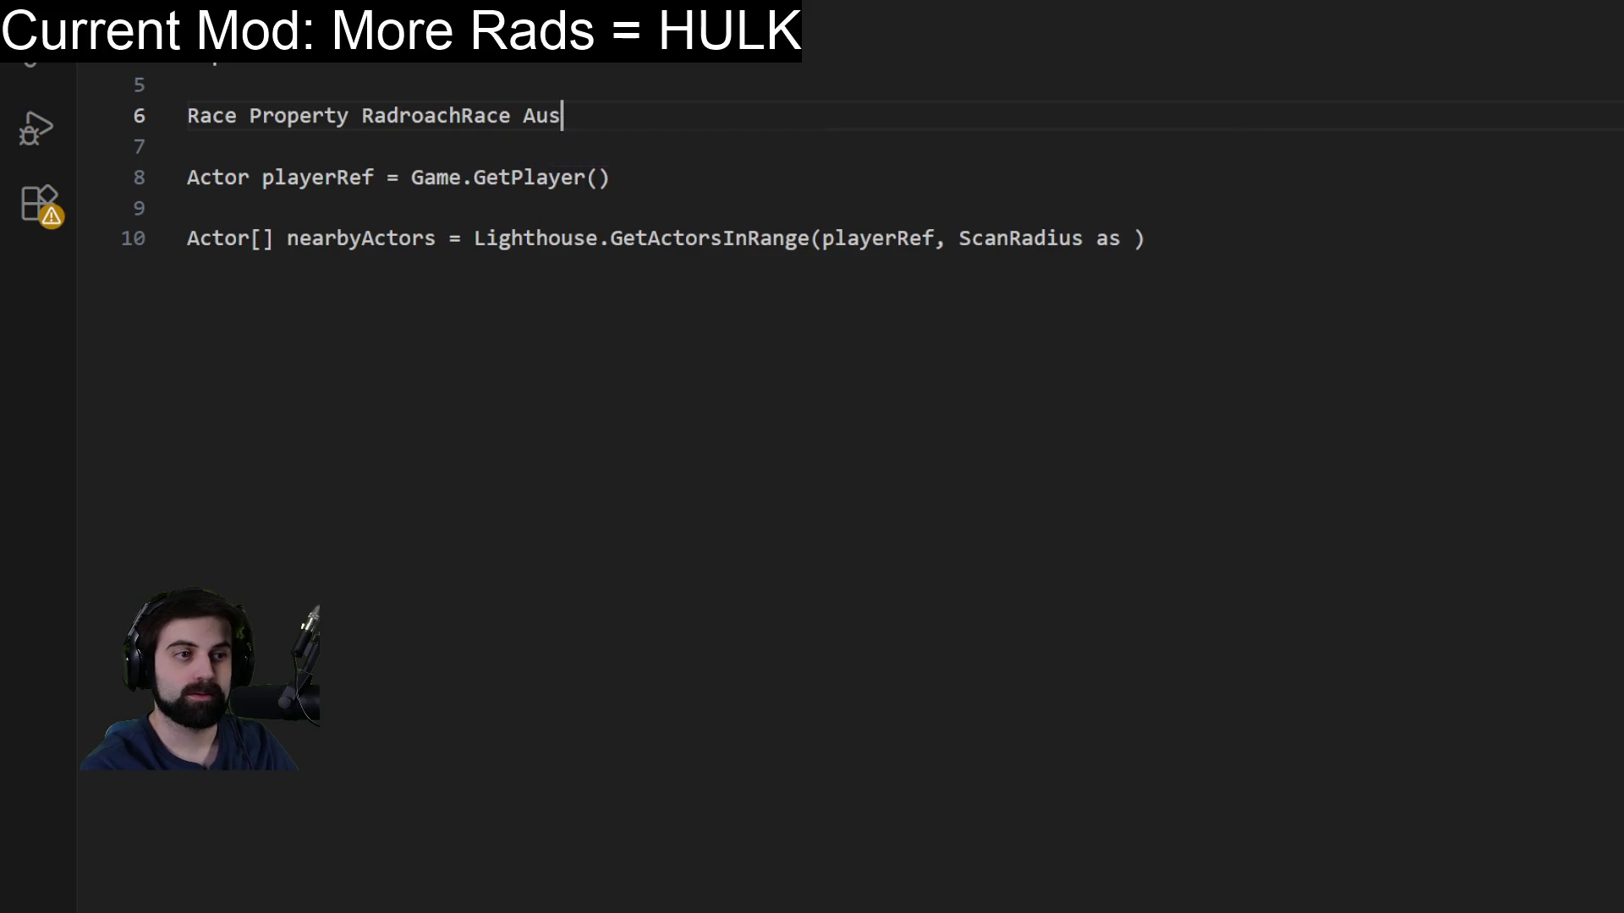
pyautogui.press('BackSpace')
pyautogui.press('BackSpace')
pyautogui.press('BackSpace')
pyautogui.write('to Const')
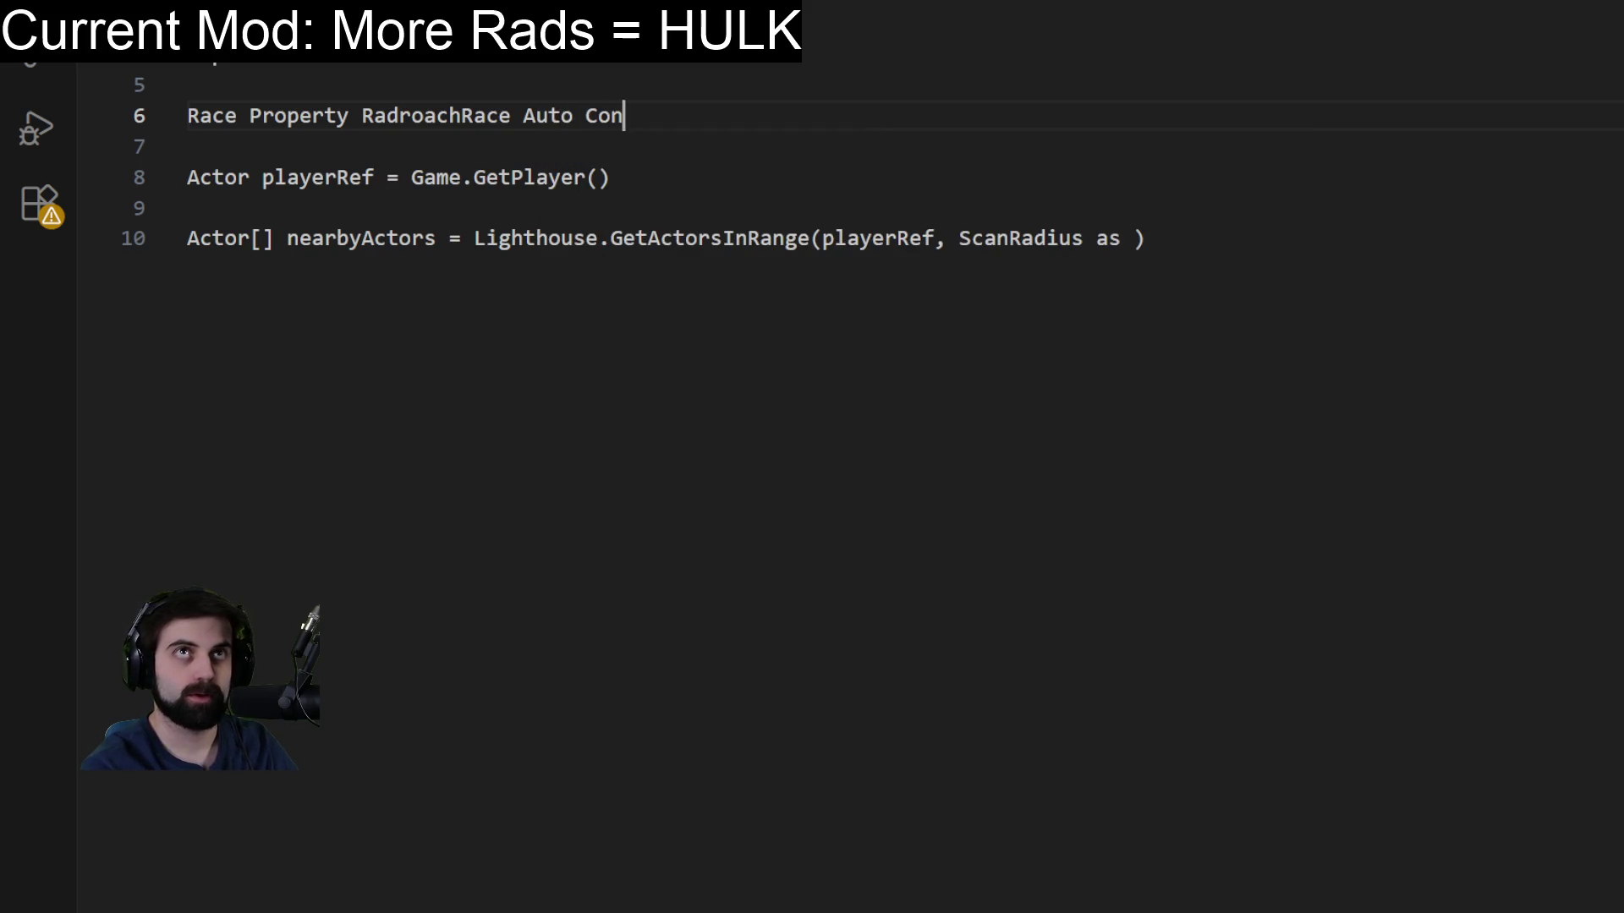
pyautogui.press('Return')
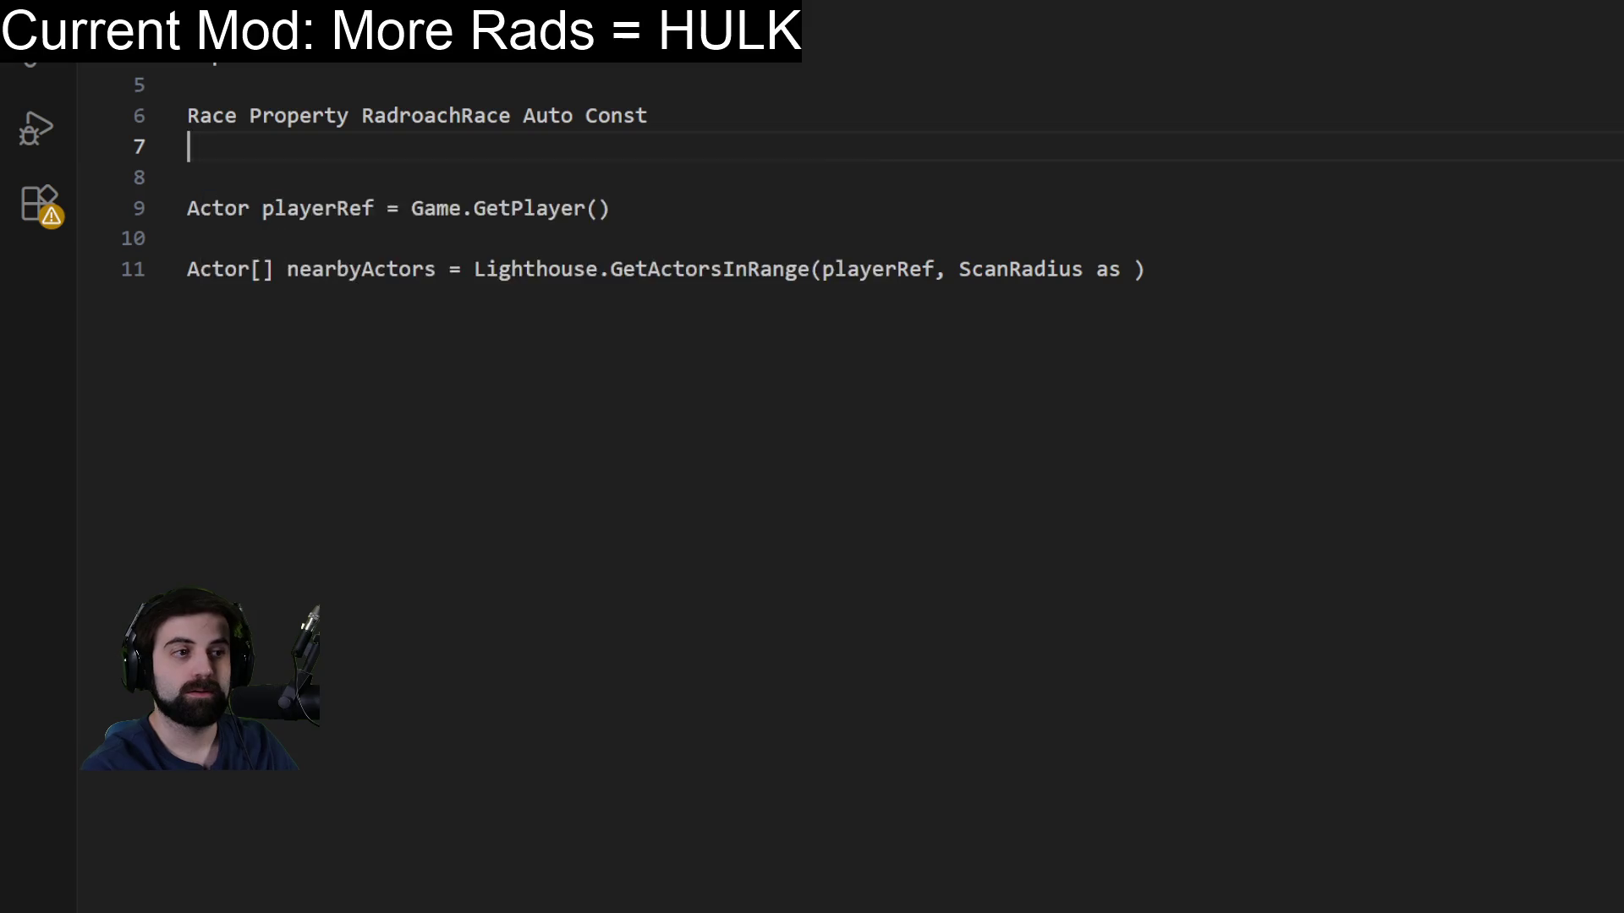
pyautogui.write('Float Pr')
pyautogui.press('Tab')
pyautogui.write('GiantChance = 0')
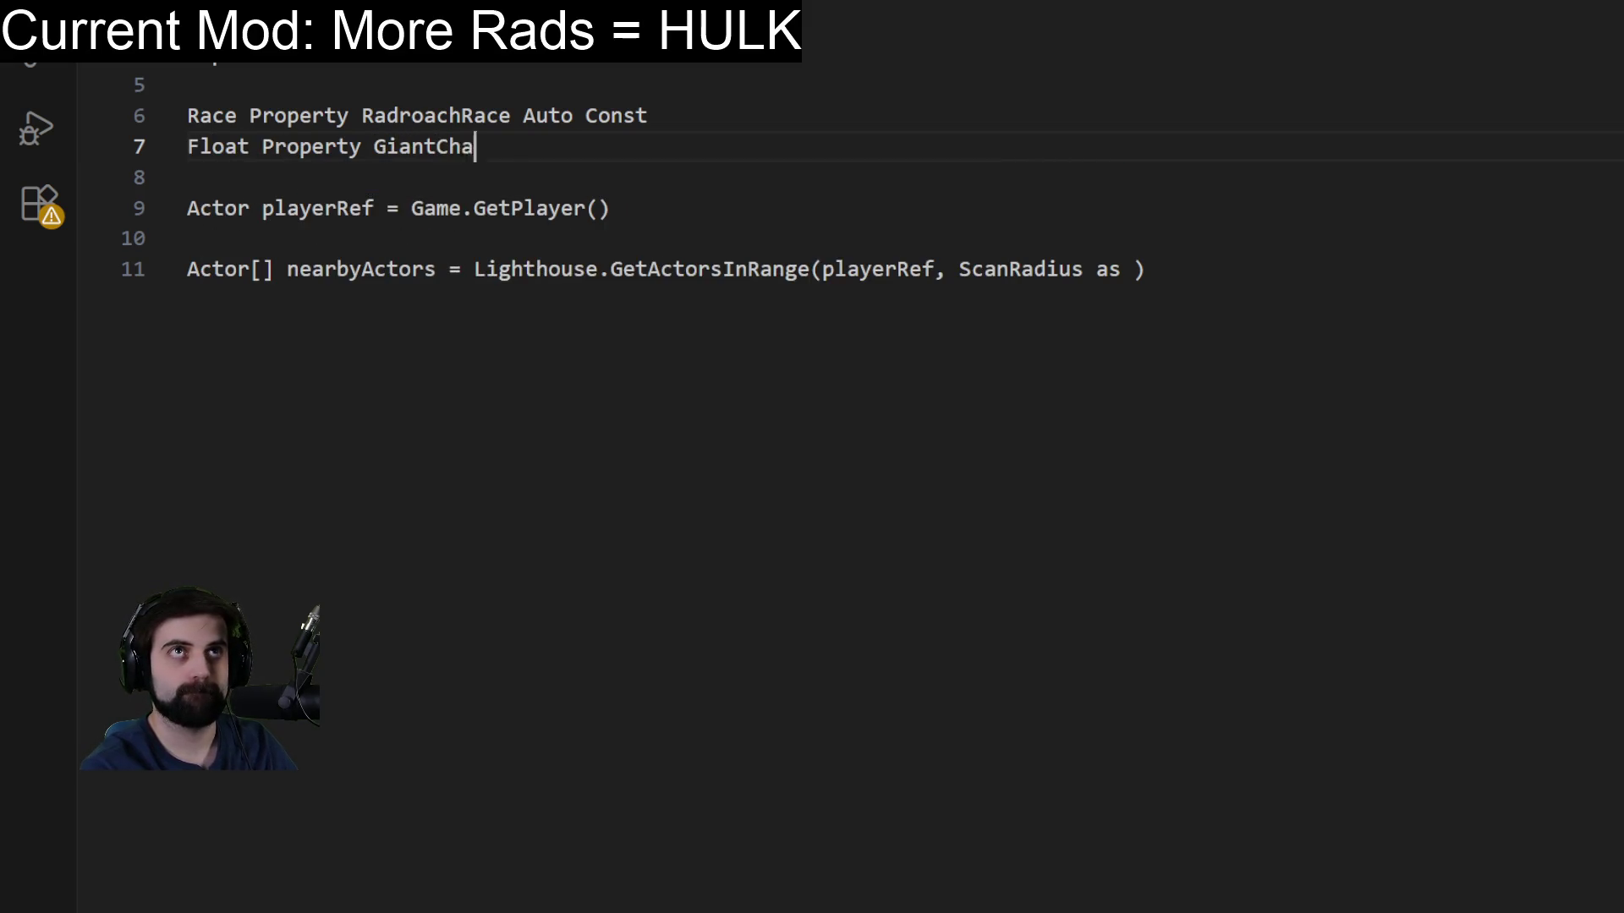
pyautogui.write('.50 Auto')
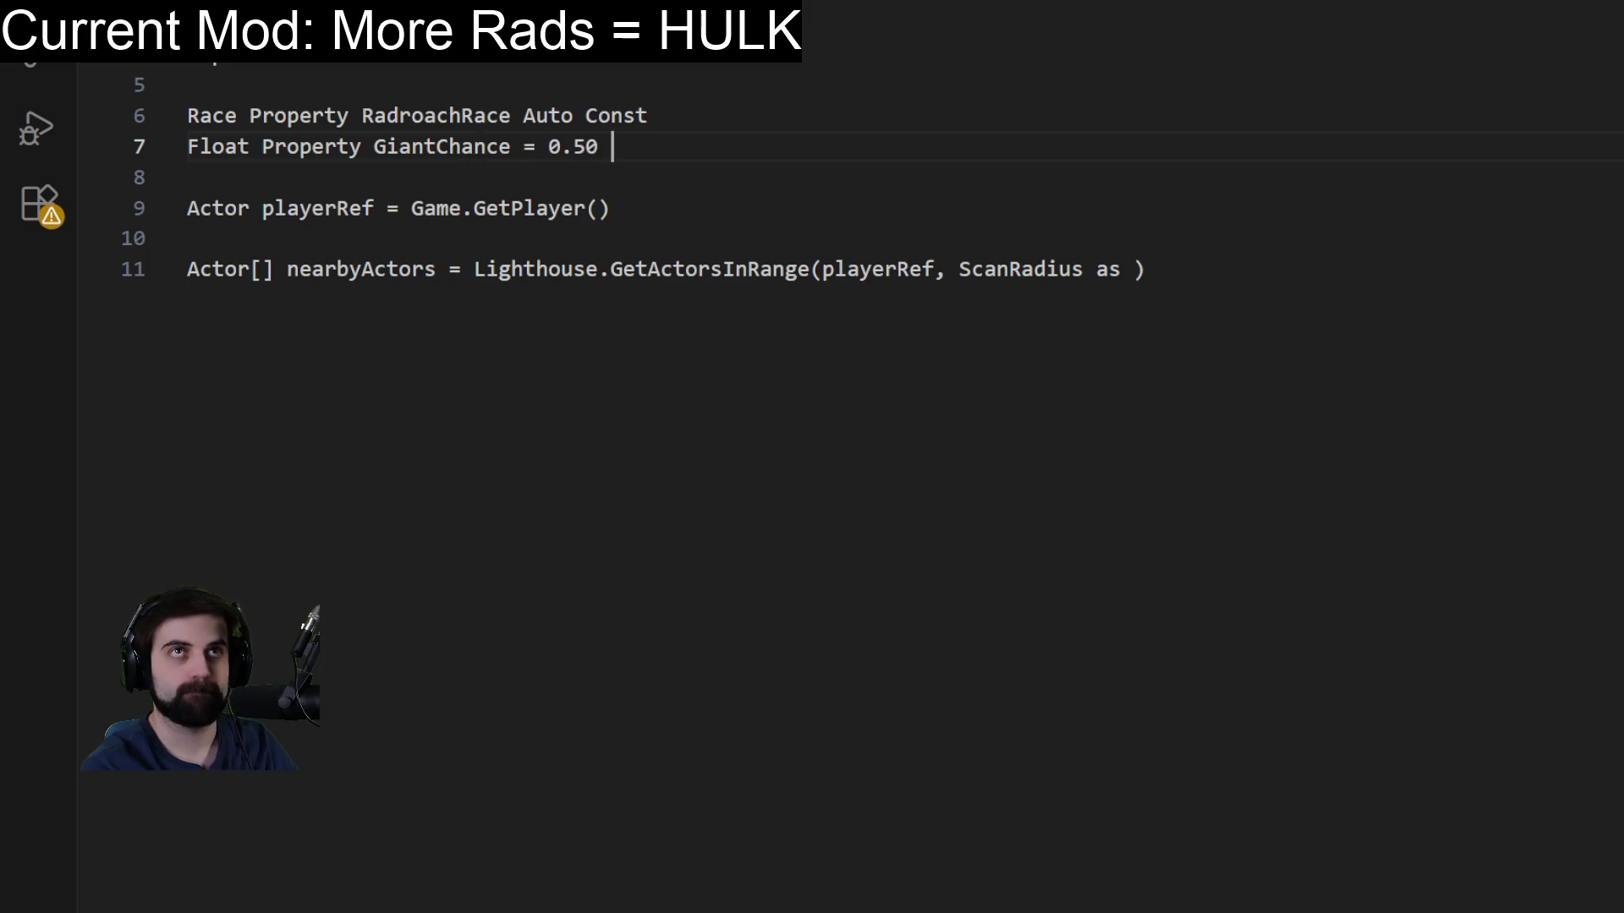
pyautogui.press('Escape')
pyautogui.press('Return')
# Add Float properties GiantScale = 50.0 and ScanRadius = 9999.0, both Auto.
pyautogui.write('G')
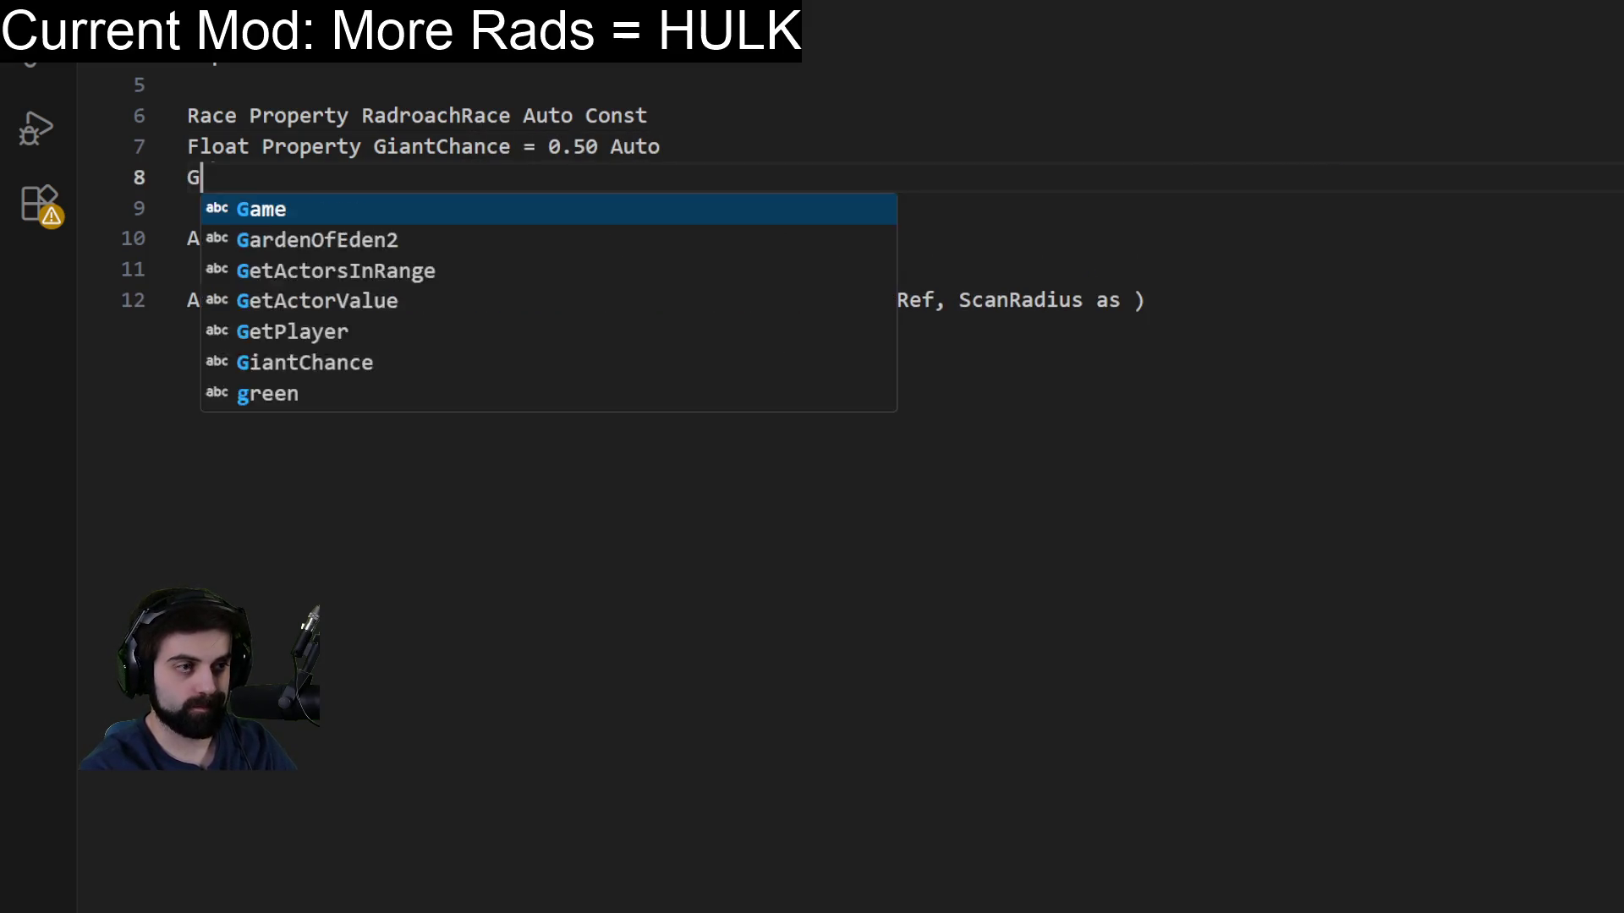
pyautogui.press('BackSpace')
pyautogui.write('Float ')
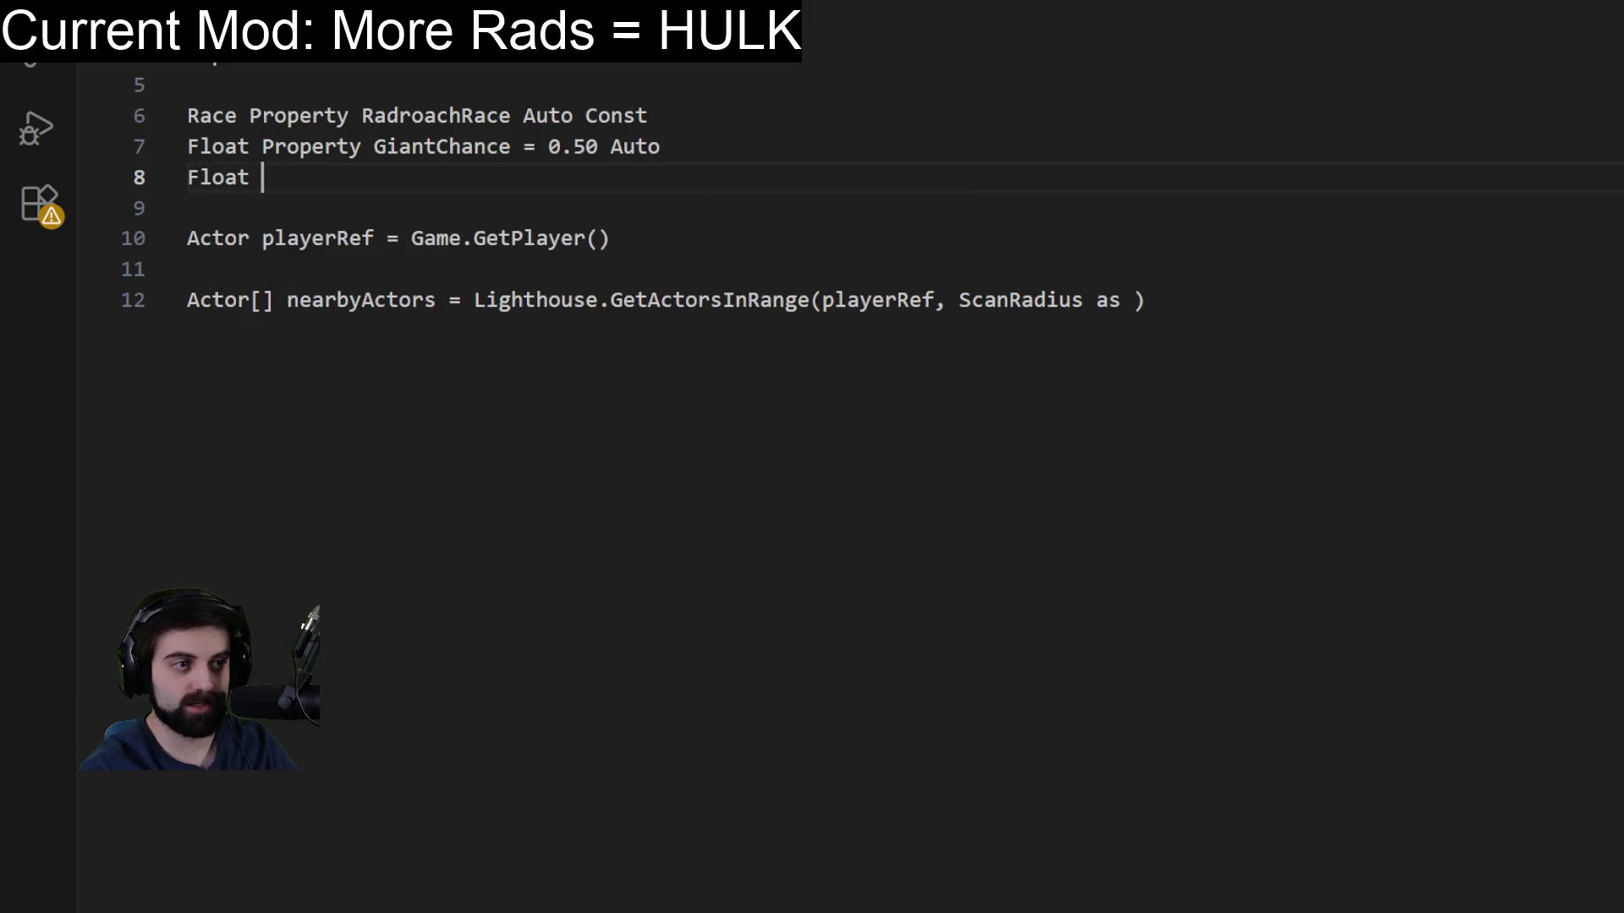
pyautogui.write('Prope')
pyautogui.press('Tab')
pyautogui.write('GiantScale = ')
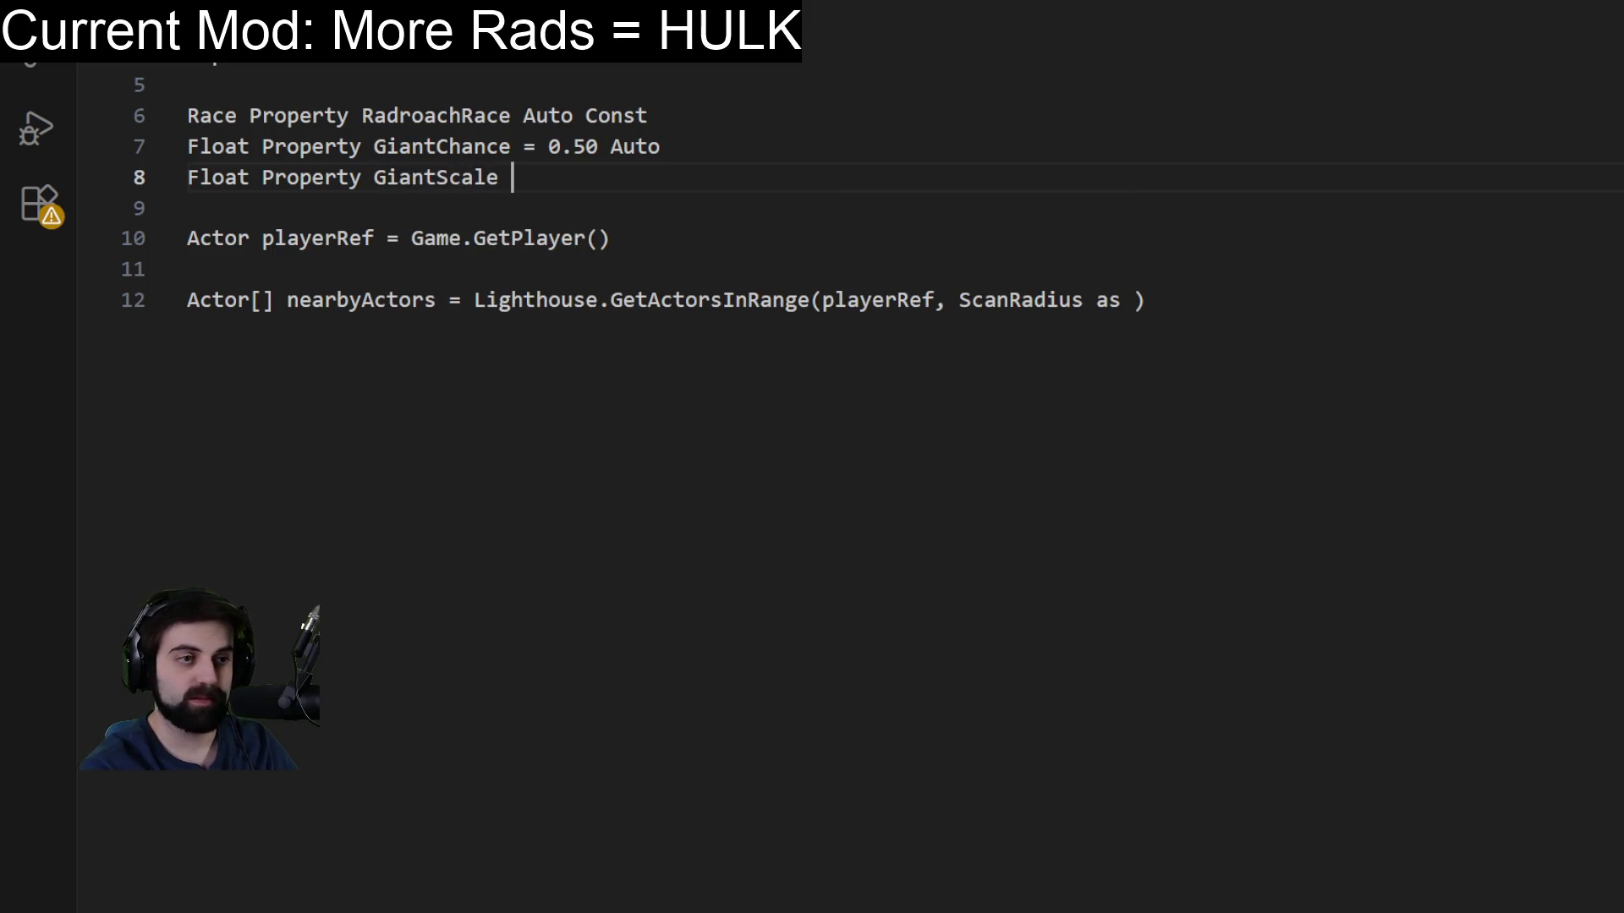
pyautogui.write('50.')
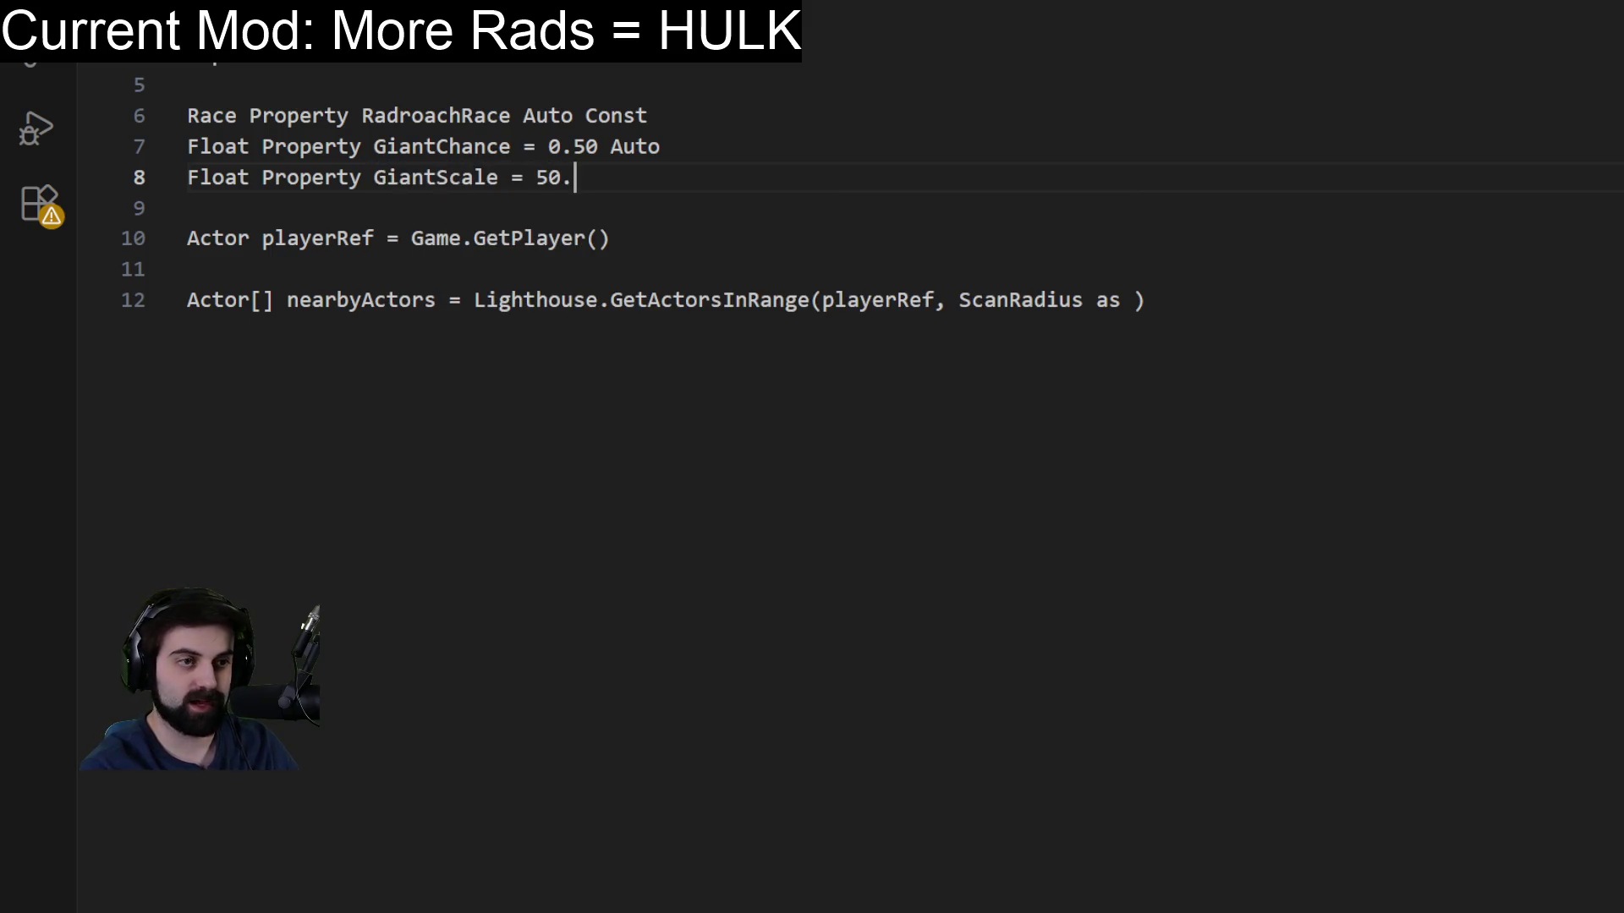
pyautogui.write('0 Auto')
pyautogui.press('Return')
pyautogui.write('Float Property')
pyautogui.press('BackSpace')
pyautogui.press('BackSpace')
pyautogui.write('rty S')
pyautogui.press('BackSpace')
pyautogui.write('ScanRa')
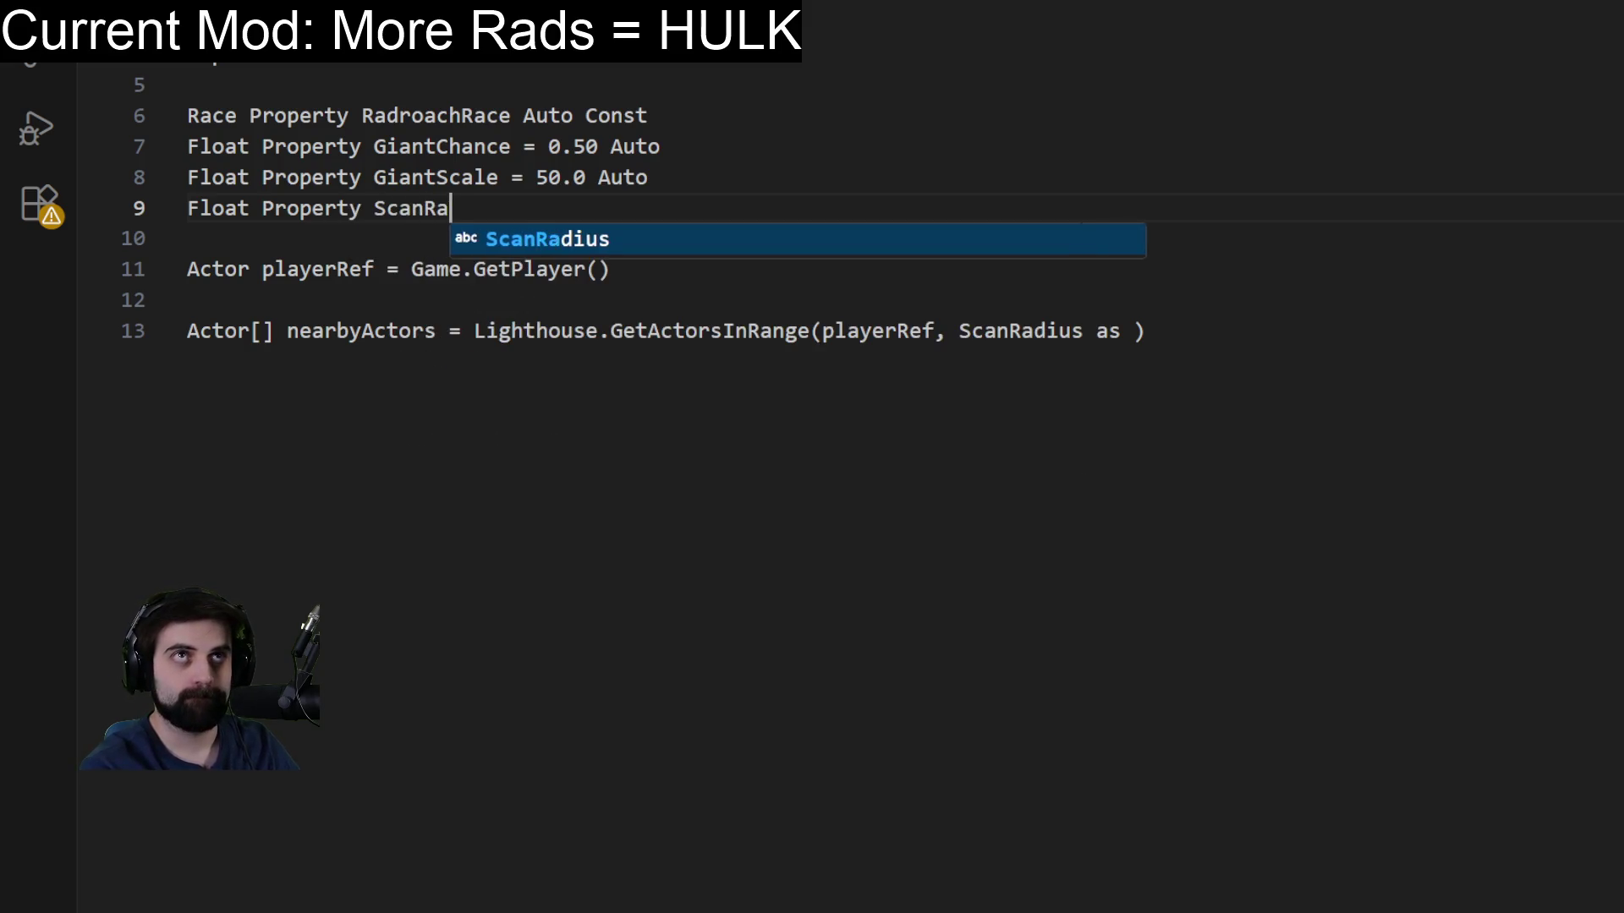
pyautogui.write('dius = 4000')
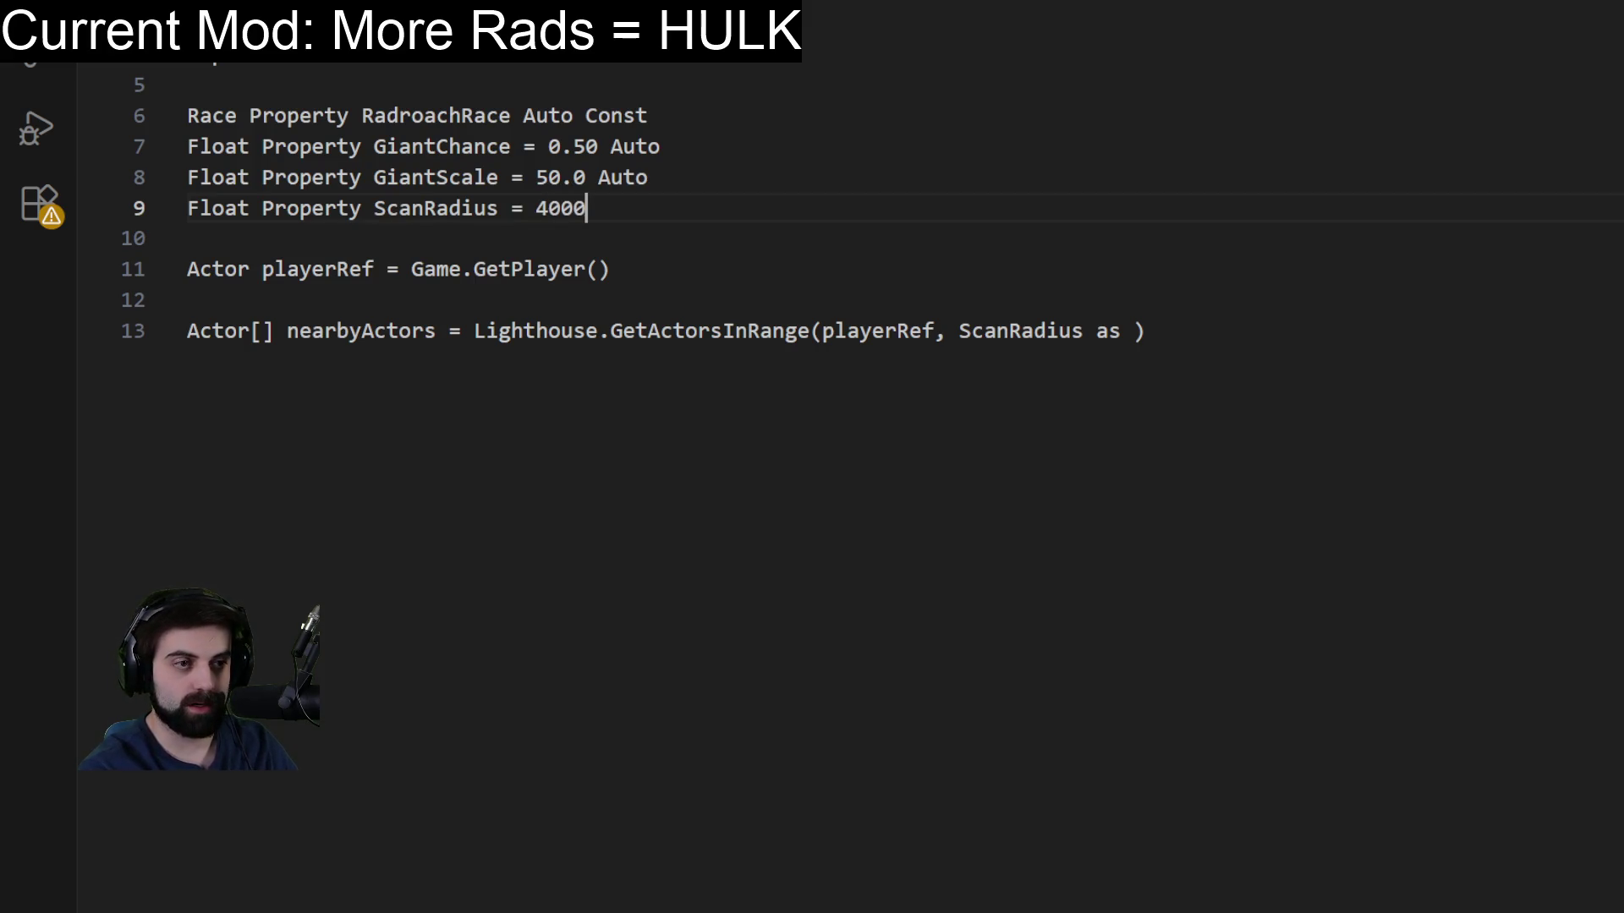
pyautogui.press('BackSpace')
pyautogui.press('BackSpace')
pyautogui.press('BackSpace')
pyautogui.press('BackSpace')
pyautogui.write('9999')
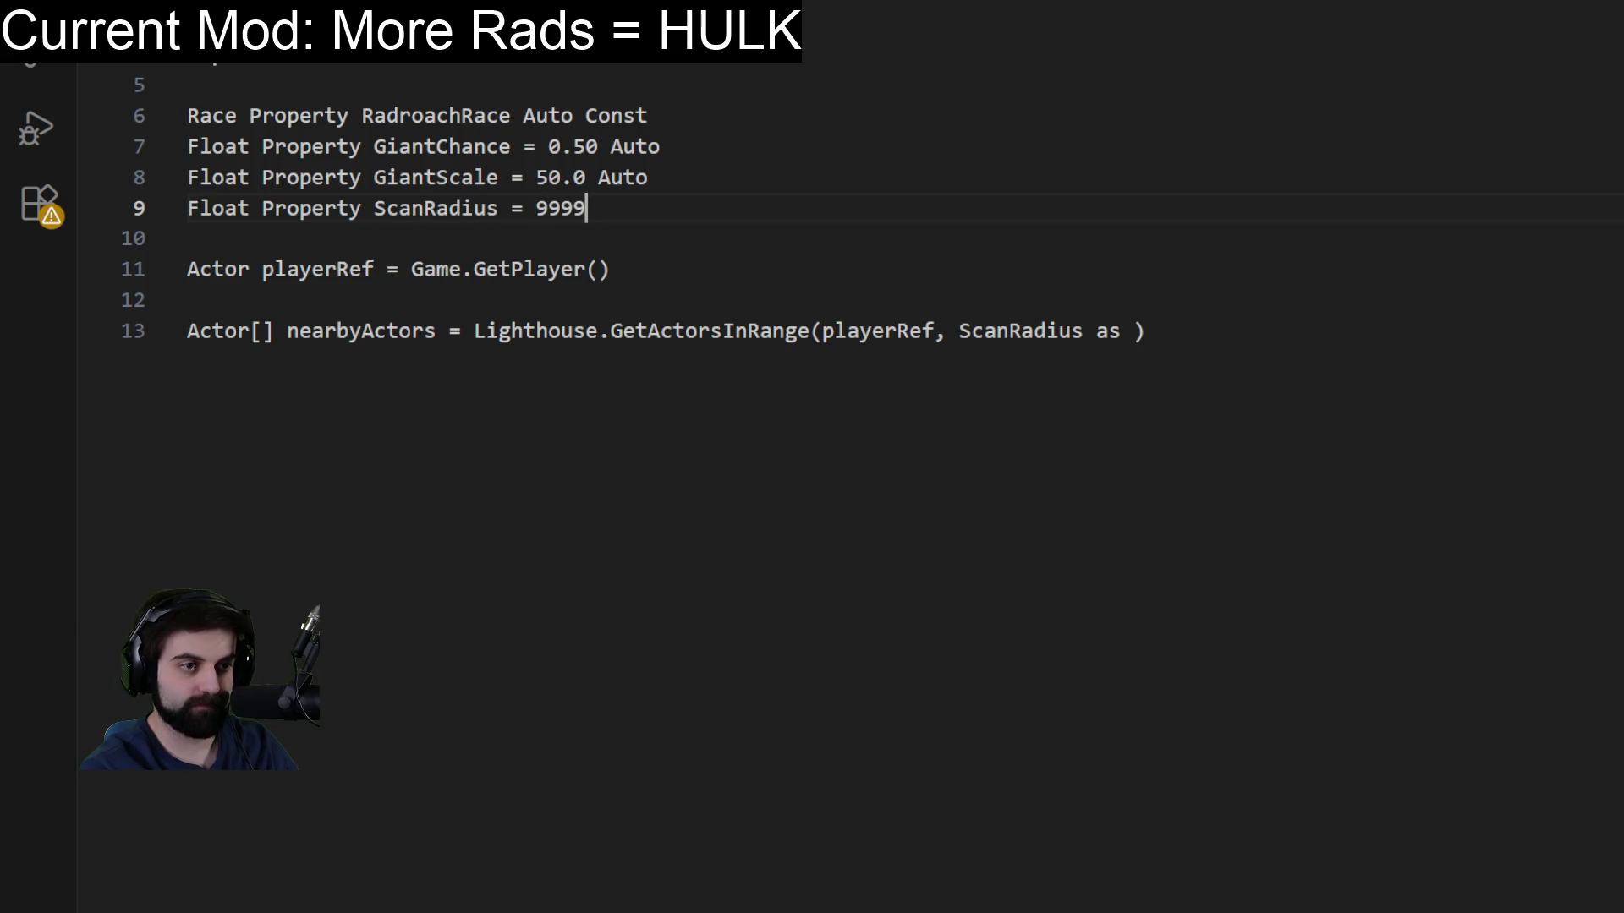
pyautogui.write('.0 Auto')
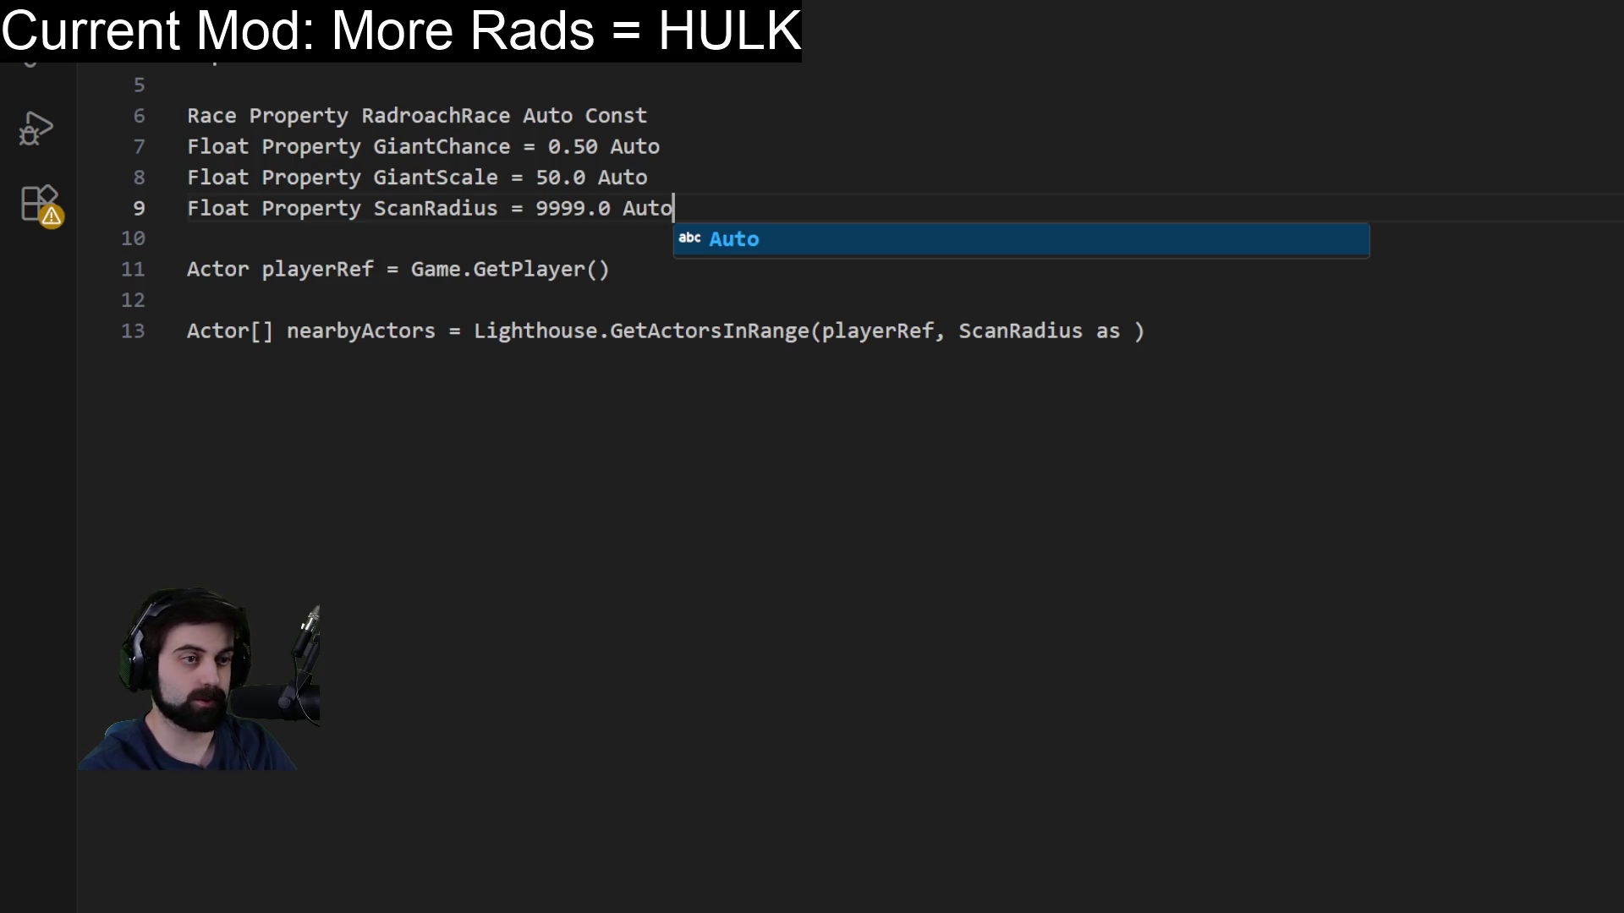
pyautogui.press('Return')
pyautogui.press('Return')
pyautogui.press('Return')
pyautogui.write('Even')
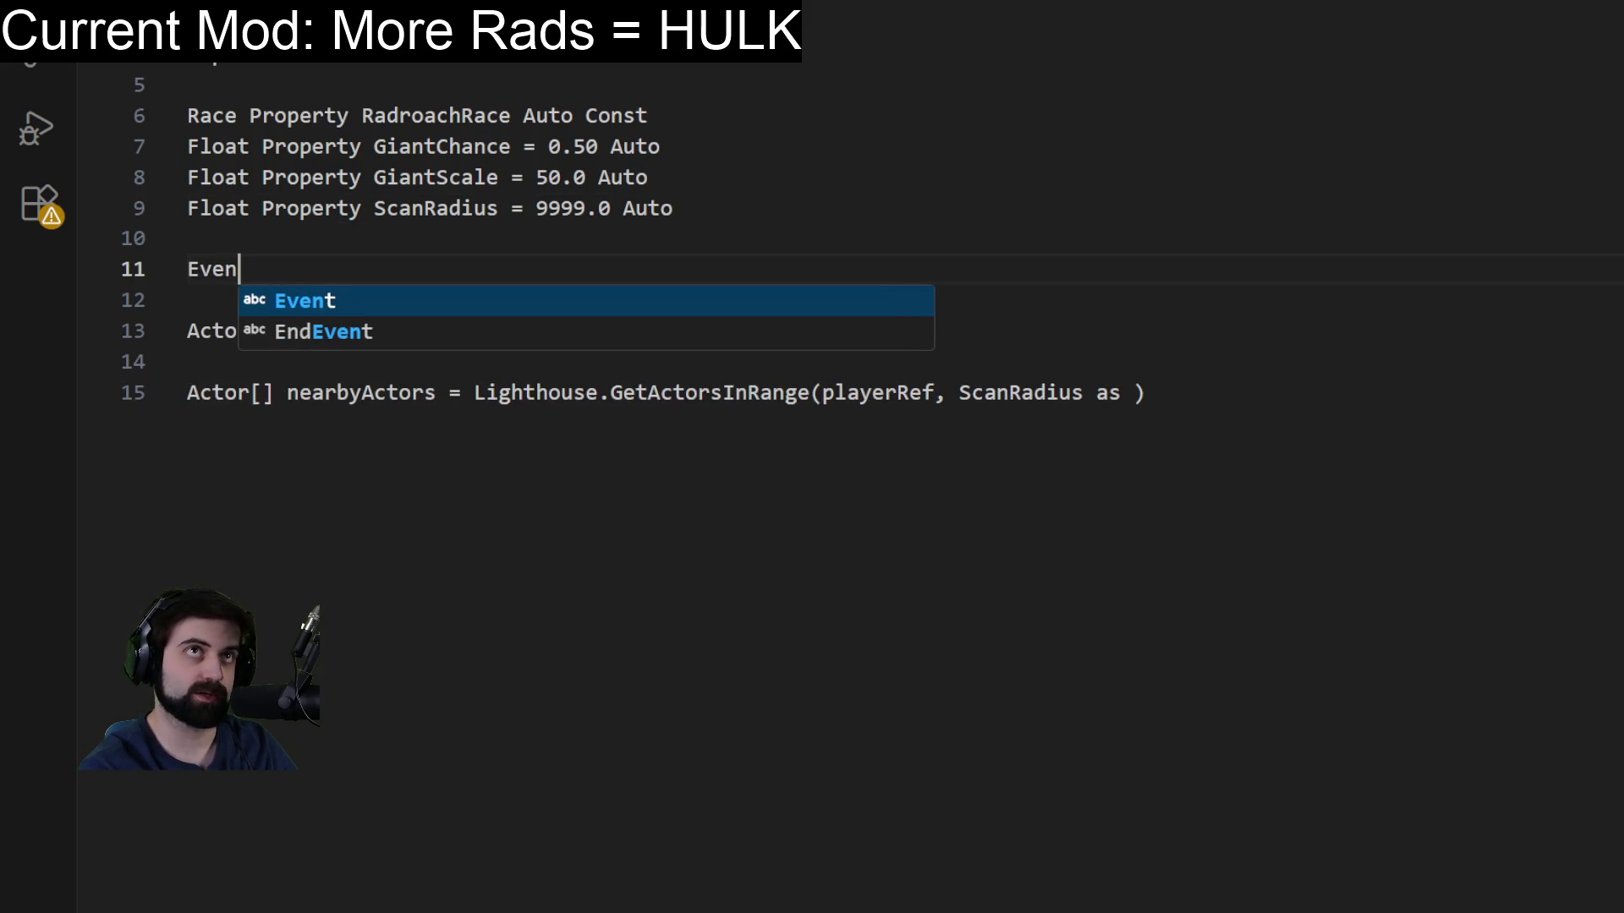
pyautogui.write('t O')
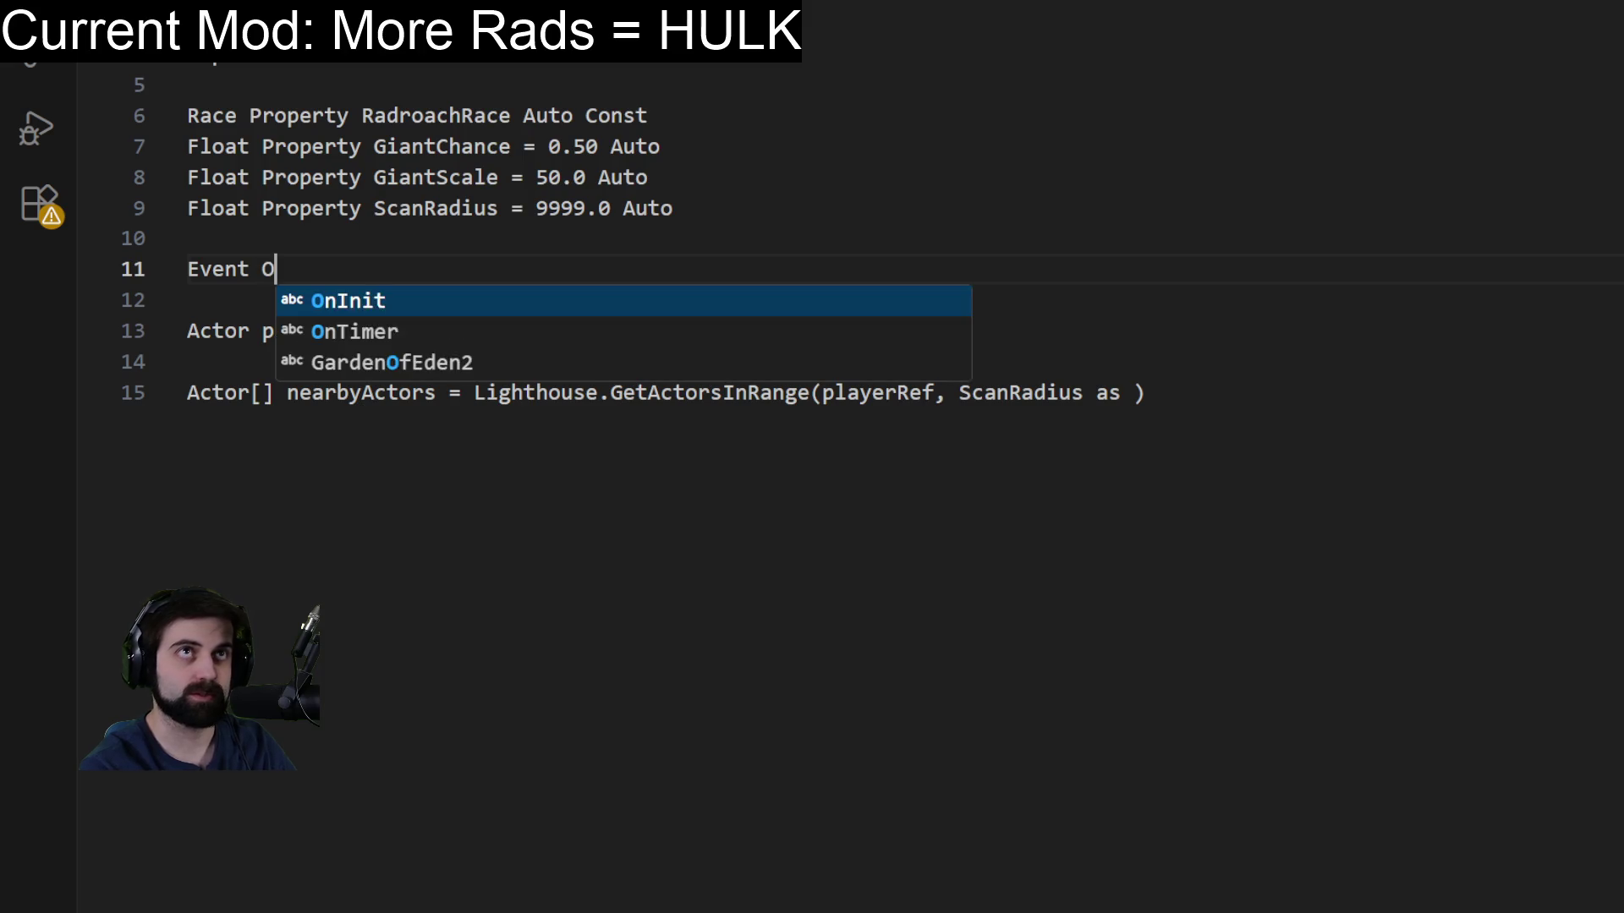
pyautogui.write('nInit()')
# Give OnInit a StartTimer(0.1, 1) call and close it with EndEvent.
pyautogui.press('Return')
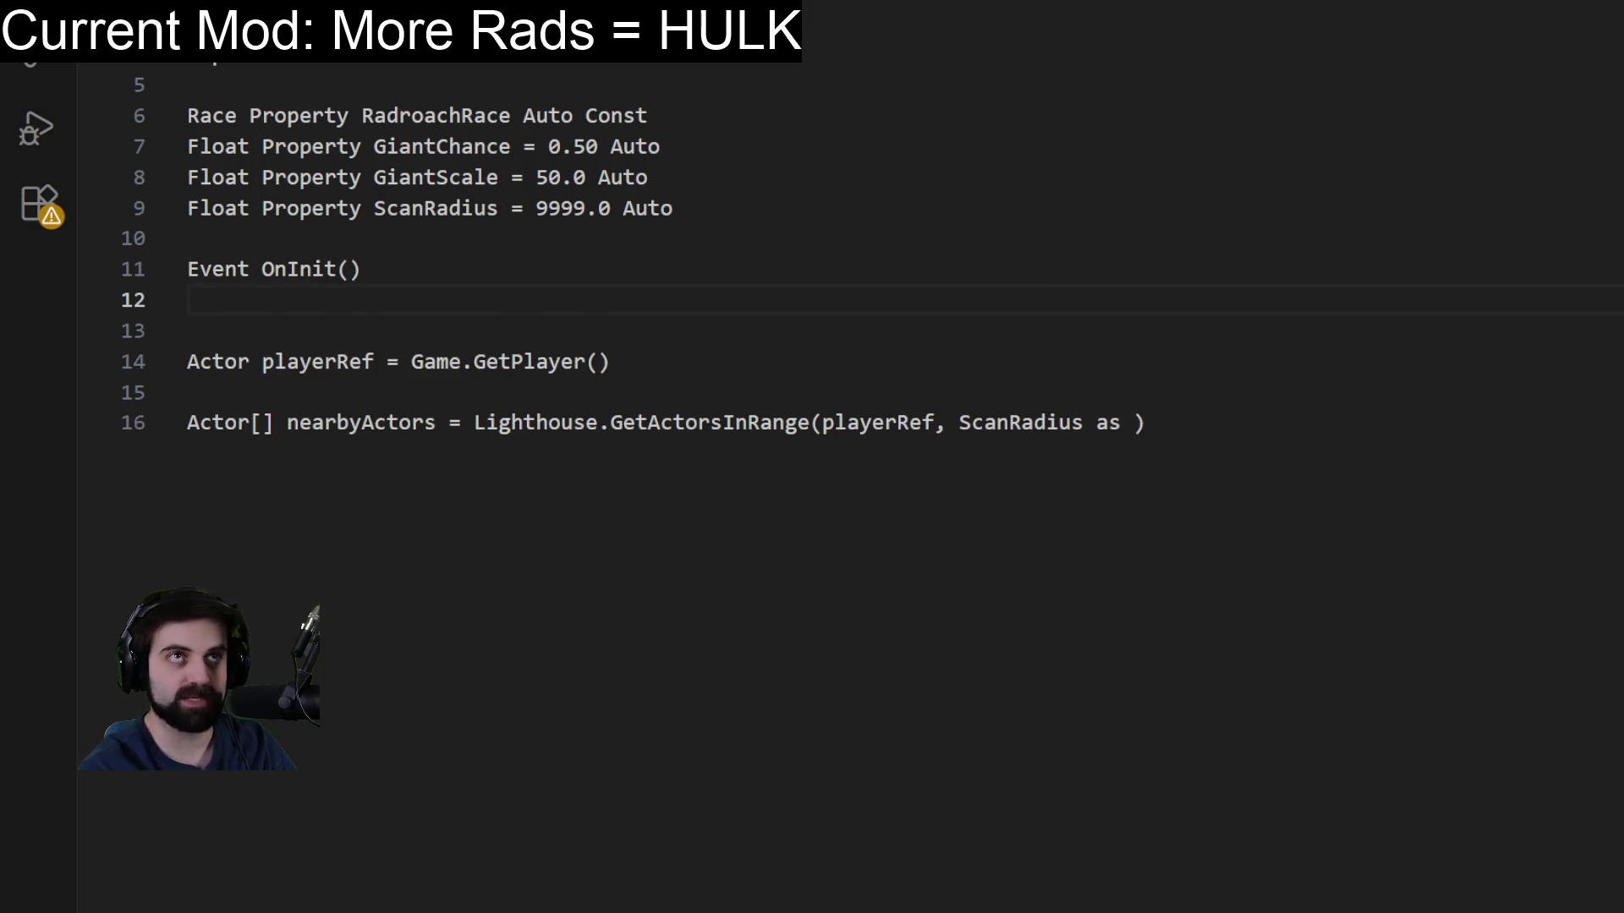
pyautogui.press('Tab')
pyautogui.write('Start')
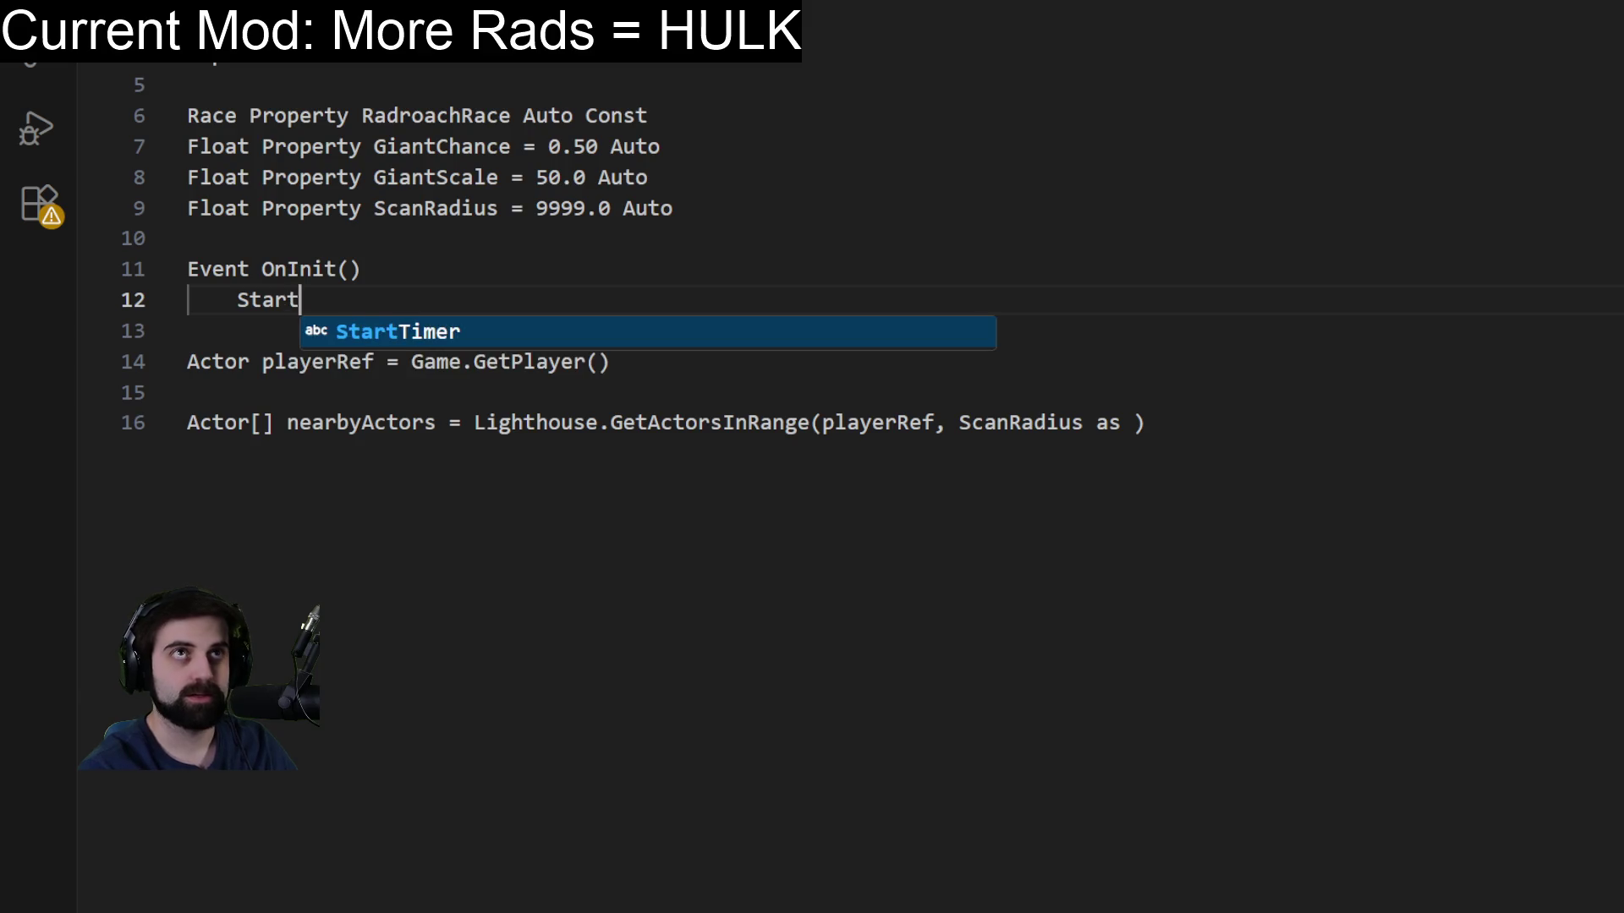
pyautogui.write('Timer(0.1, 1')
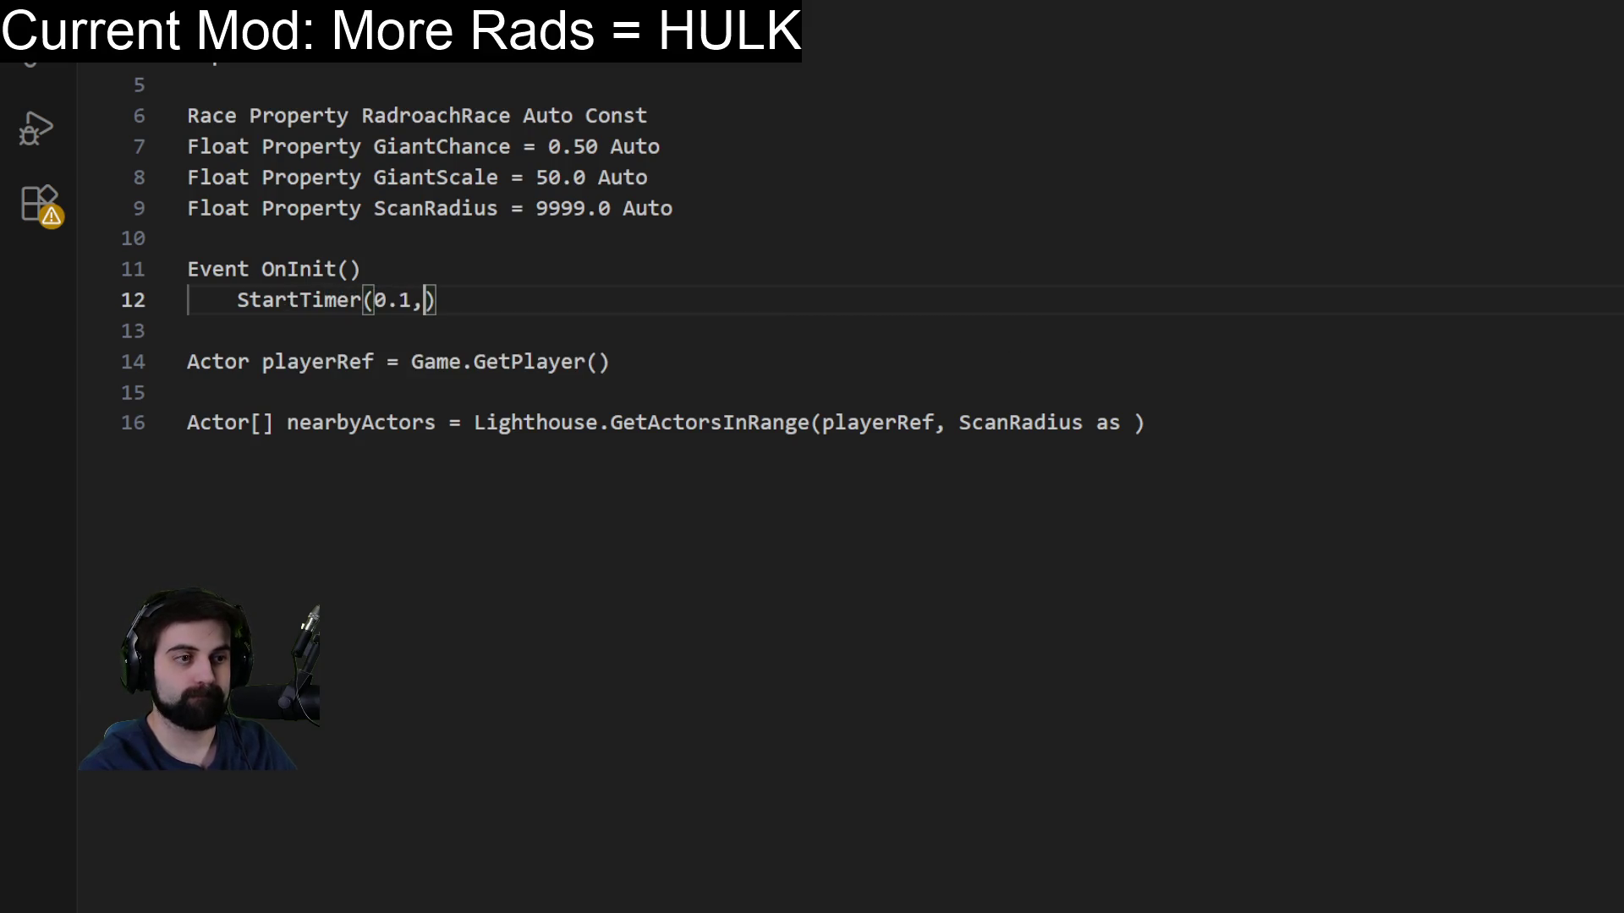
pyautogui.press('Return')
pyautogui.write('En')
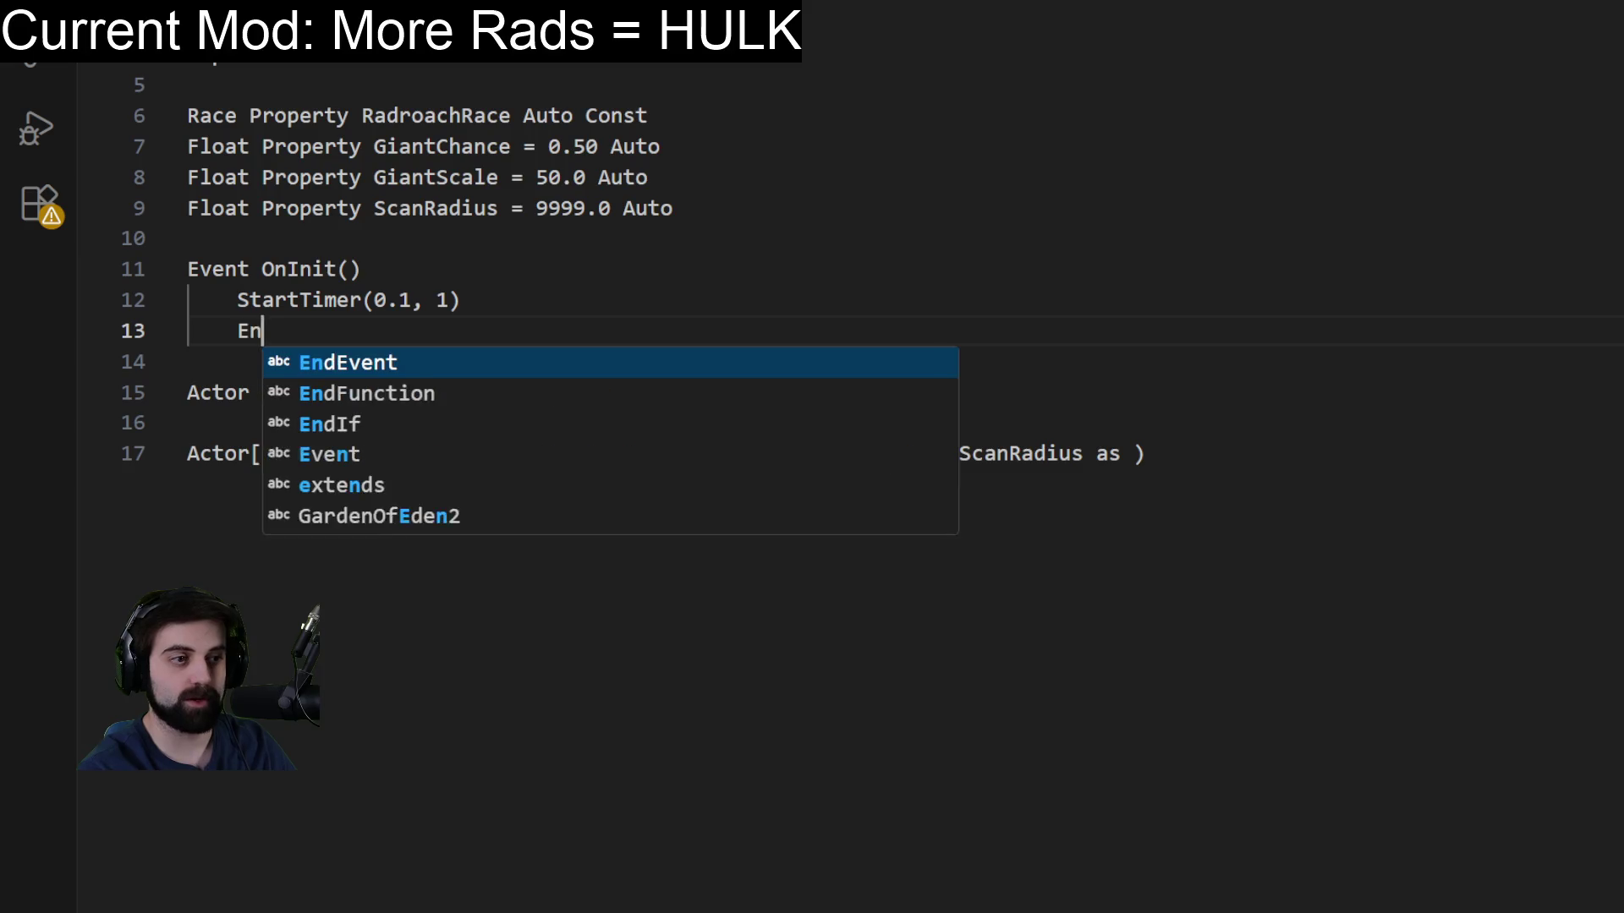
pyautogui.press('BackSpace')
pyautogui.press('BackSpace')
pyautogui.press('BackSpace')
pyautogui.write('EndEve')
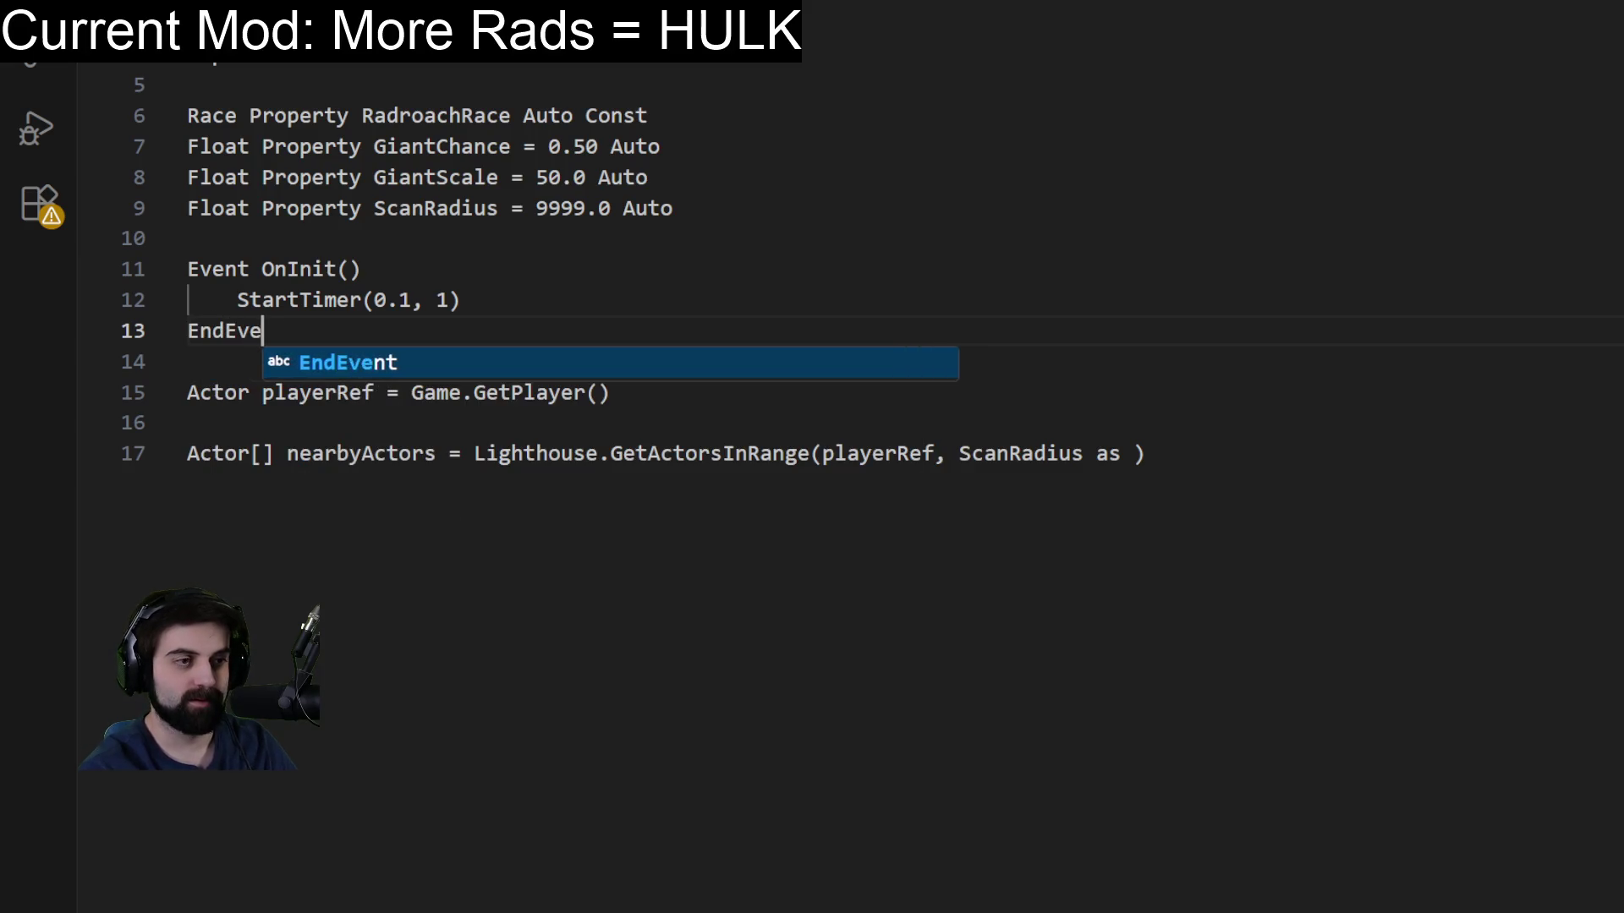
pyautogui.write('nt')
pyautogui.press('Return')
pyautogui.press('Return')
# Start the OnTimer(int aiTimerID) event with an If aiTimerID == 1 check.
pyautogui.write('E')
pyautogui.press('BackSpace')
pyautogui.write('Even')
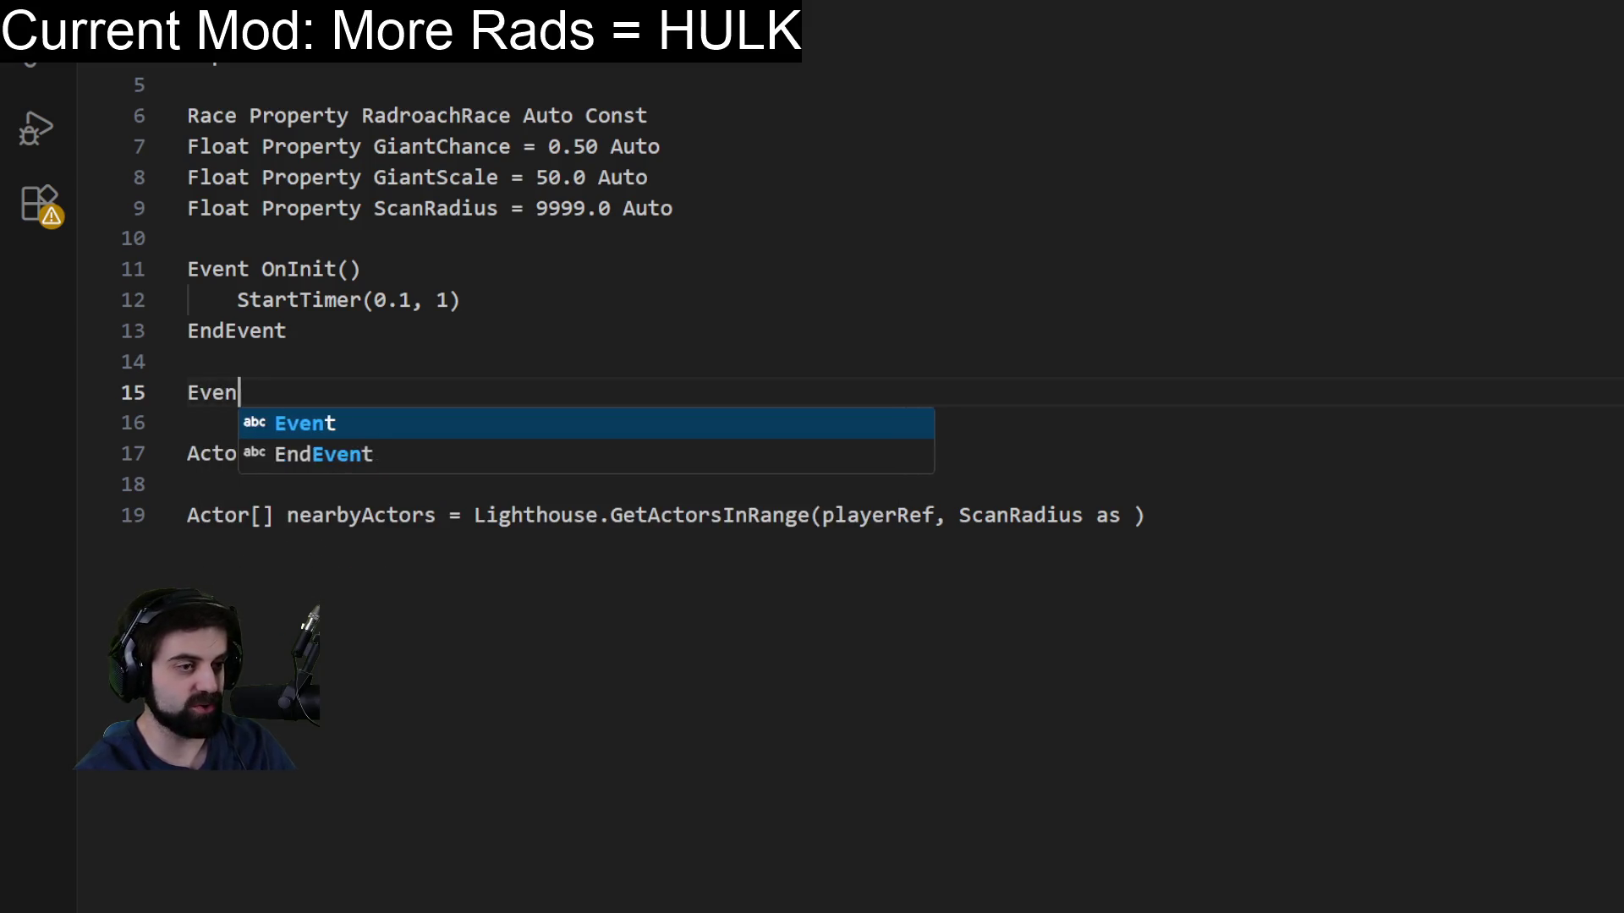
pyautogui.write('t OnT')
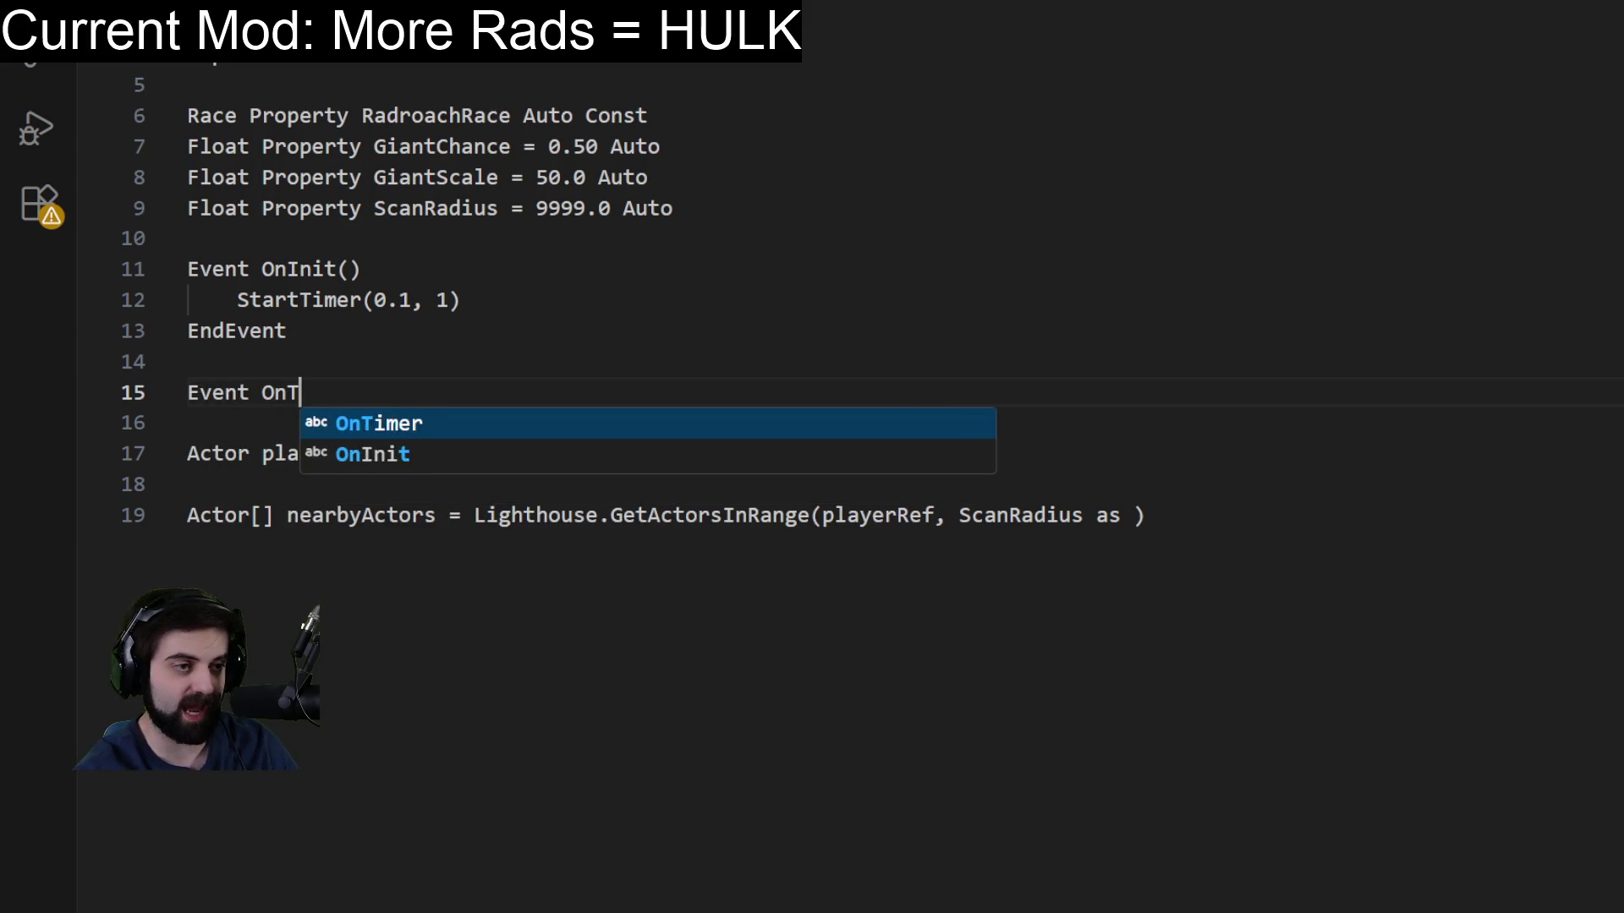
pyautogui.write('imer(int aiTimer')
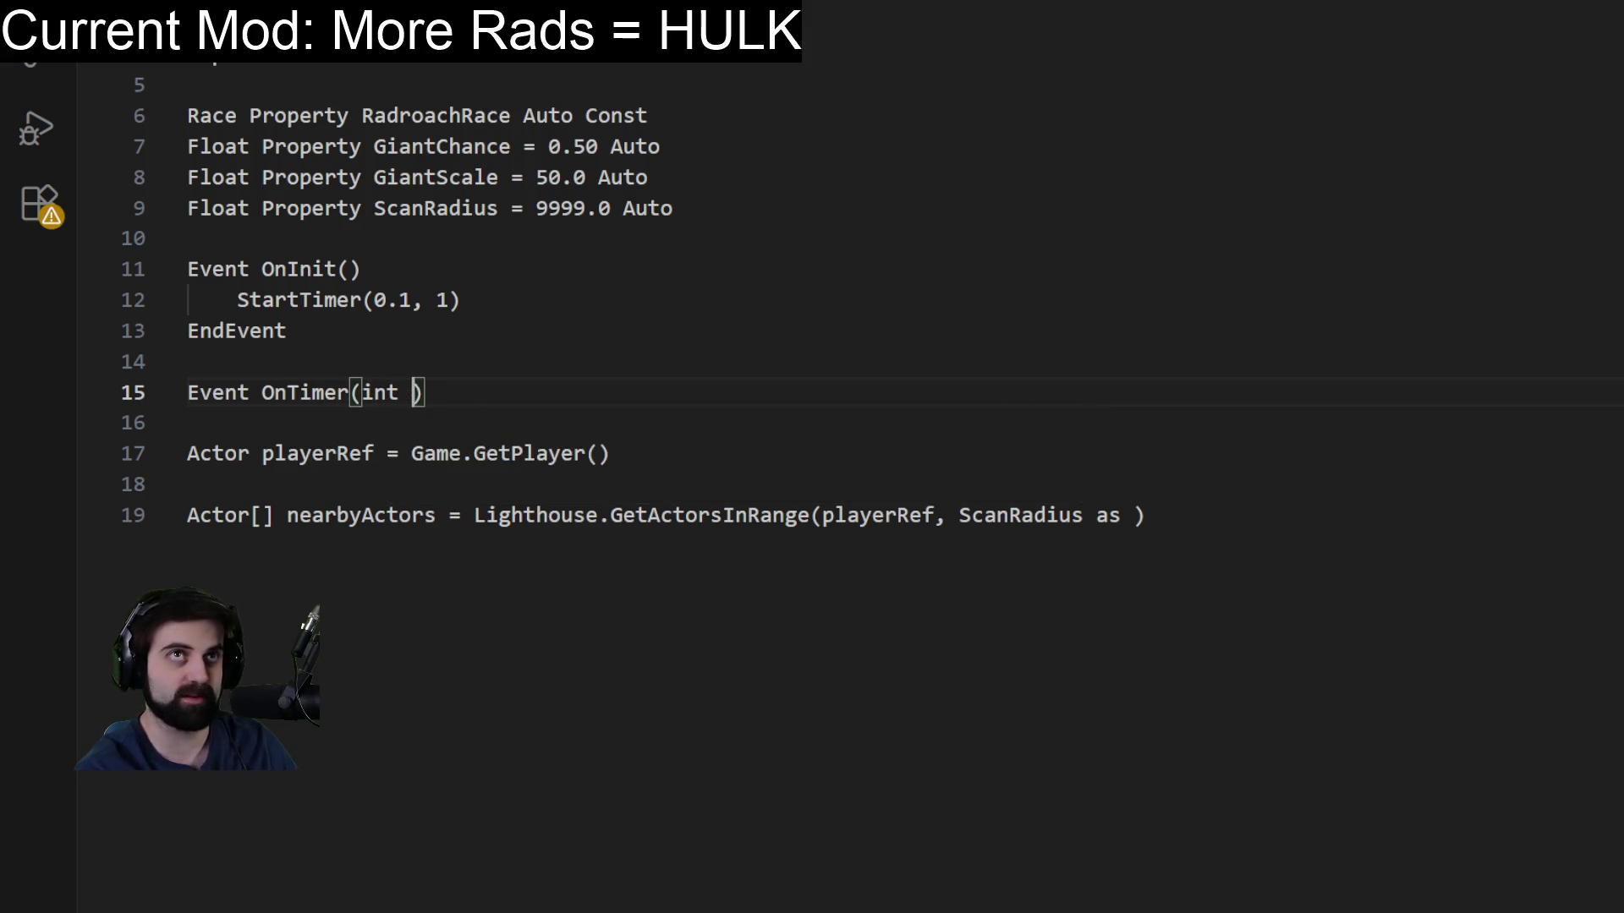
pyautogui.write('ID)')
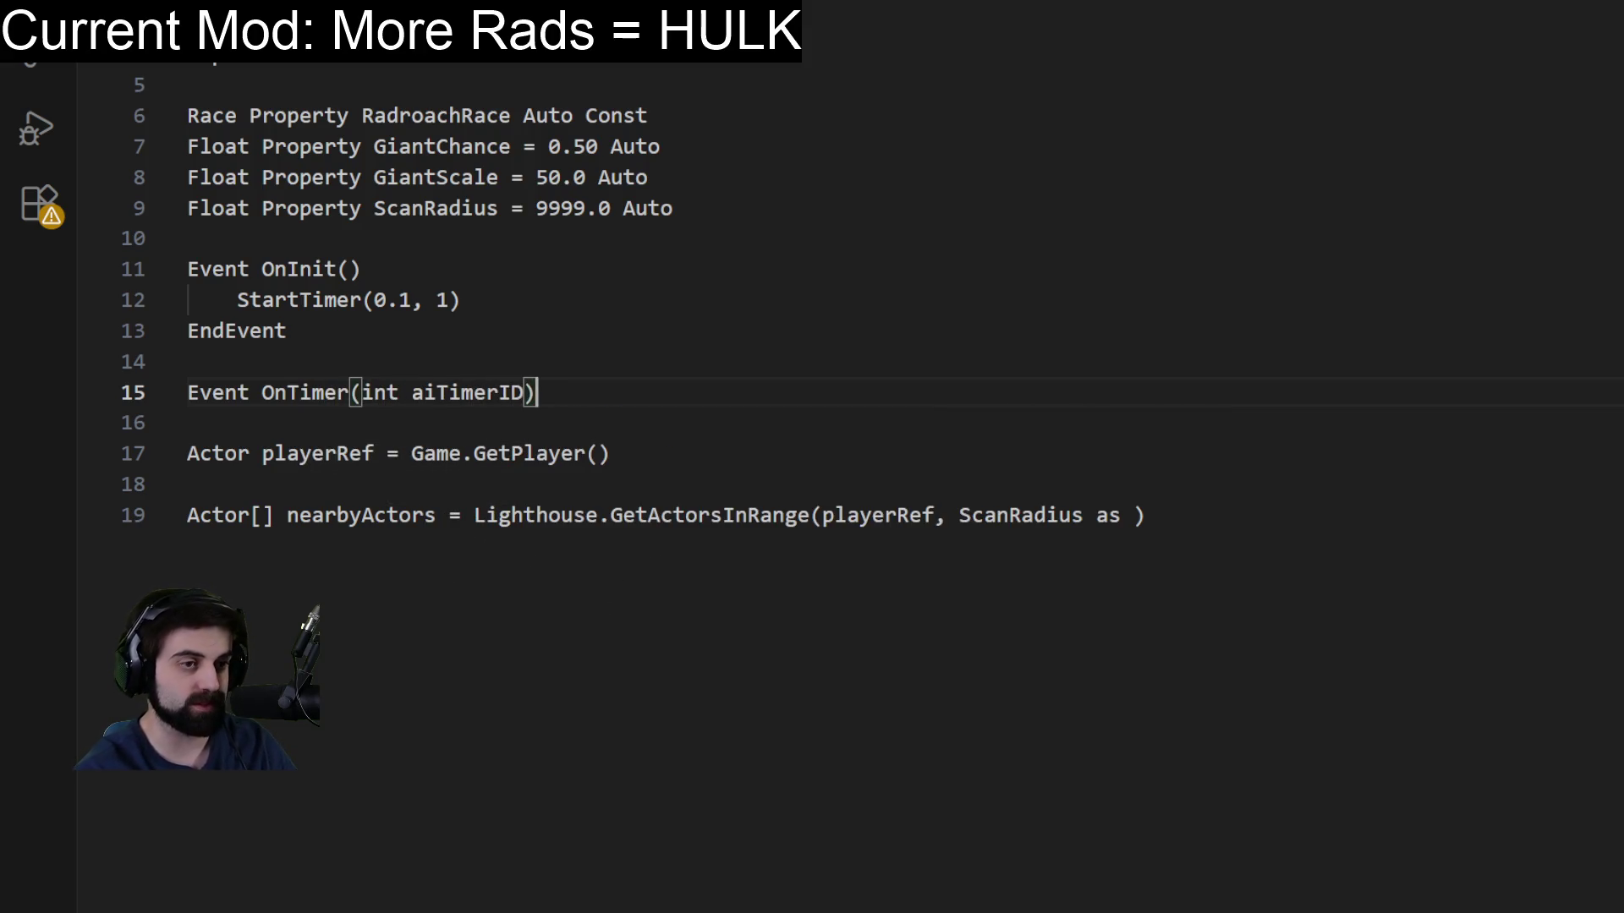
pyautogui.press('Return')
pyautogui.press('Tab')
pyautogui.write('If aiTimer')
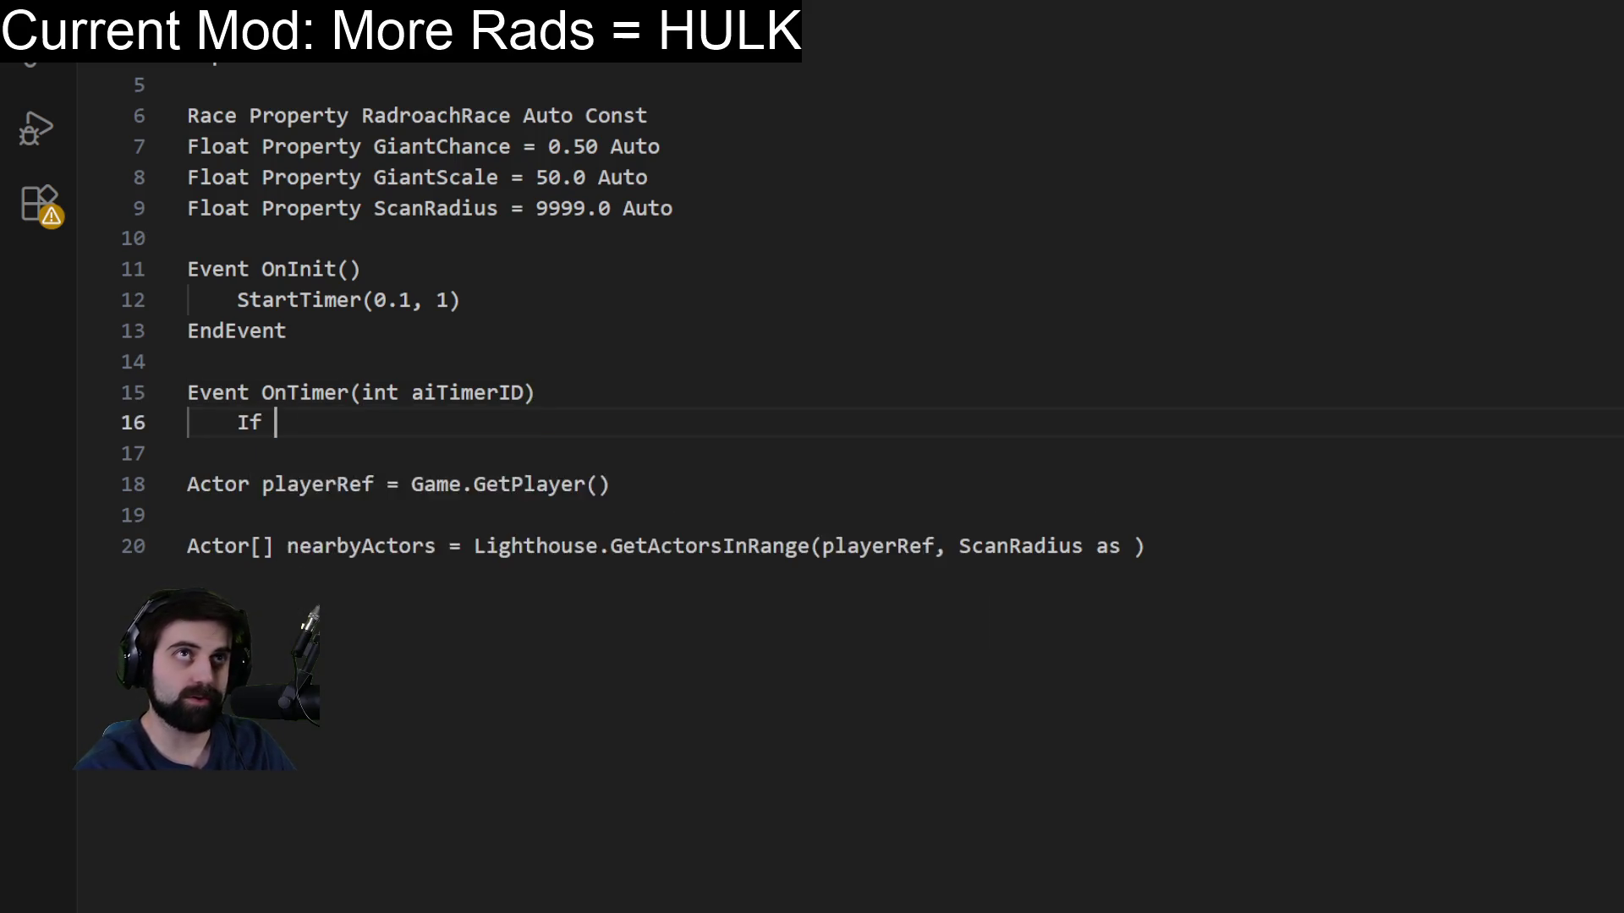
pyautogui.press('Tab')
pyautogui.write('== 1')
# Inside the If, call ScaleNearbyRoaches() and StartTimer(0.1, 1), then close with EndIf and EndEvent.
pyautogui.press('Return')
pyautogui.press('Tab')
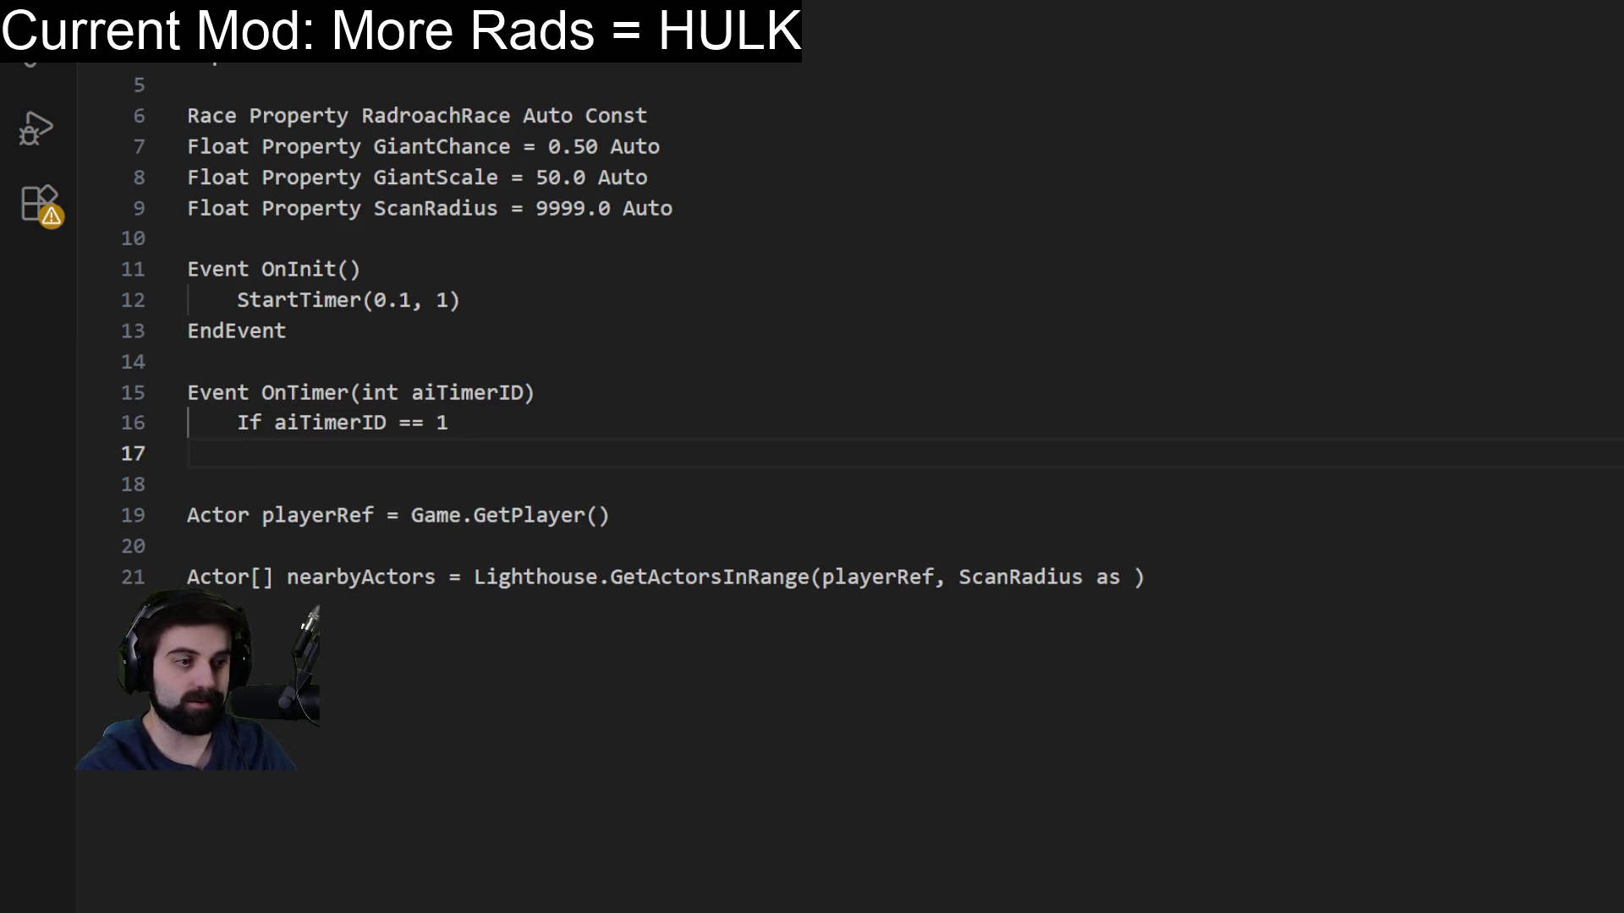
pyautogui.write('ScaleNearbyRoaches')
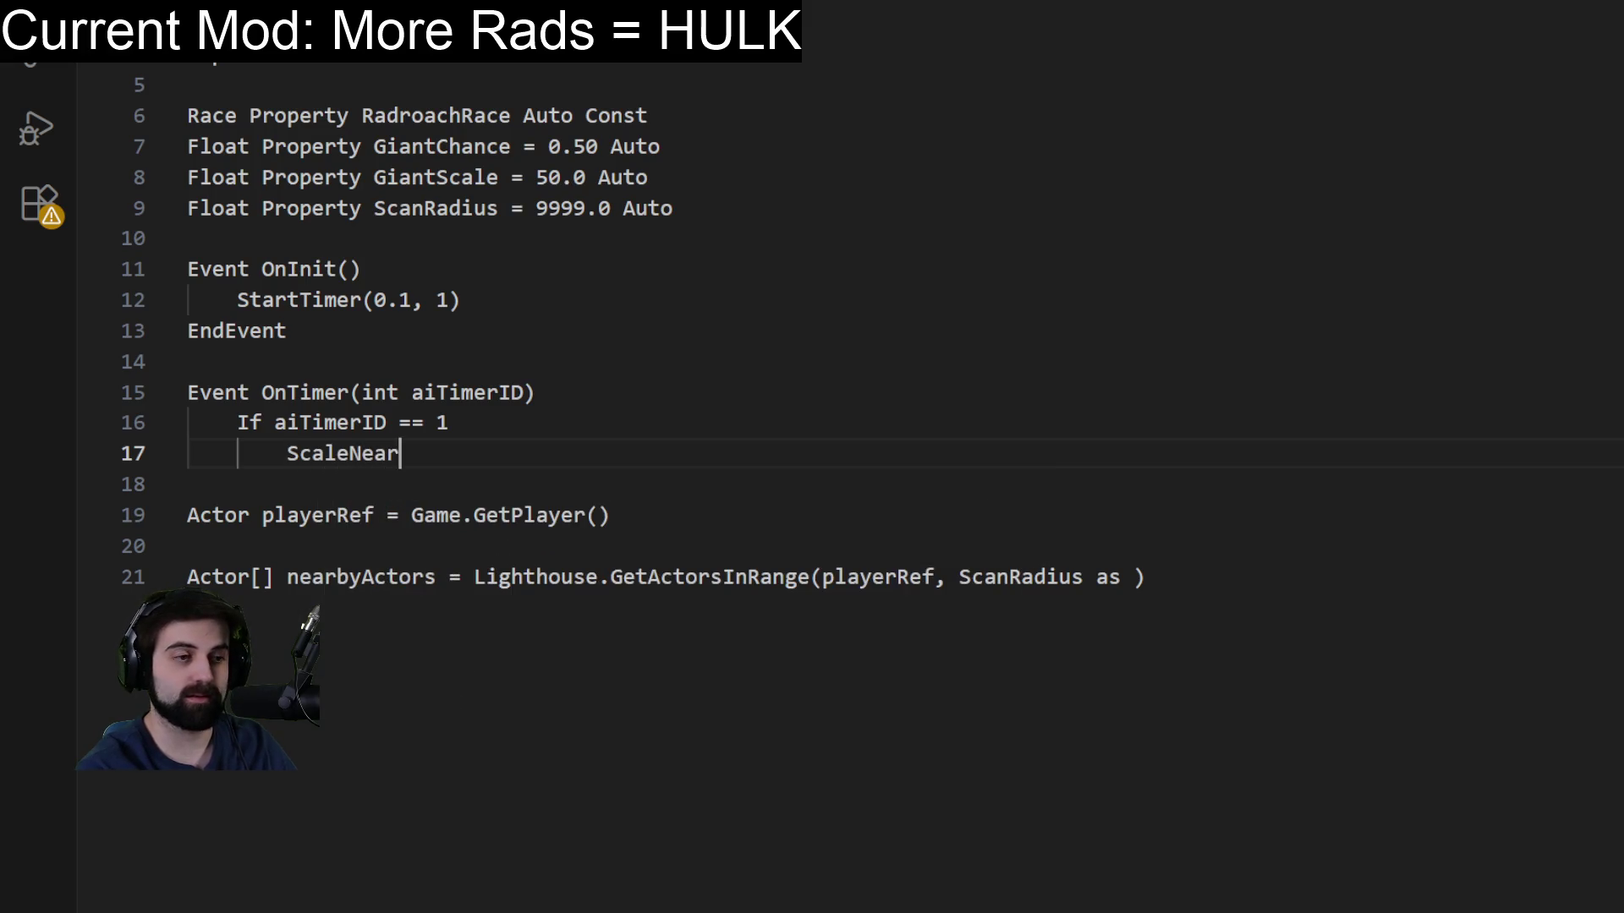
pyautogui.write('()')
pyautogui.press('Return')
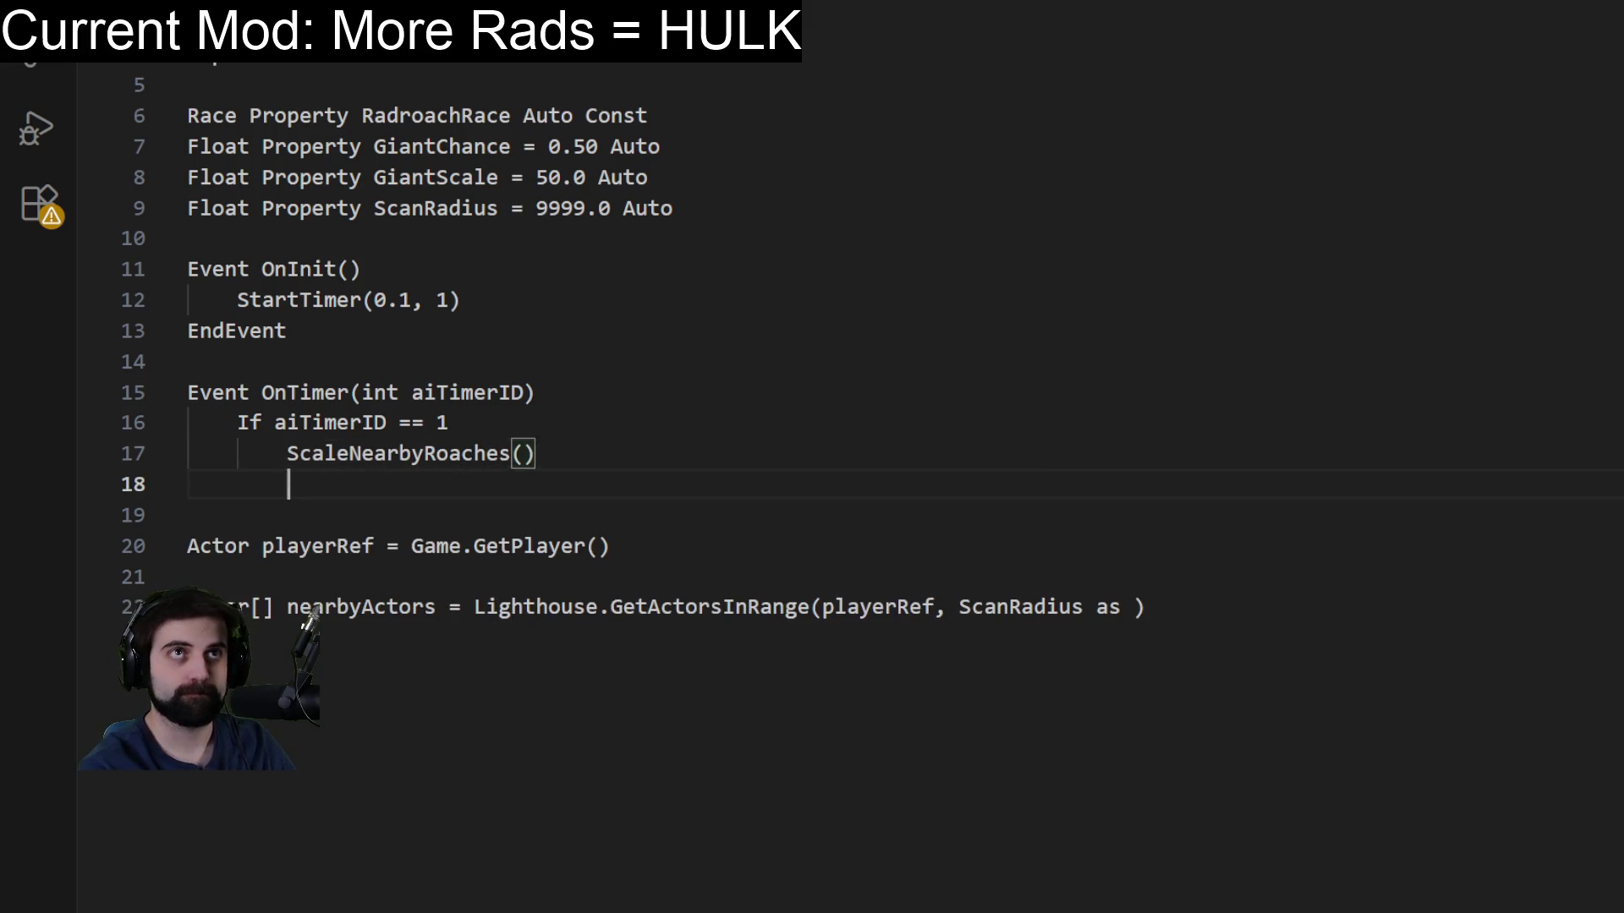
pyautogui.write('StartTimer(0.1, 1')
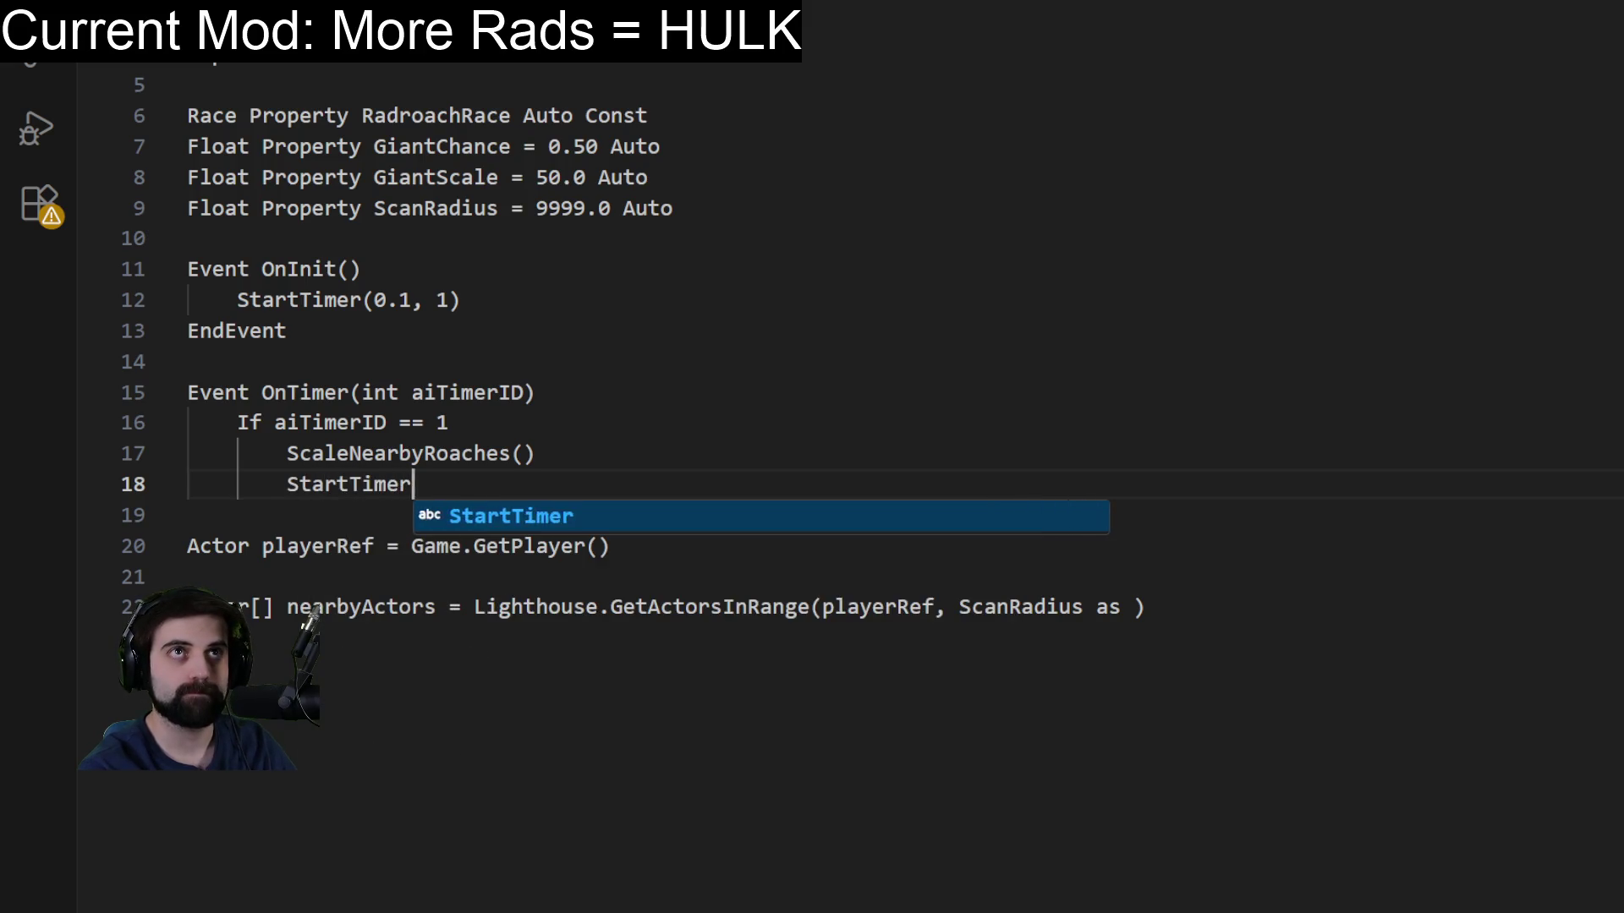
pyautogui.write(')')
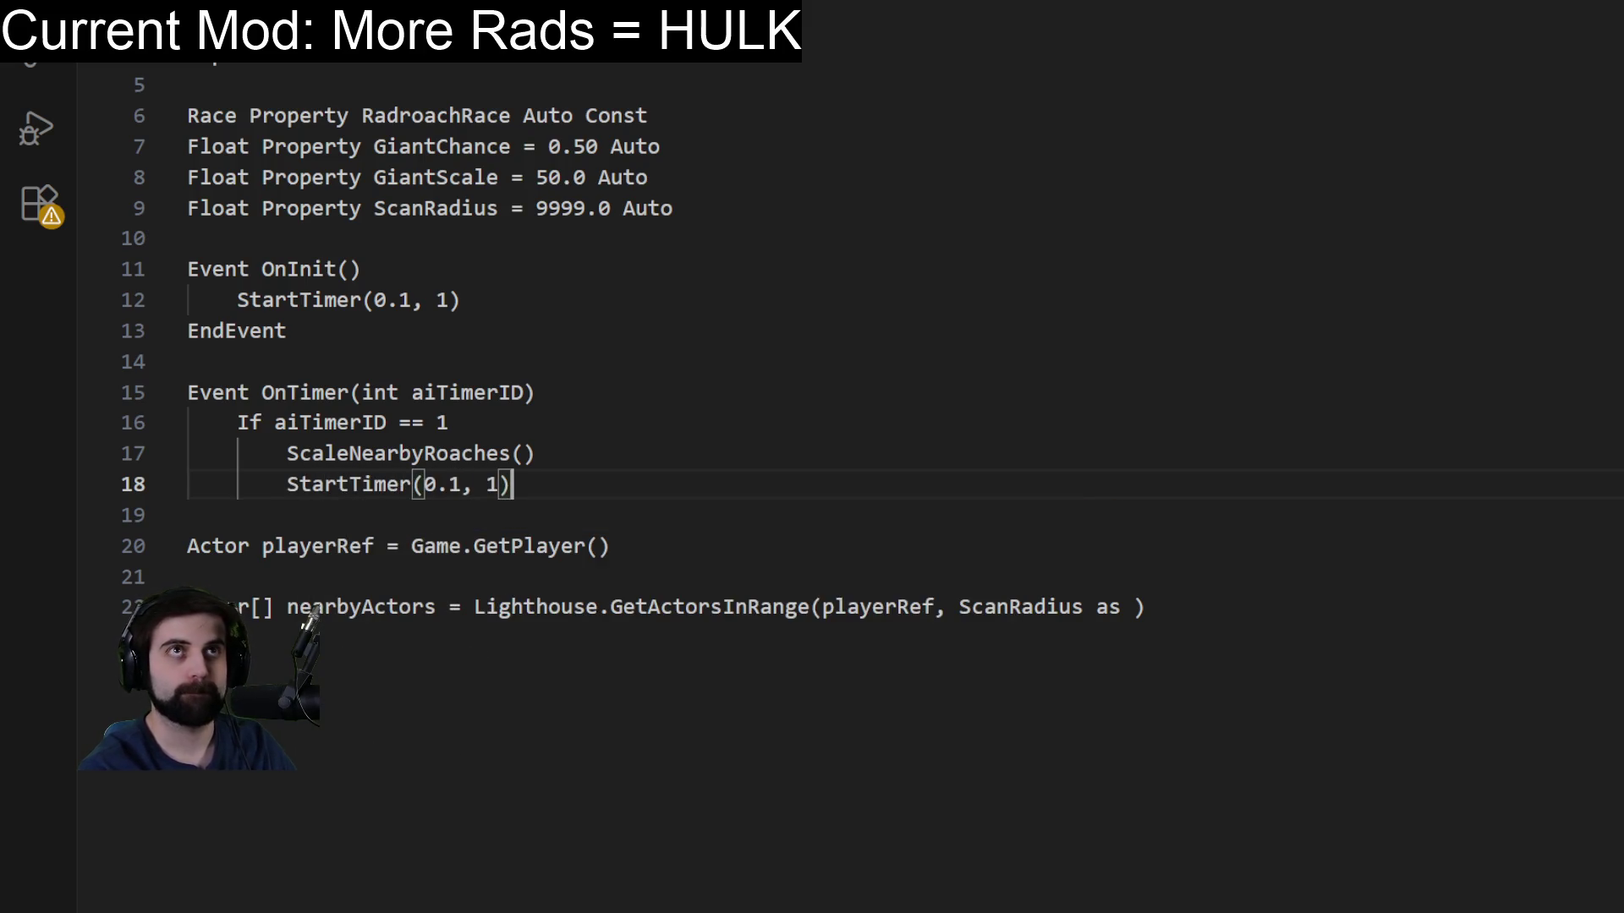
pyautogui.press('Return')
pyautogui.press('BackSpace')
pyautogui.write('EndIf')
pyautogui.press('Escape')
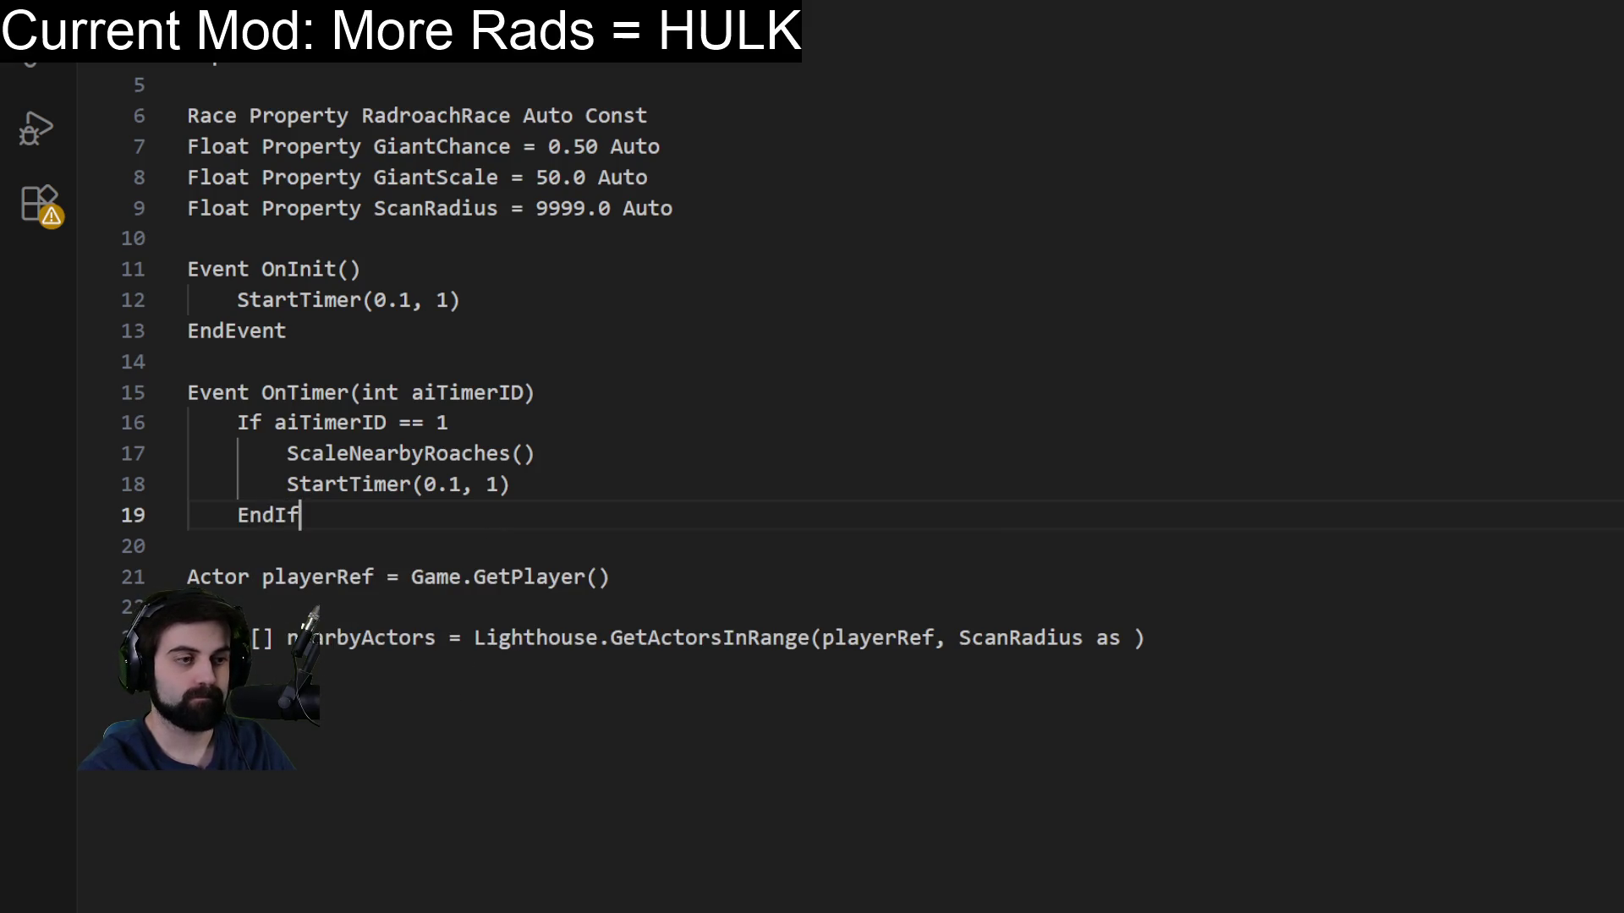
pyautogui.press('Return')
pyautogui.press('BackSpace')
pyautogui.write('E')
pyautogui.press('BackSpace')
pyautogui.write('End')
pyautogui.press('Return')
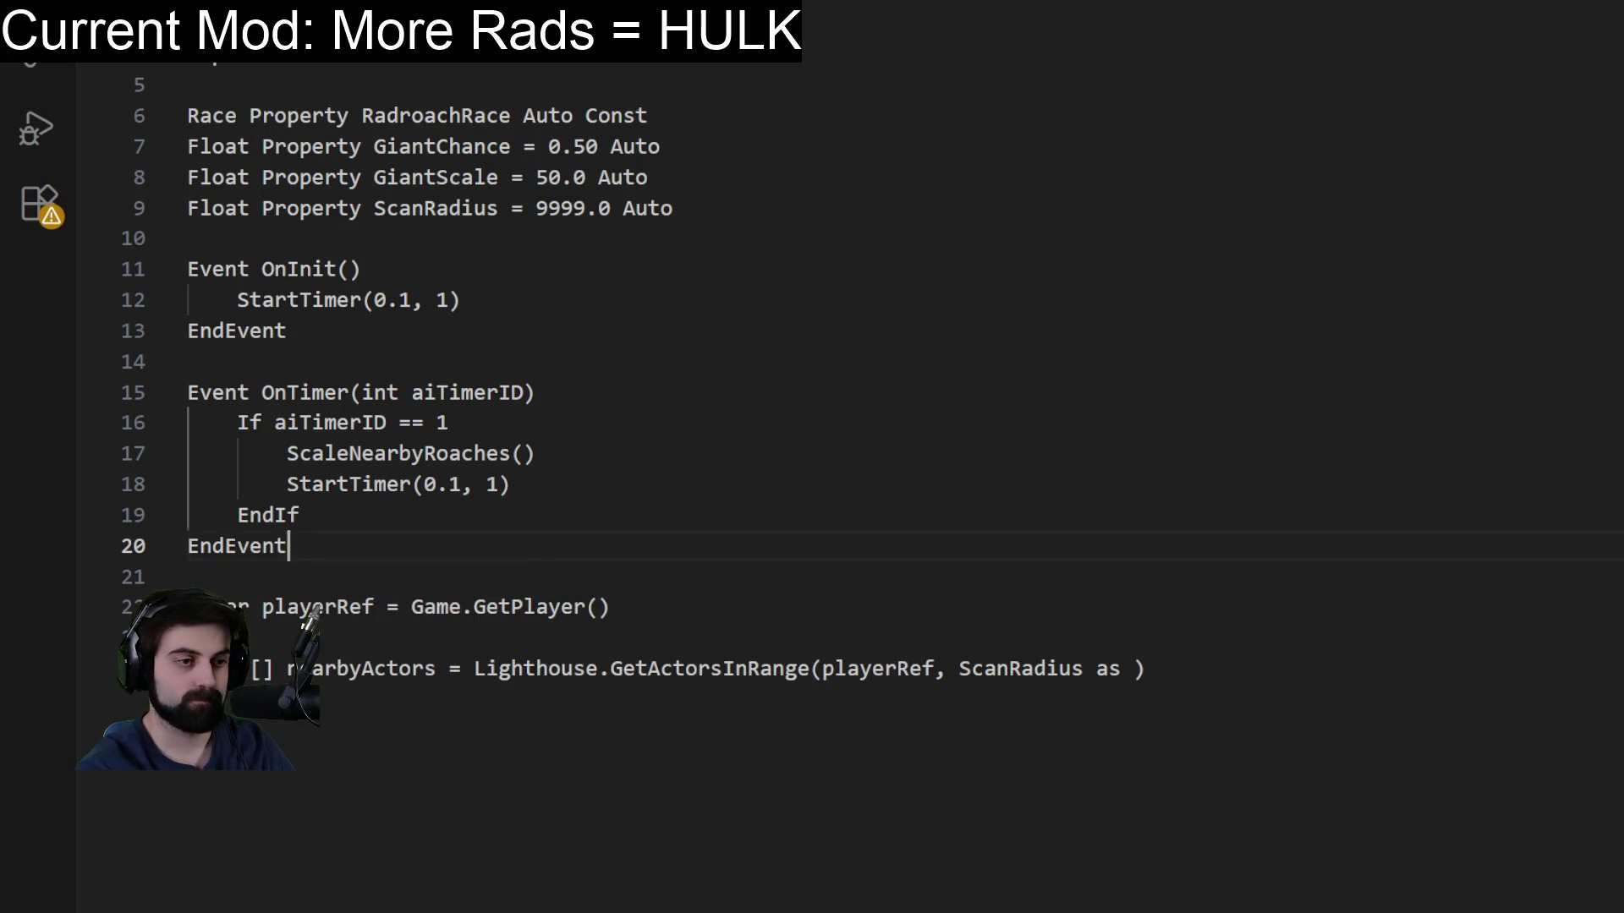
pyautogui.press('Return')
pyautogui.press('Return')
pyautogui.write('Function ScaleNearbyRoc')
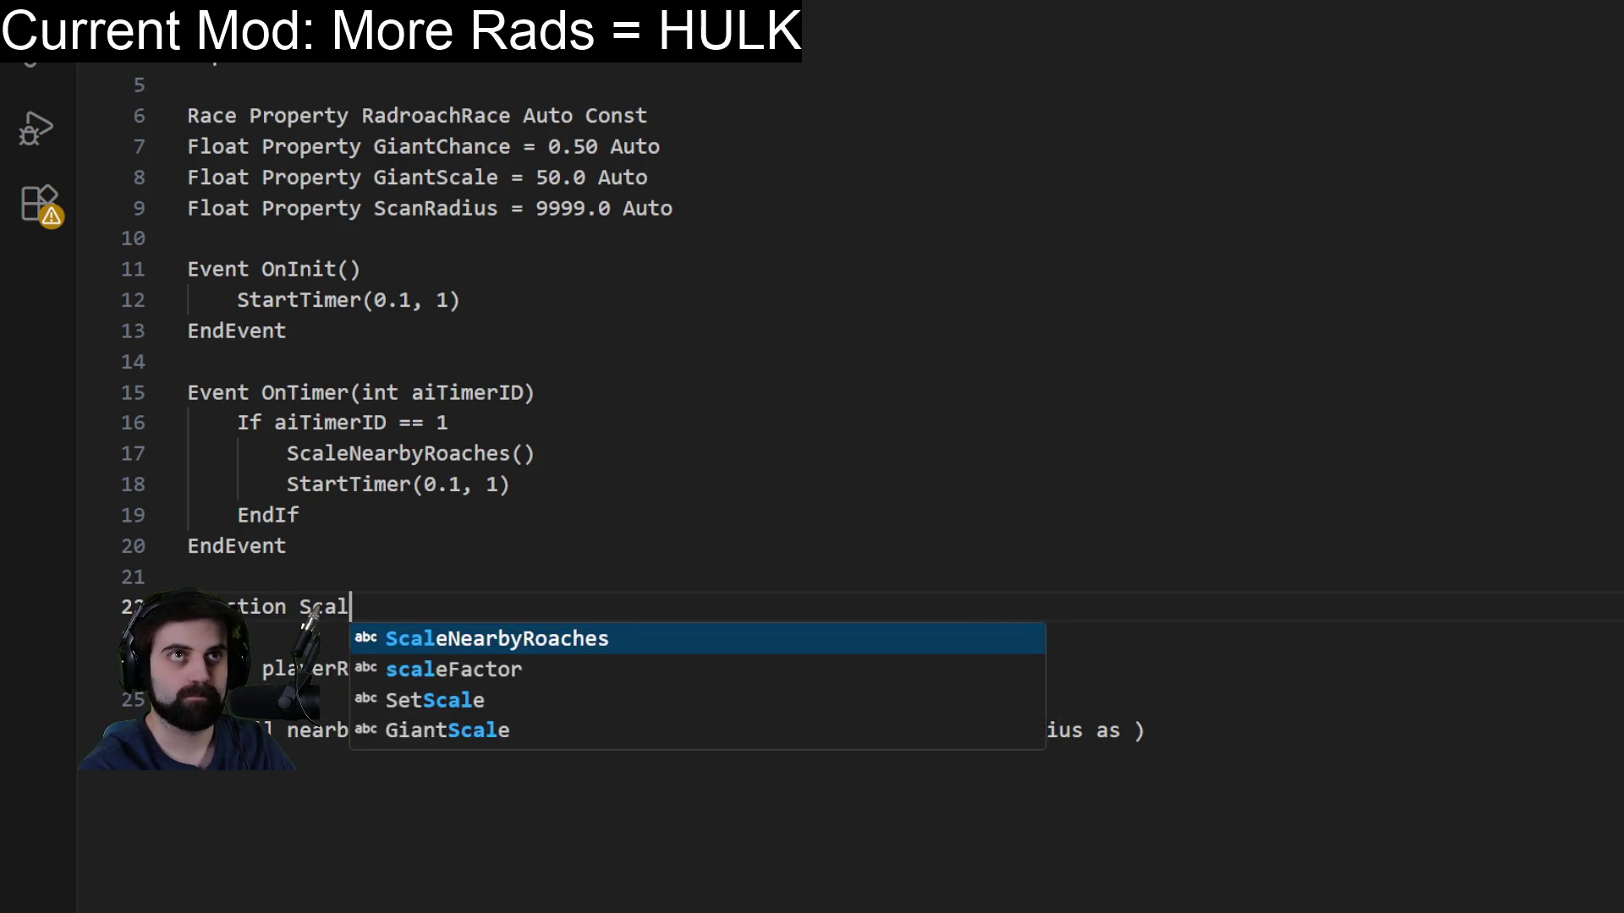
# Complete the ScaleNearbyRoaches() header and pull the playerRef and nearbyActors lines into its body.
pyautogui.press('BackSpace')
pyautogui.write('aches()')
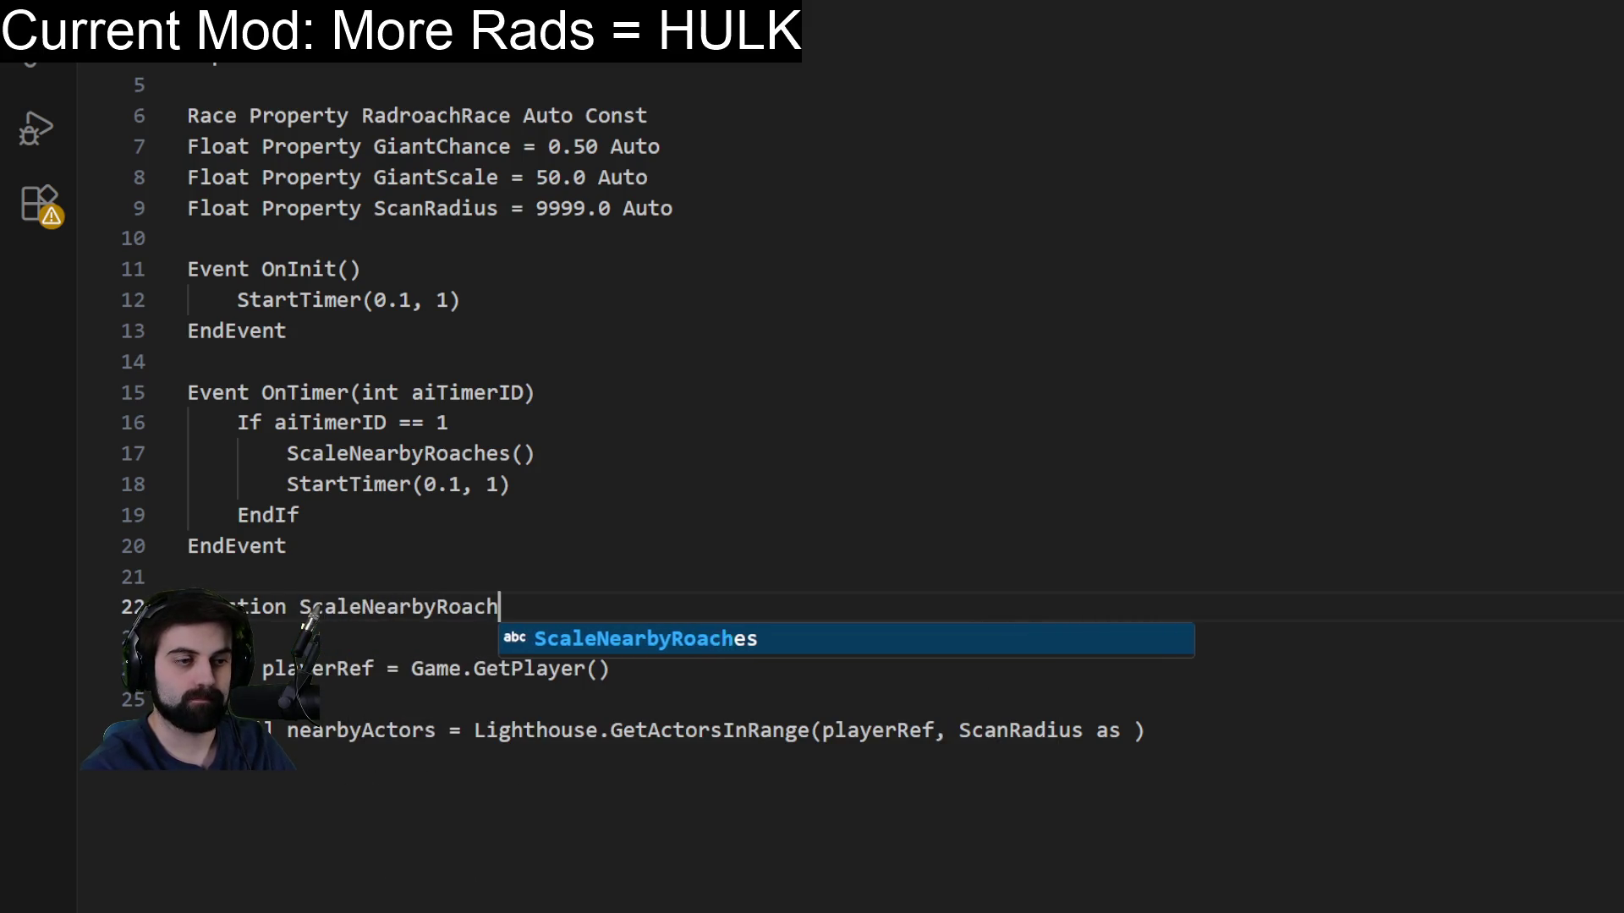
pyautogui.press('Return')
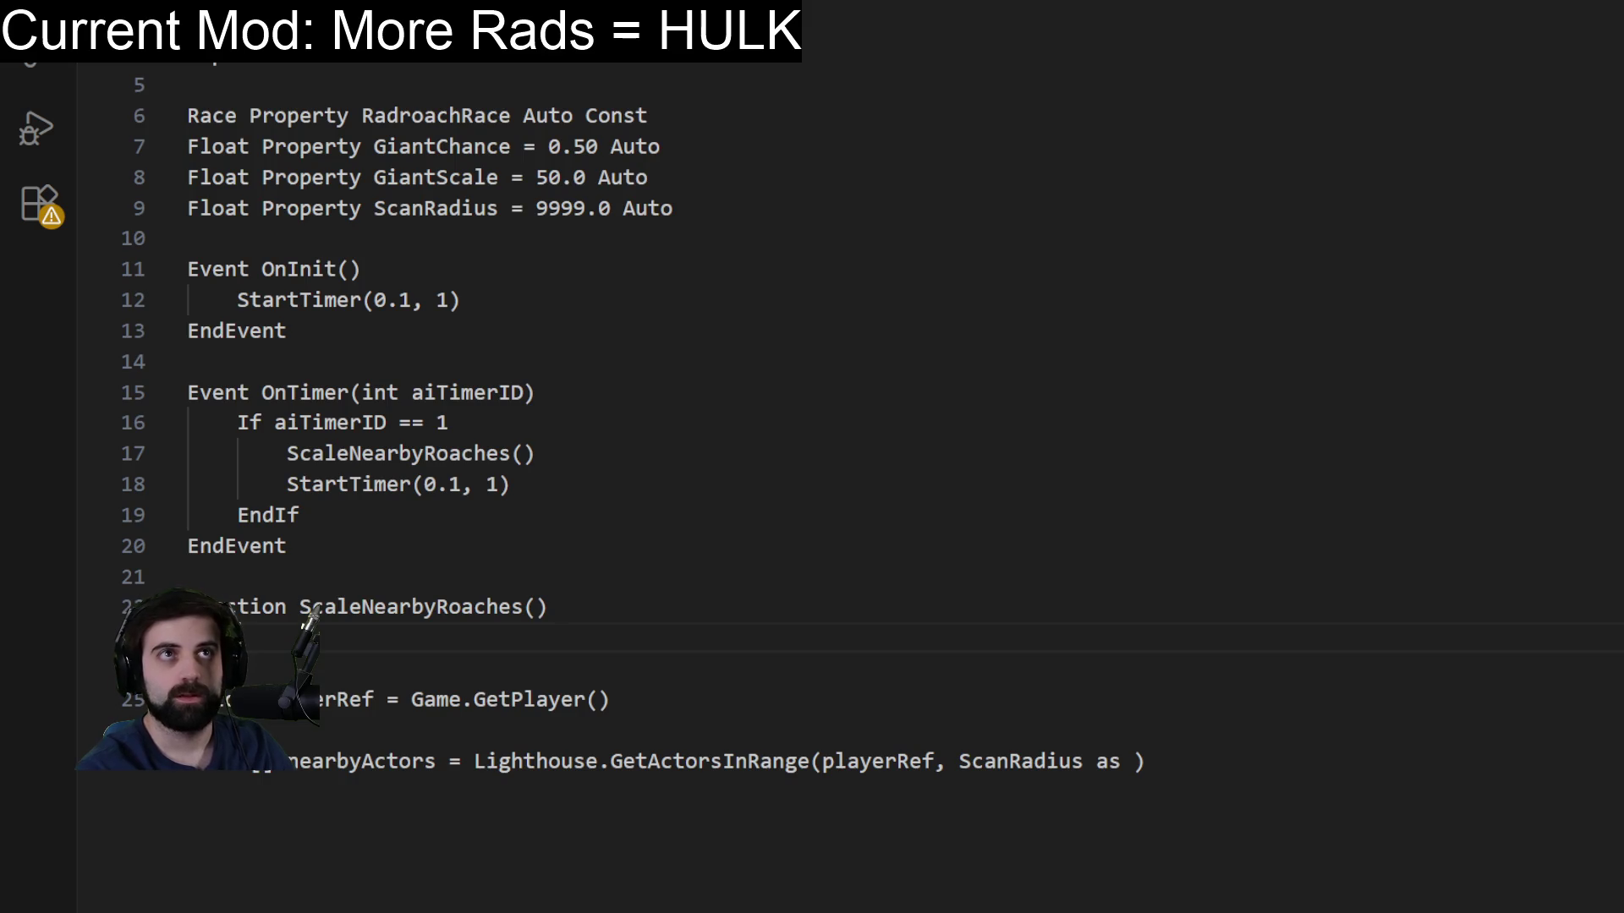
pyautogui.press('Delete')
pyautogui.press('Delete')
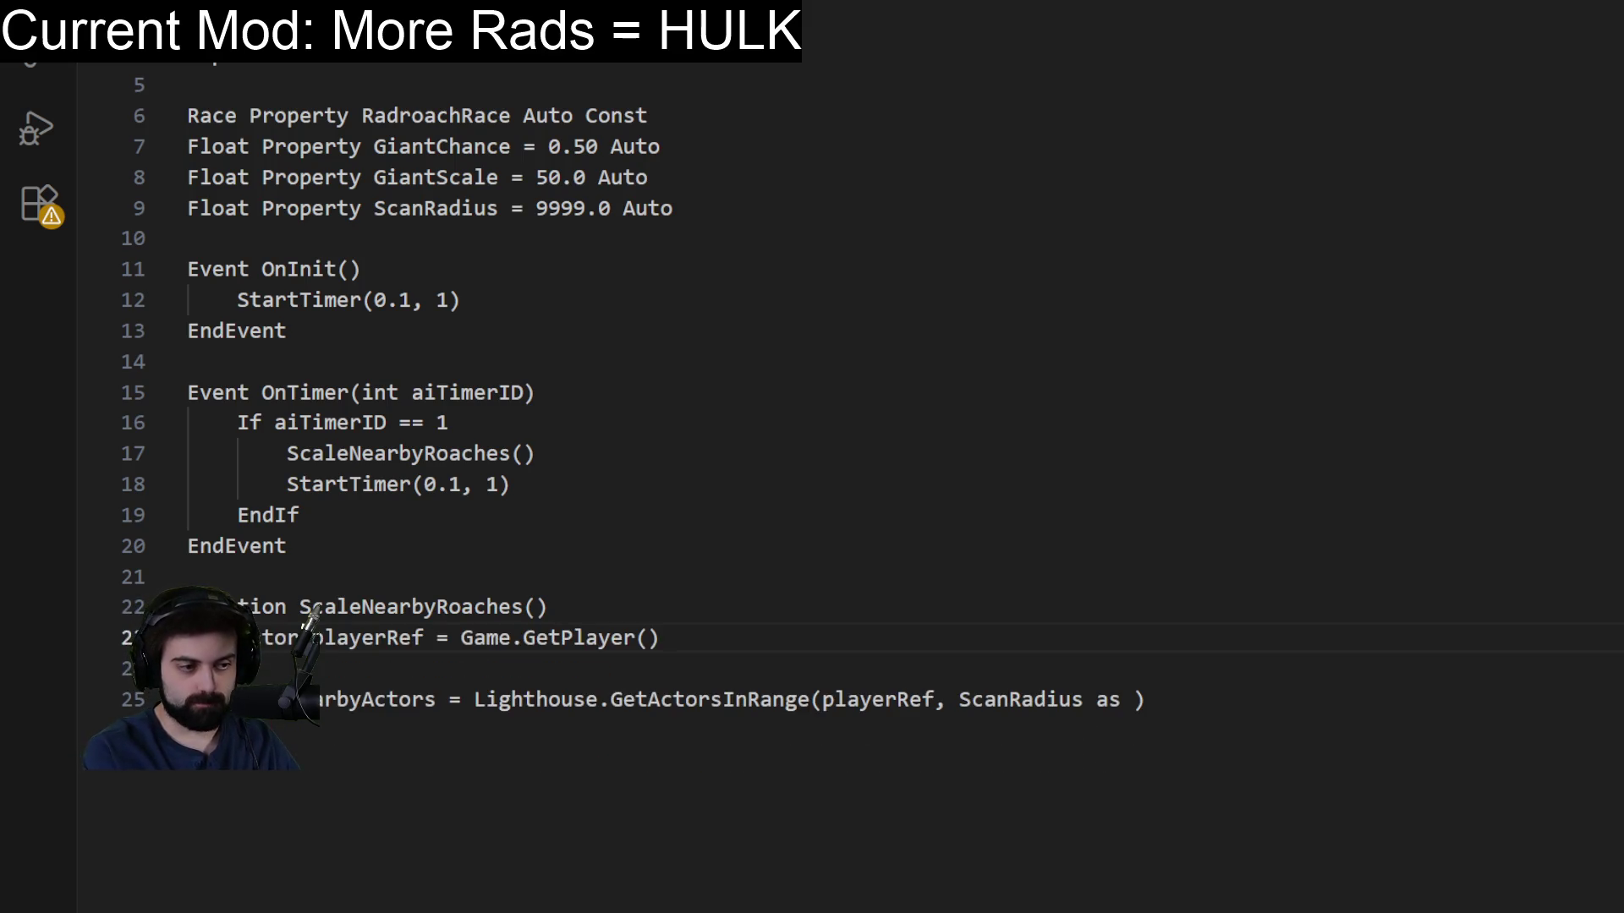
pyautogui.press('Delete')
pyautogui.press('Tab')
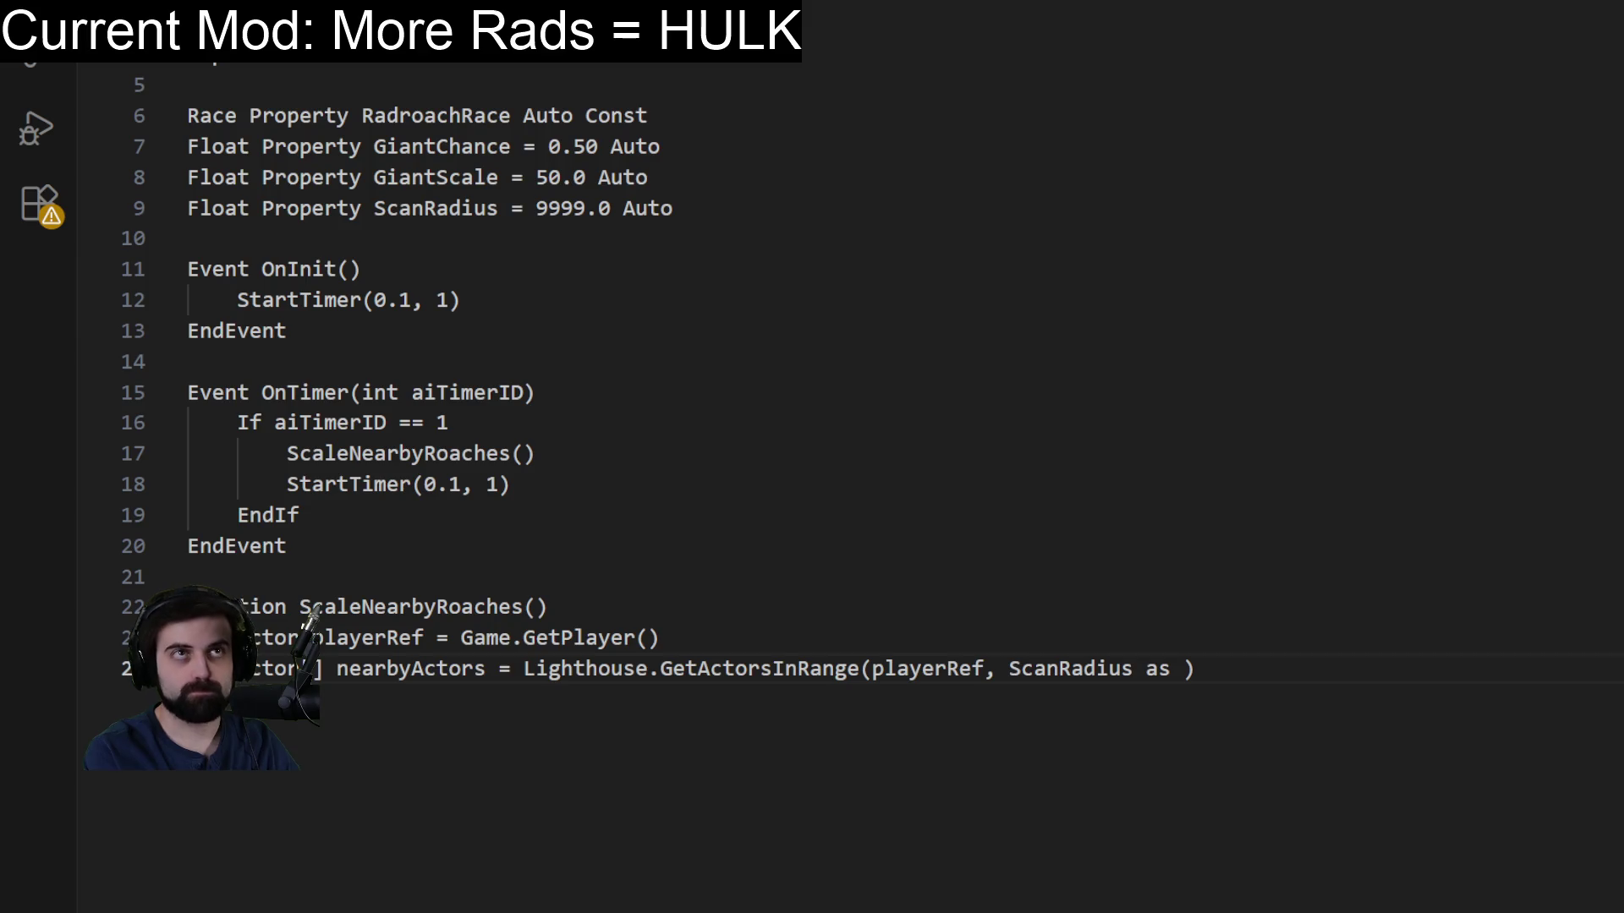
# Finish the range call with ScanRadius as int, false, and paste the roach-scaling while loop below.
pyautogui.press('Right')
pyautogui.press('Right')
pyautogui.press('Right')
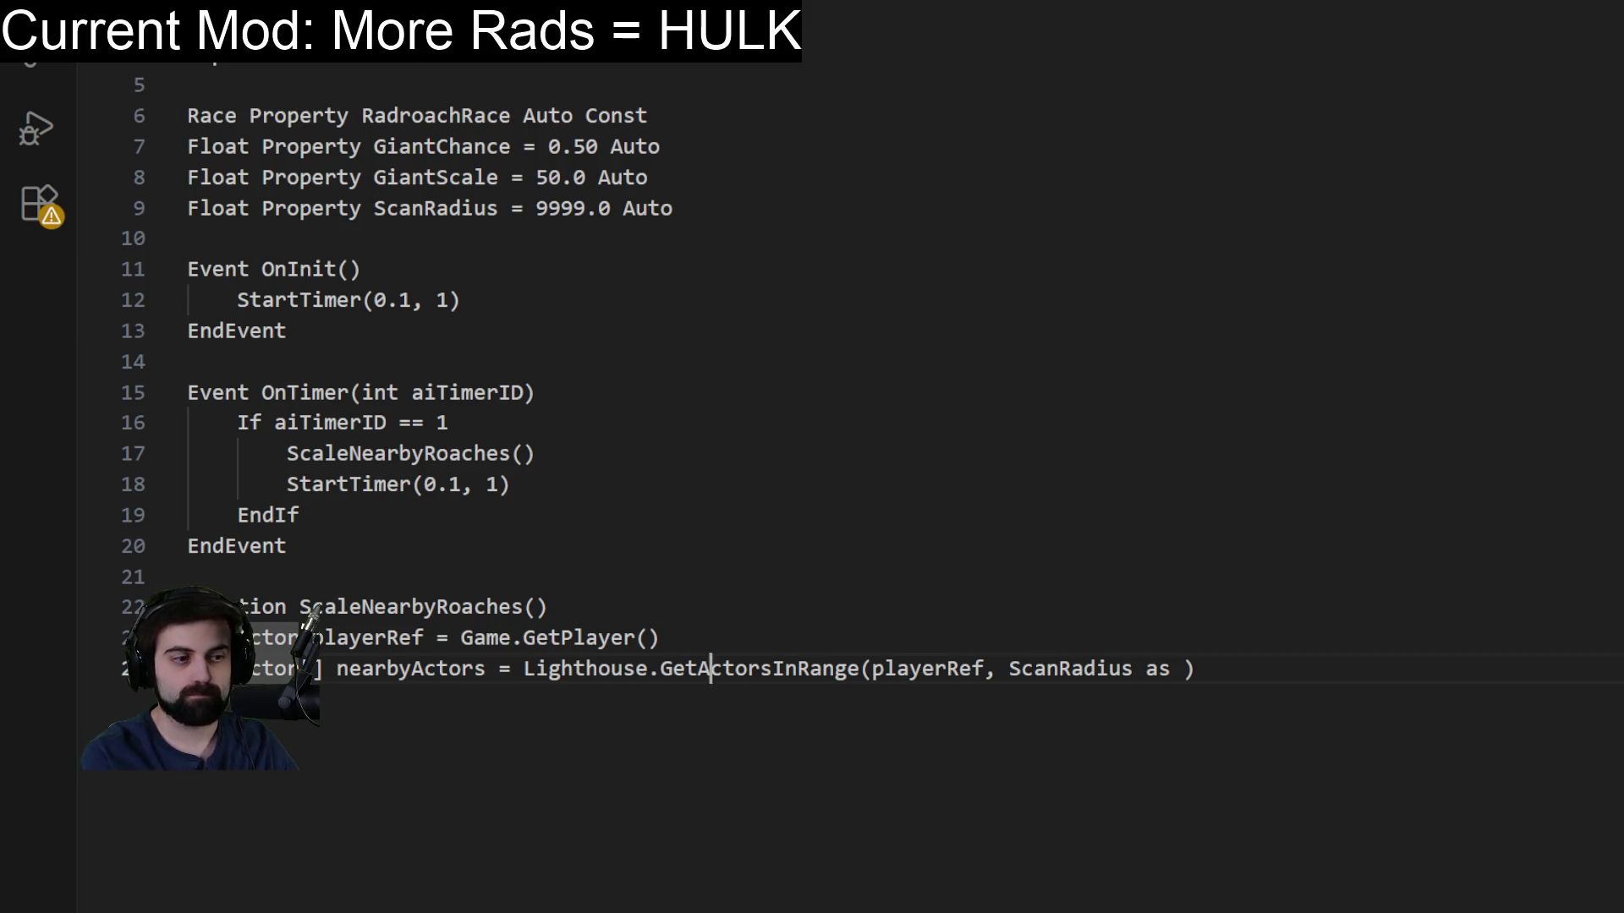
pyautogui.press('Right')
pyautogui.press('Right')
pyautogui.press('Right')
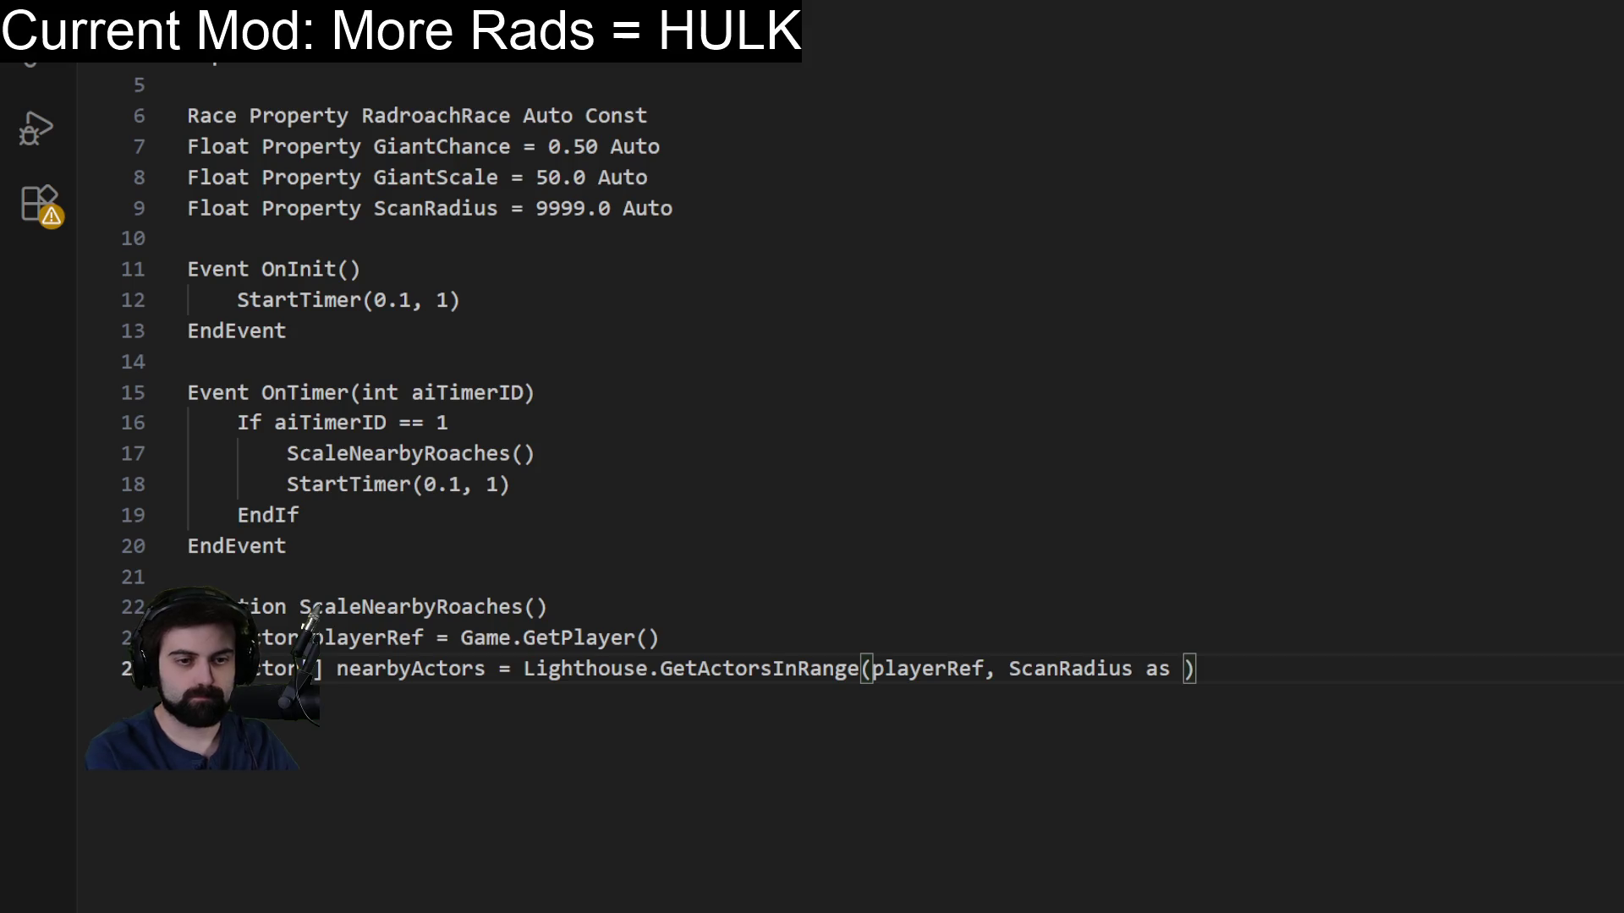
pyautogui.press('Left')
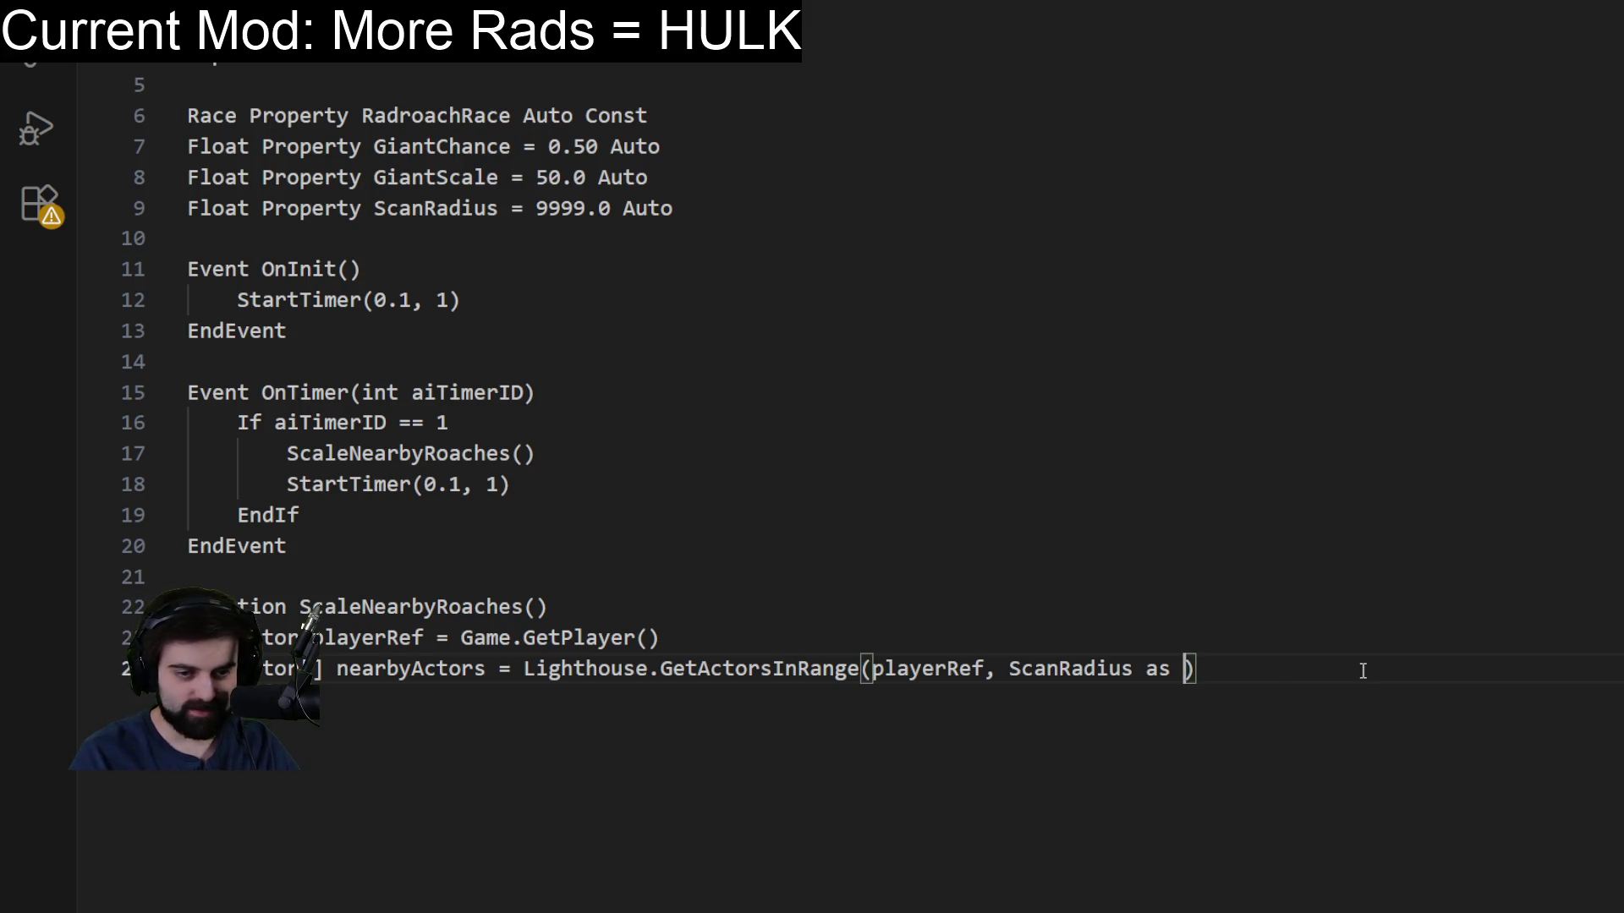
pyautogui.write('int, false')
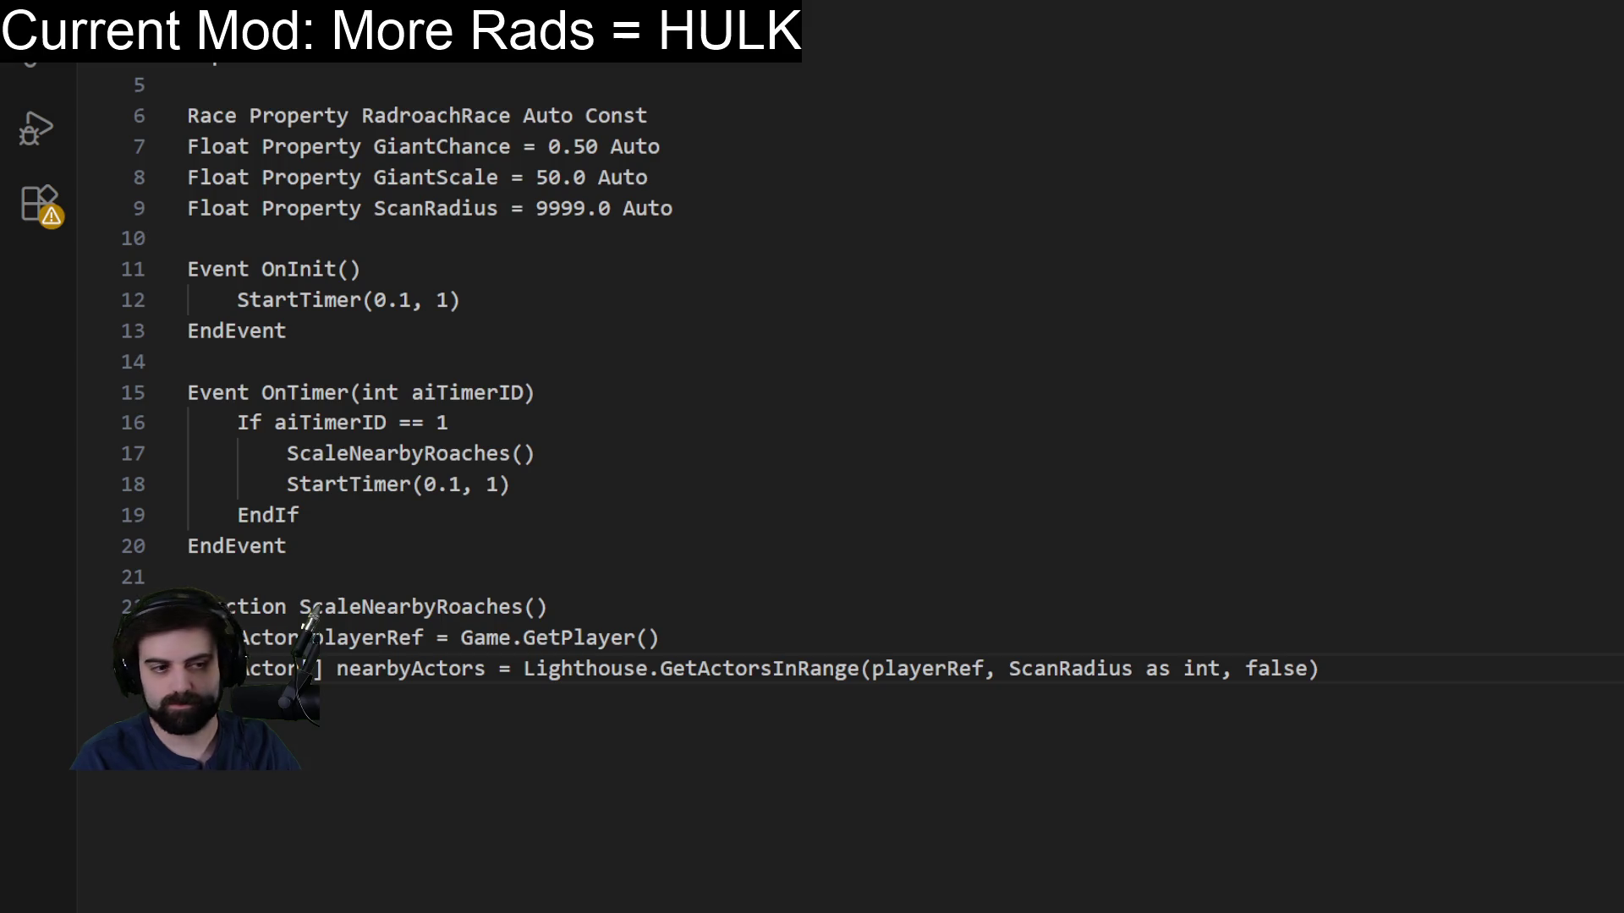
pyautogui.press('End')
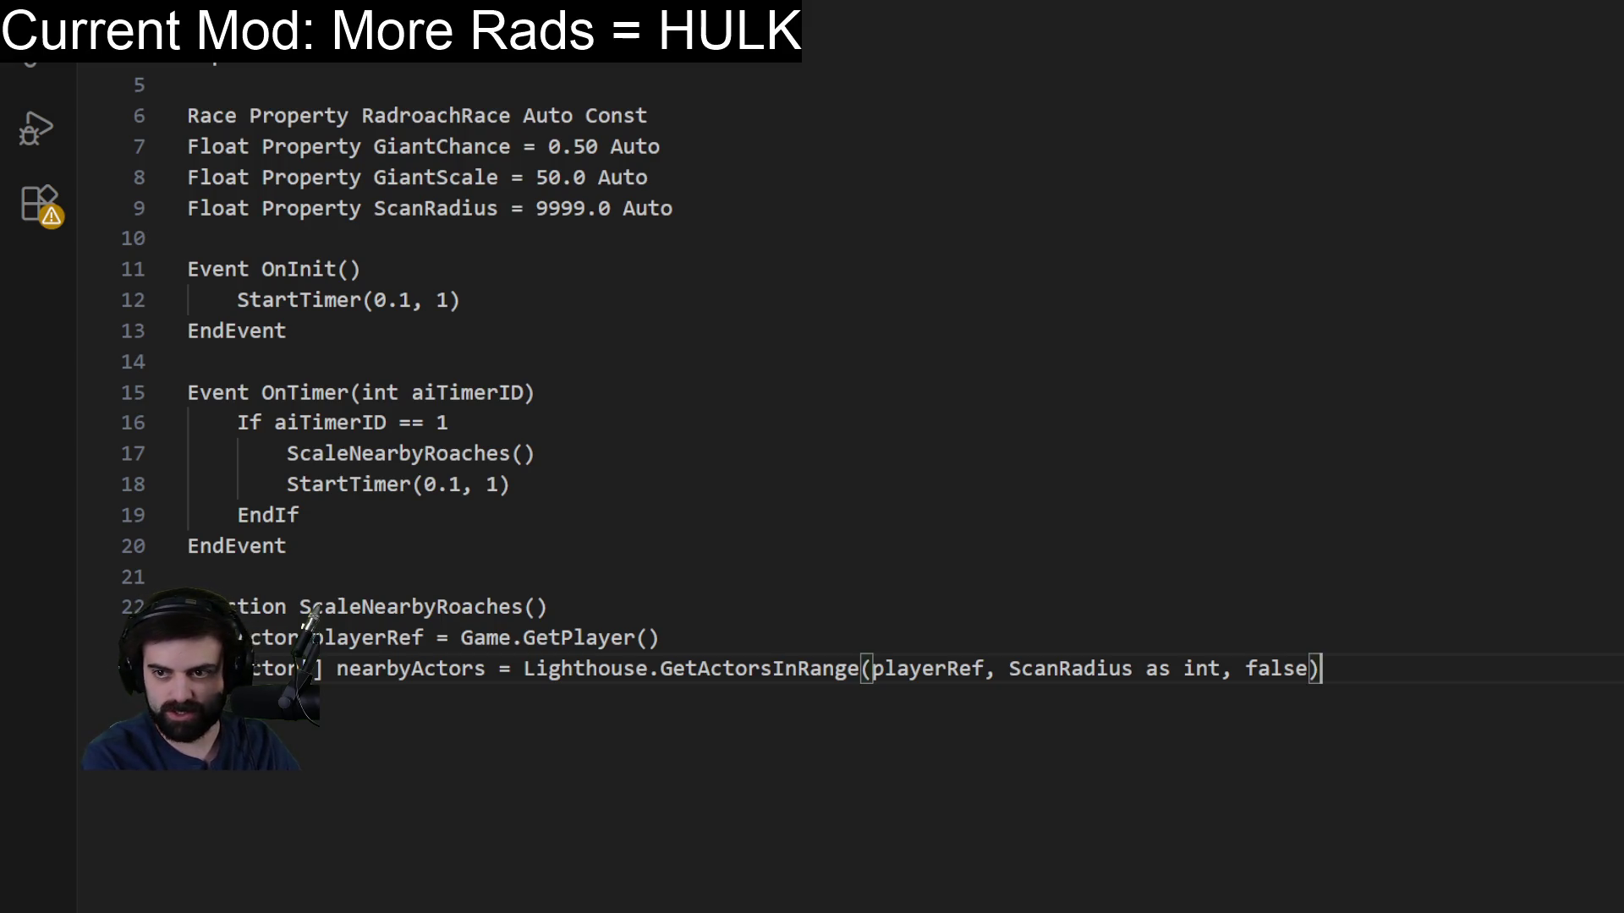
pyautogui.press('Return')
pyautogui.hotkey('ctrl', 'v')
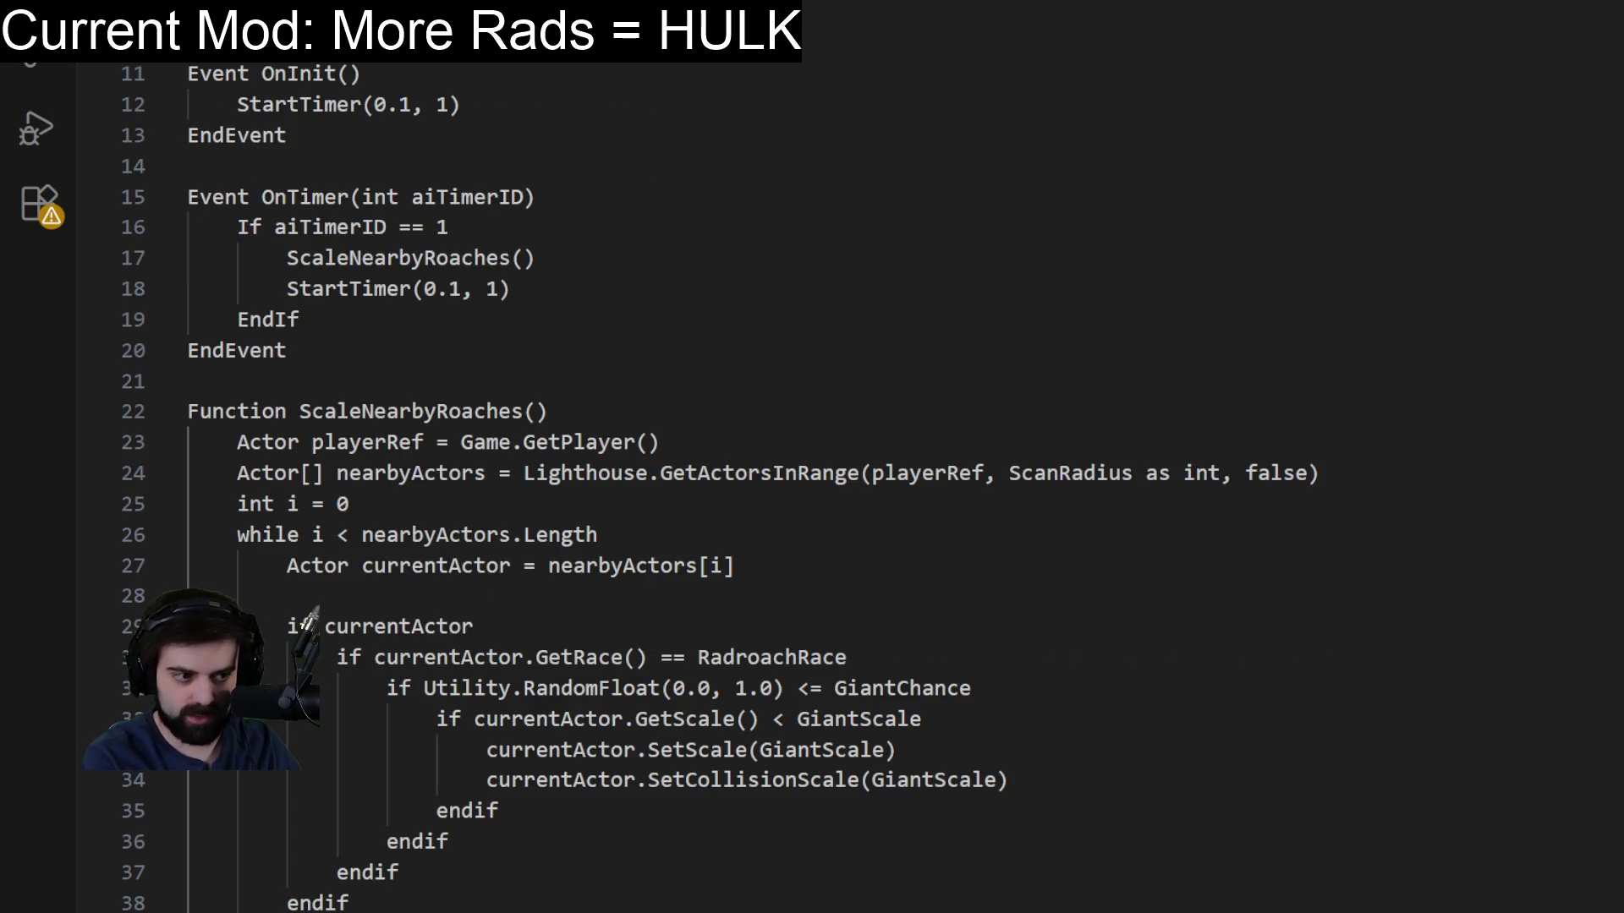
# Add a blank line after int i = 0 and delete the SetCollisionScale line.
pyautogui.click(713, 494)
pyautogui.press('Return')
pyautogui.write('.')
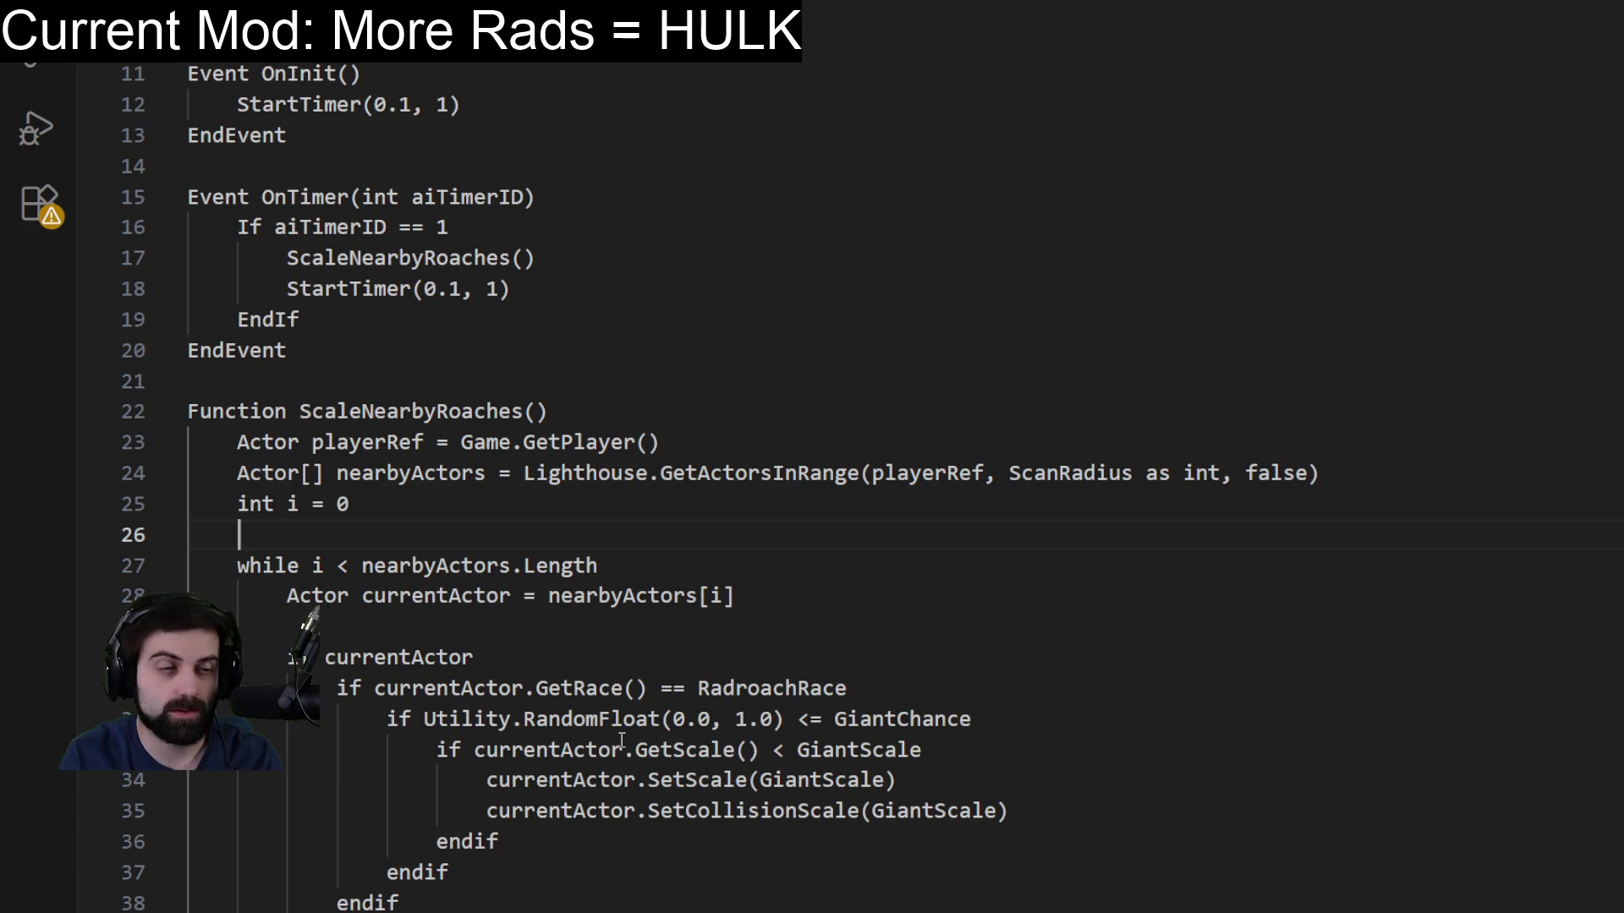
pyautogui.moveTo(1011, 817); pyautogui.dragTo(1029, 787)
pyautogui.press('BackSpace')
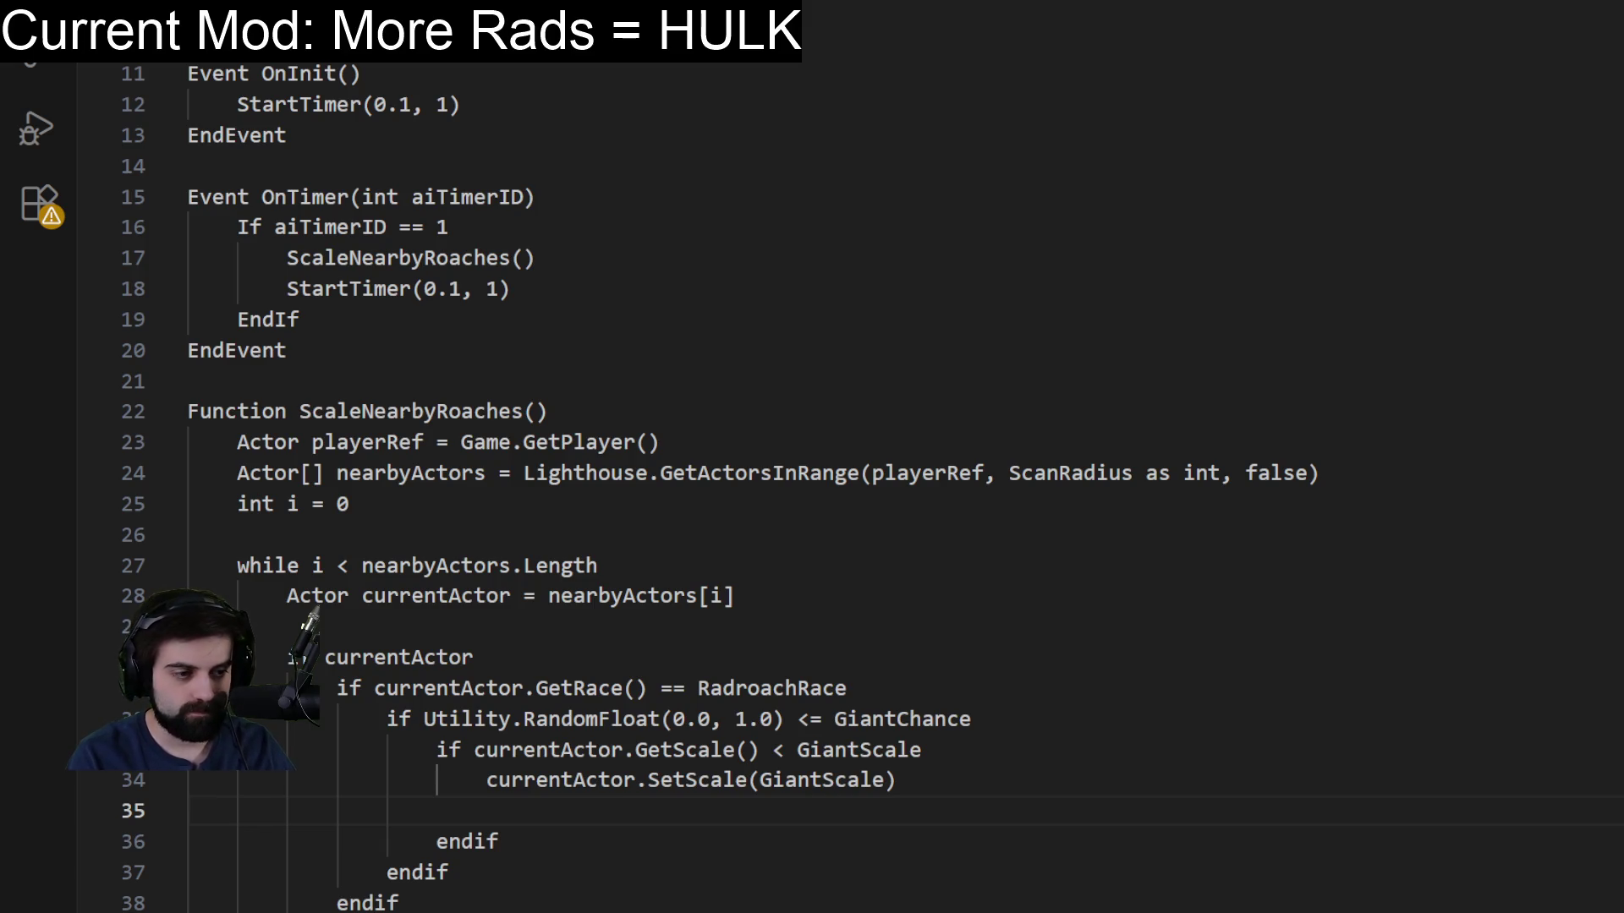
# Write GardenOfEden2.SetDisplayName(currentActor, "CHADROACH") with autocomplete to rename each giant roach.
pyautogui.write('Ga')
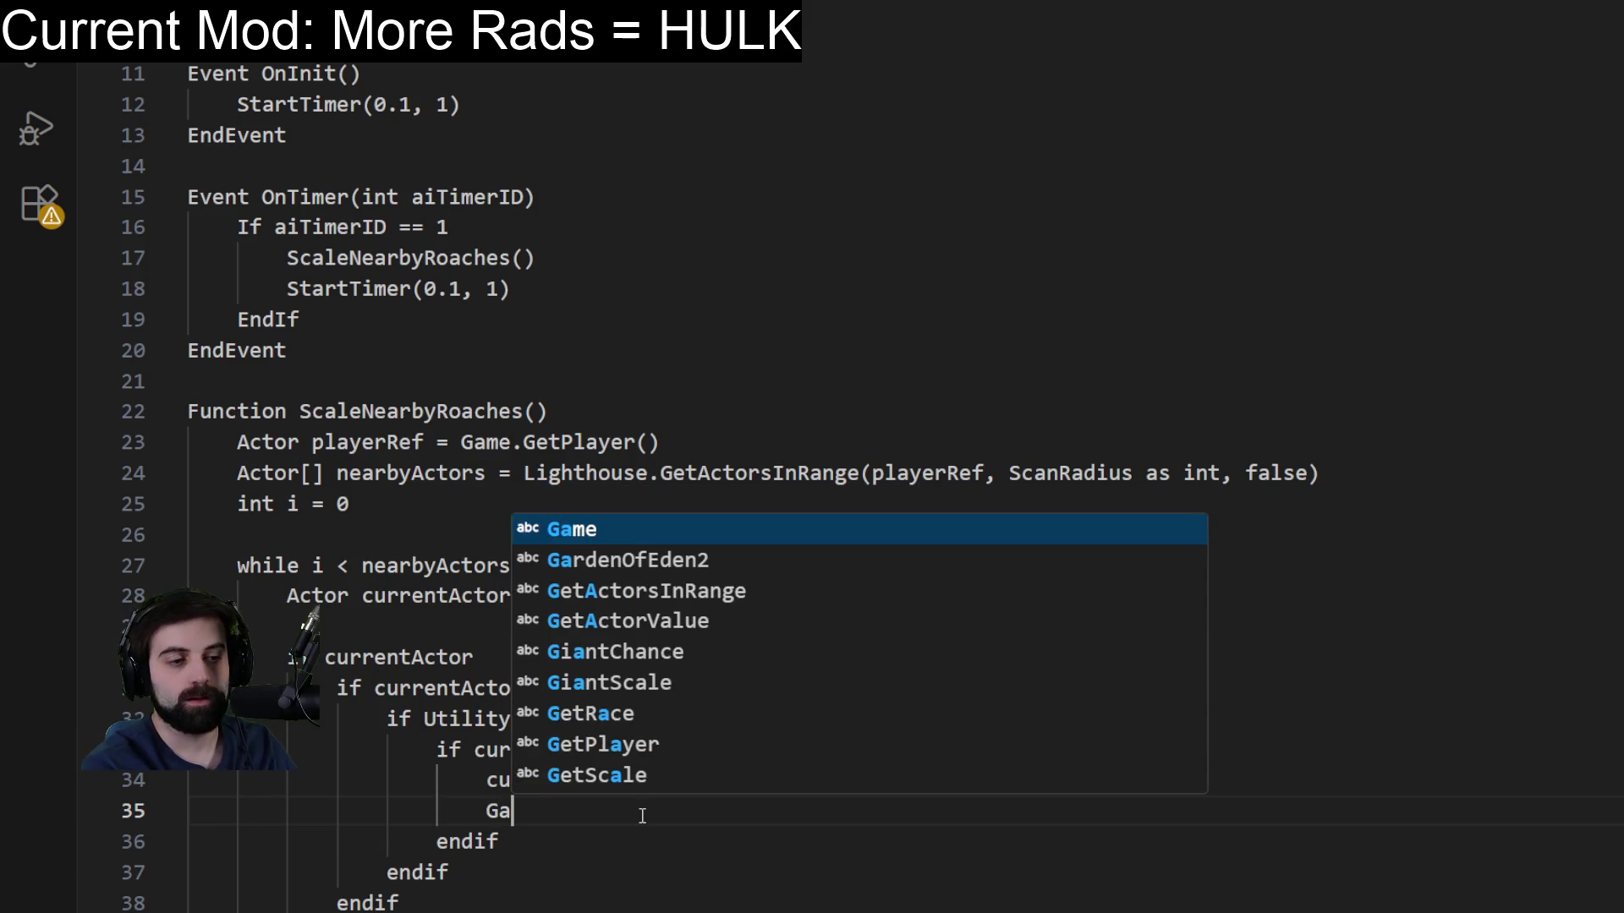
pyautogui.write('rden')
pyautogui.press('Tab')
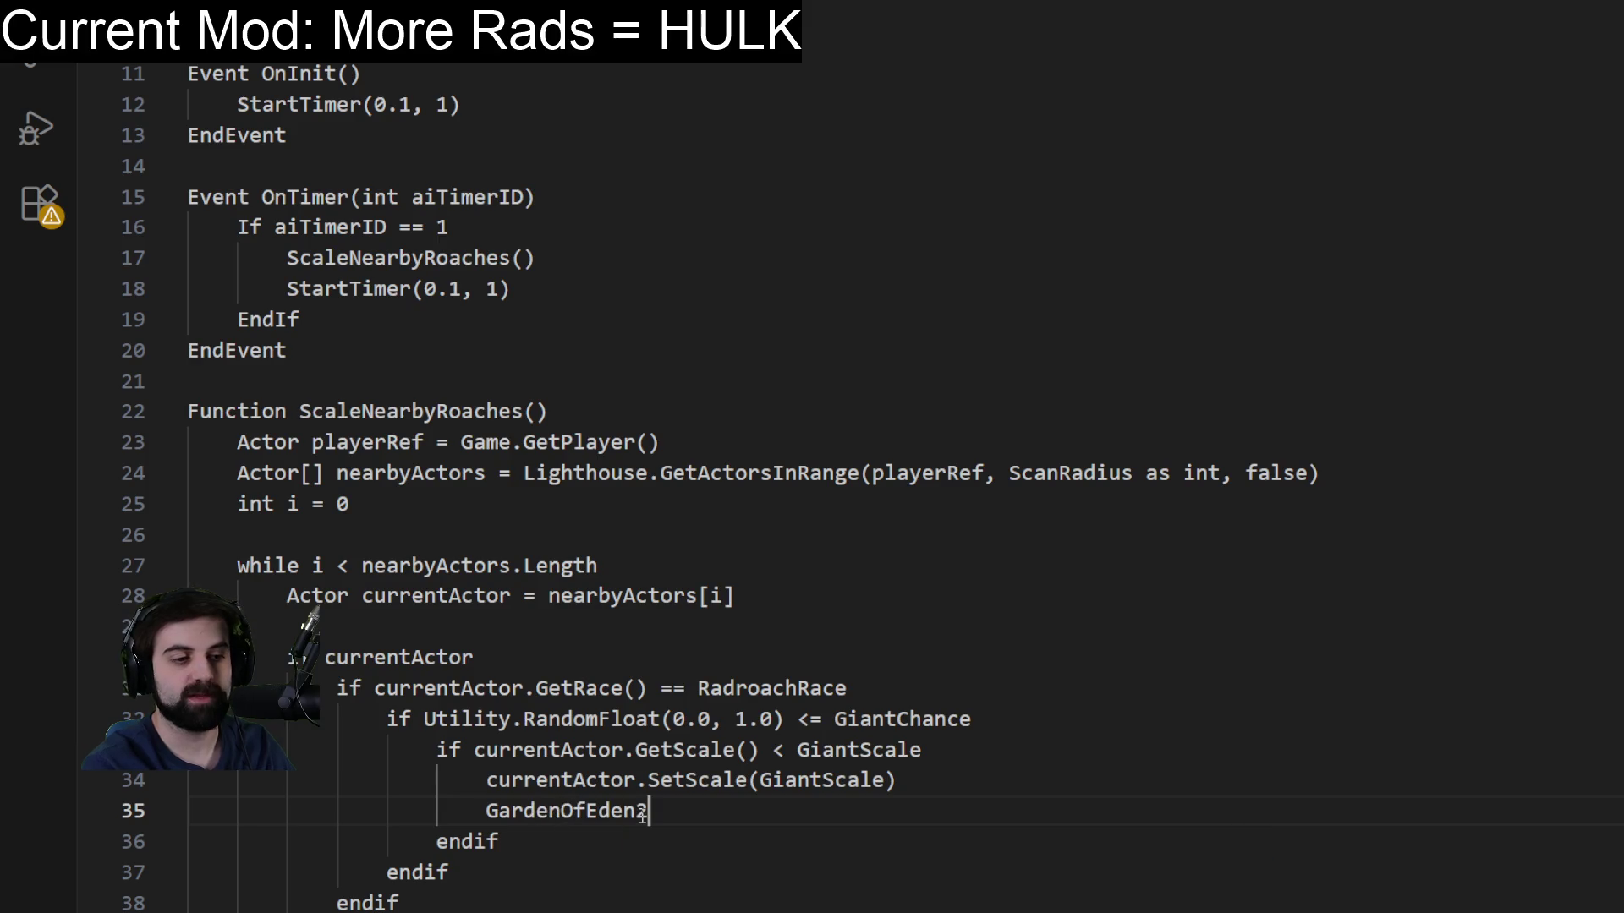
pyautogui.write('.SetDispla')
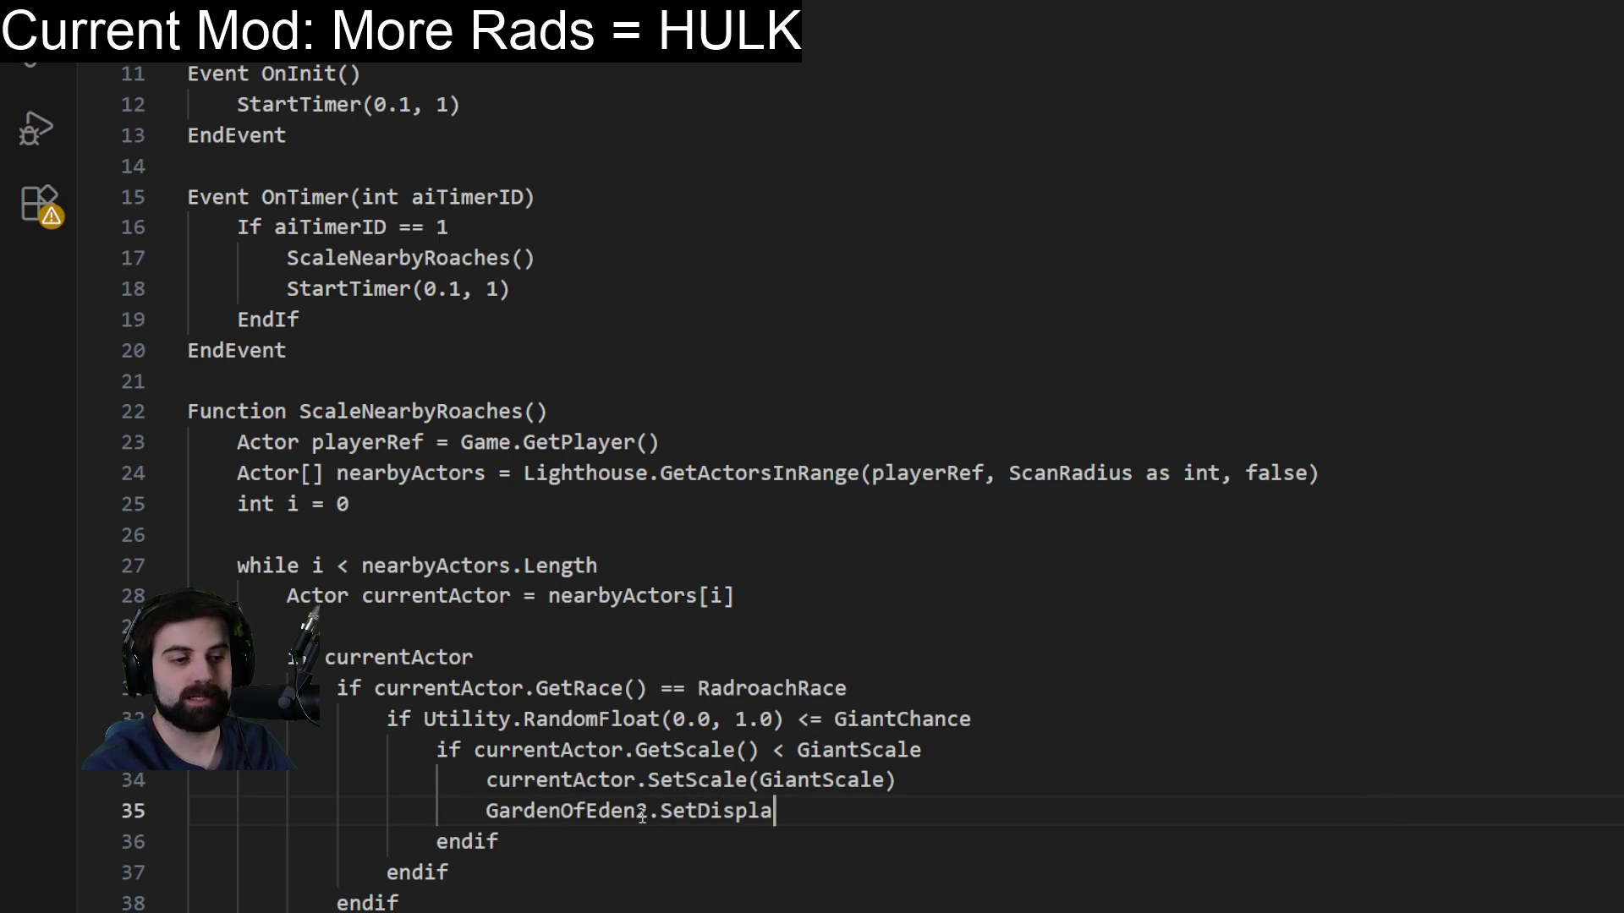
pyautogui.write('yName(current')
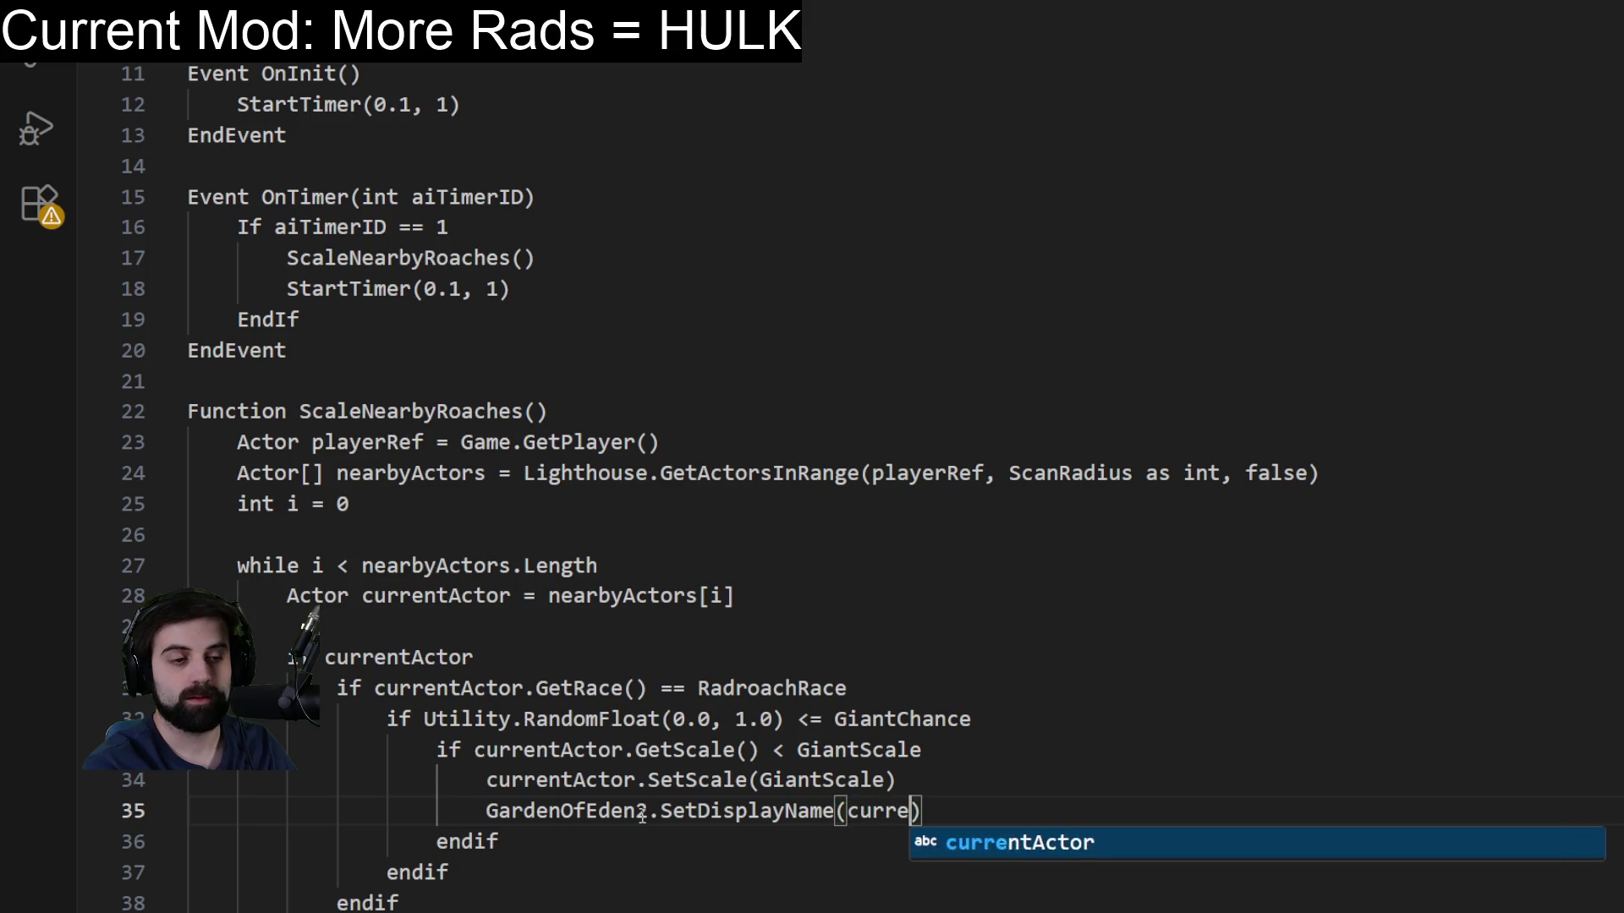
pyautogui.press('Tab')
pyautogui.write(', "CHADR')
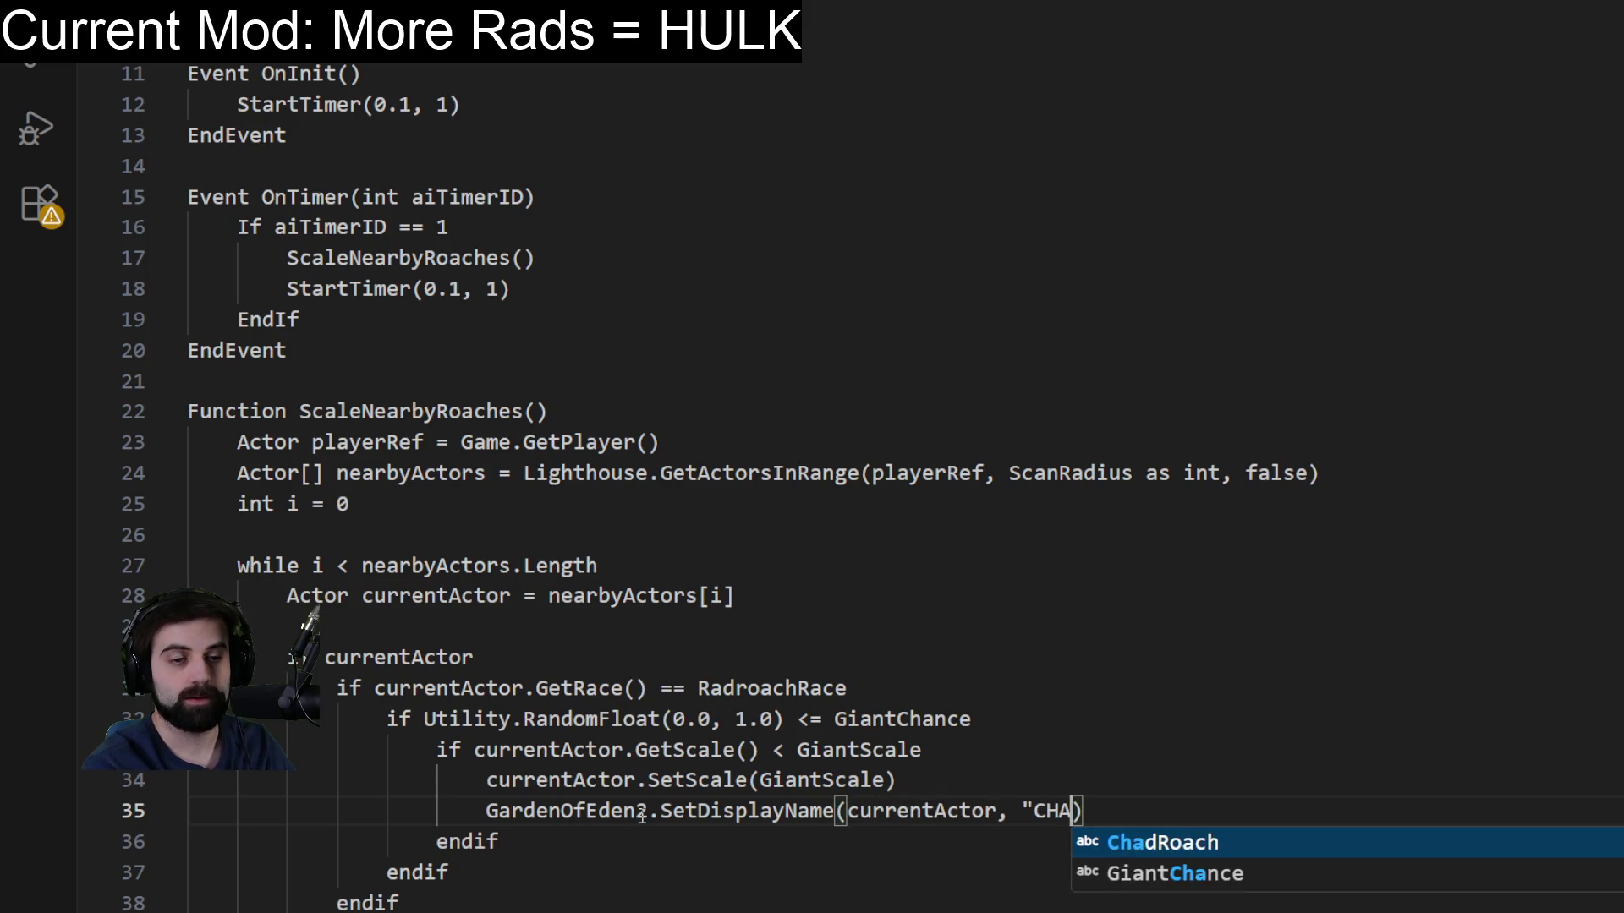
pyautogui.write('OACH")')
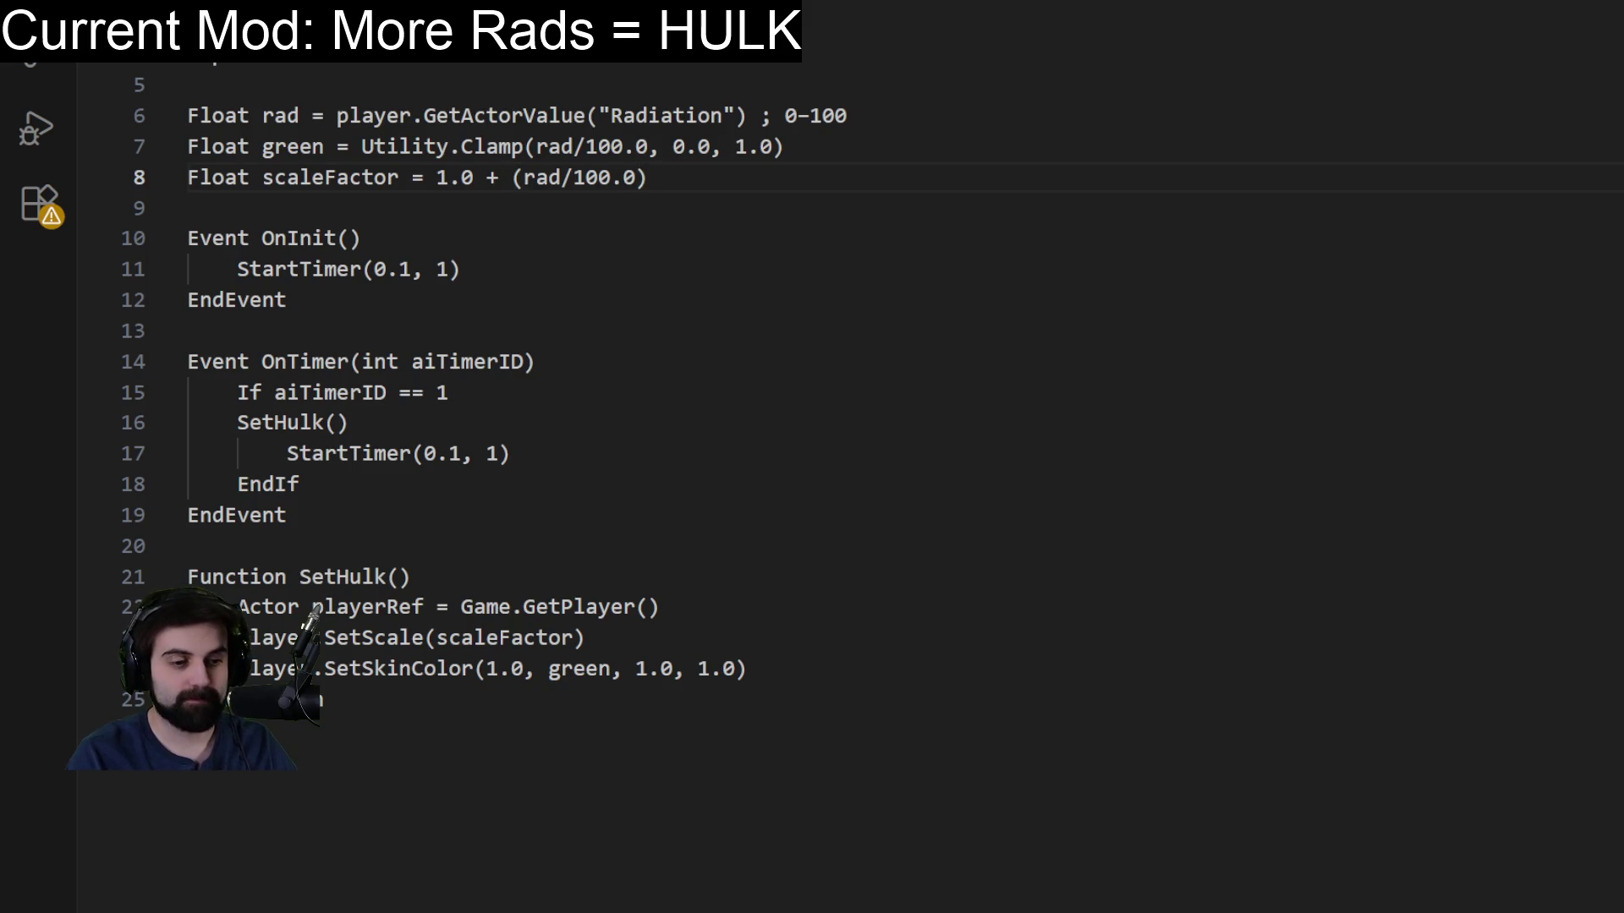
# Place the caret on the empty line 20 before the SetHulk function.
pyautogui.click(1359, 545)
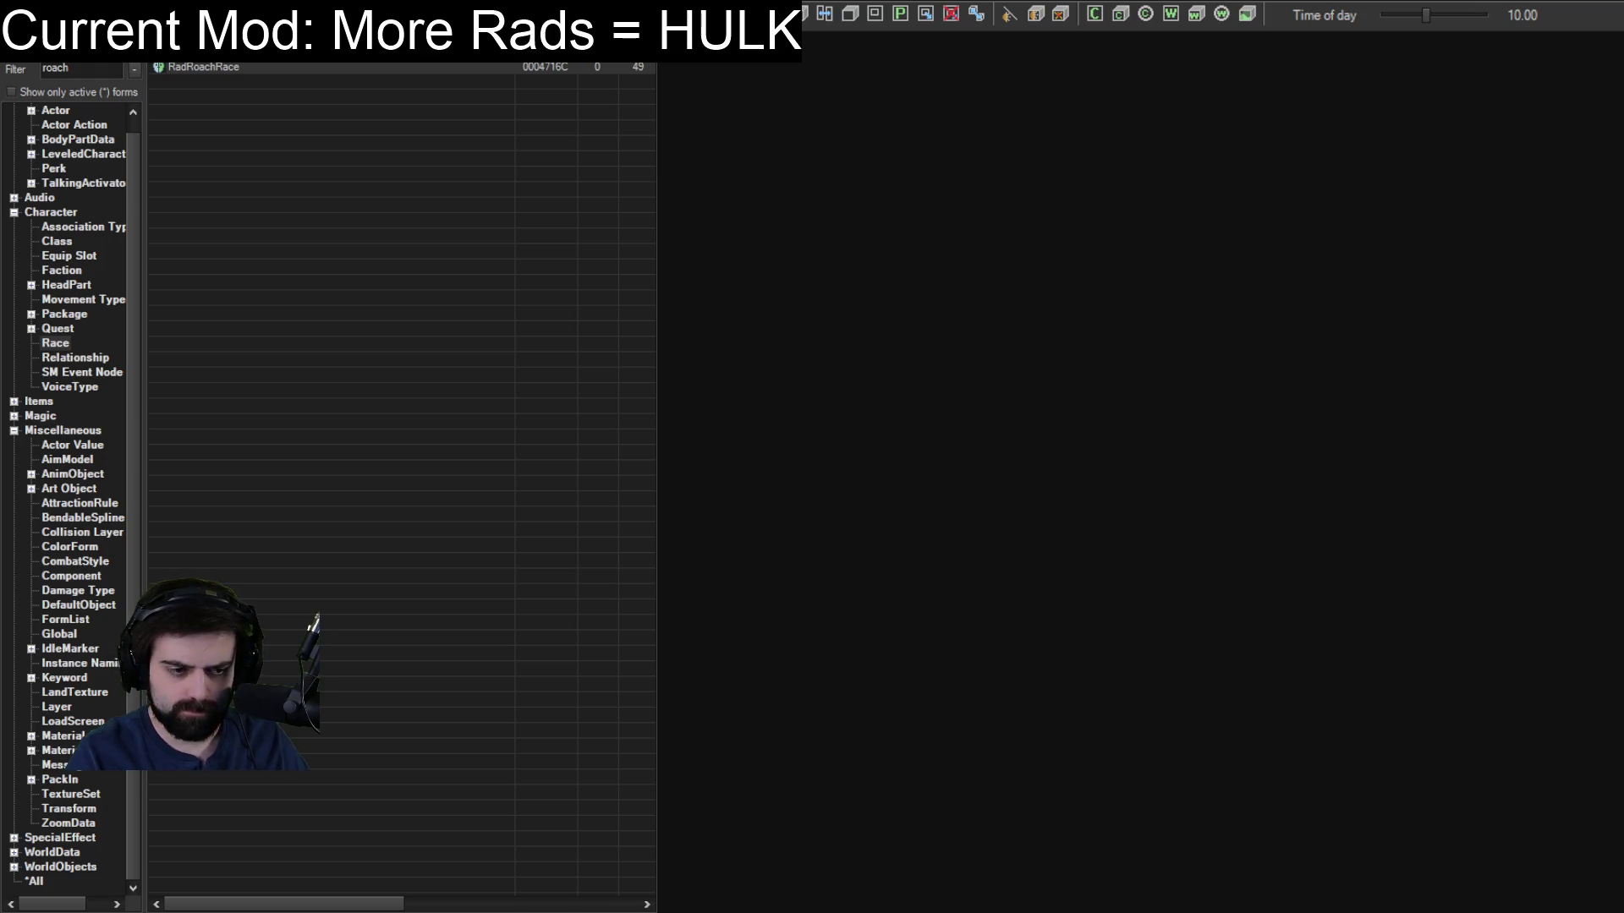
# Switch from Creation Kit back to the SetHulk script in VS Code.
pyautogui.hotkey('alt', 'Tab')
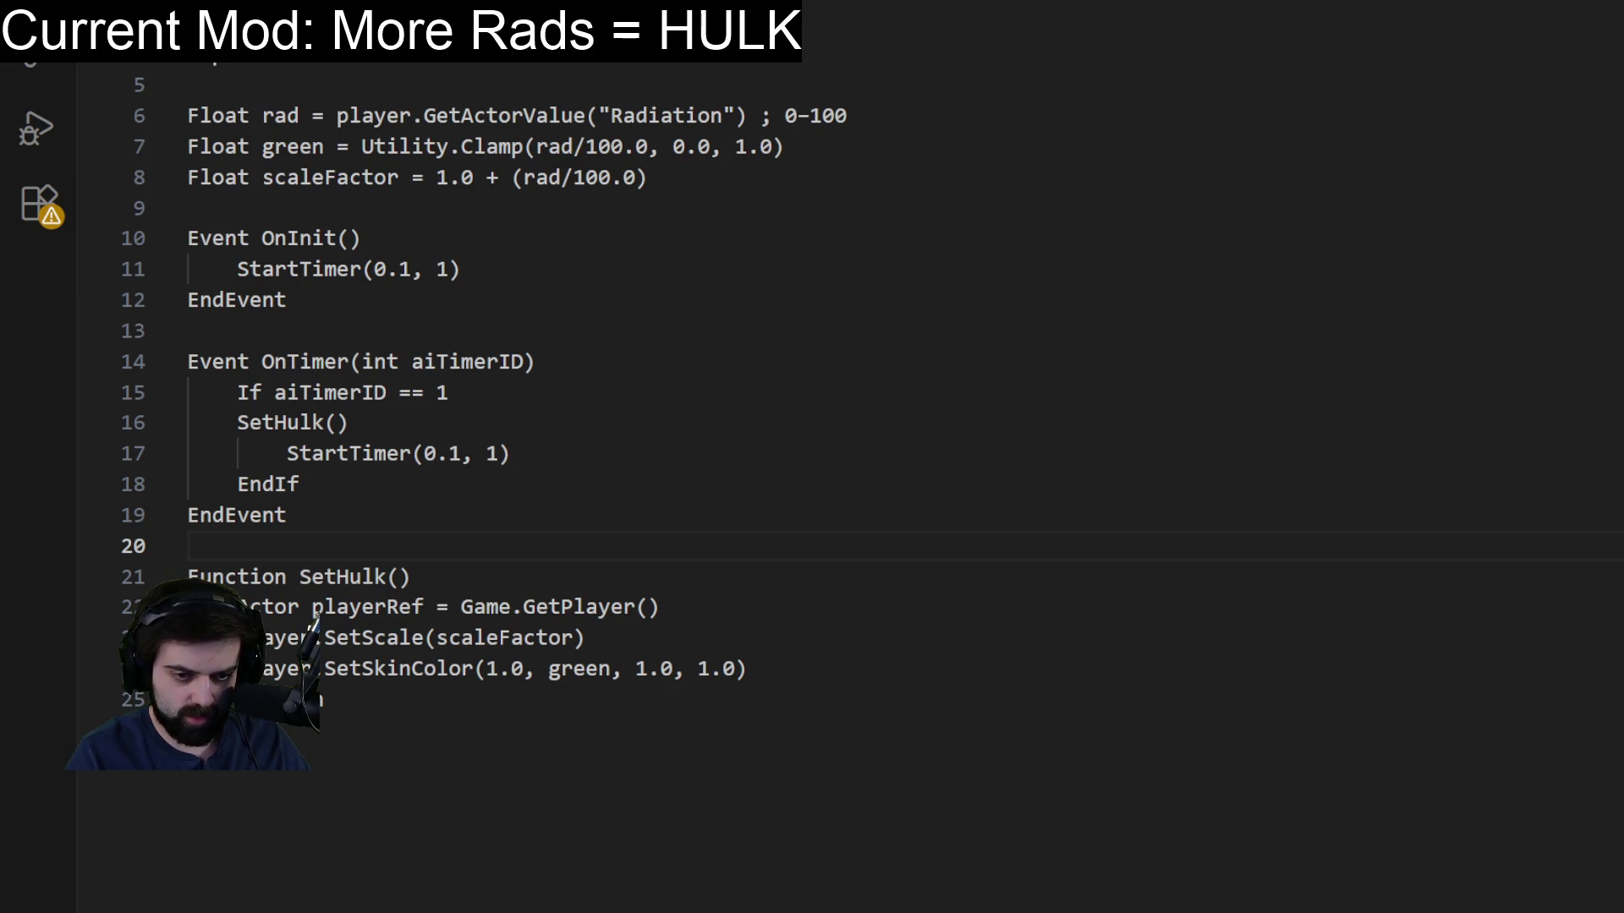
# Paste the 'Actor player = Game.GetPlayer()' declaration onto line 5 at script level.
pyautogui.click(965, 417)
pyautogui.moveTo(169, 115); pyautogui.dragTo(372, 115)
pyautogui.click(190, 84)
pyautogui.moveTo(191, 85); pyautogui.dragTo(637, 115)
pyautogui.click(897, 89)
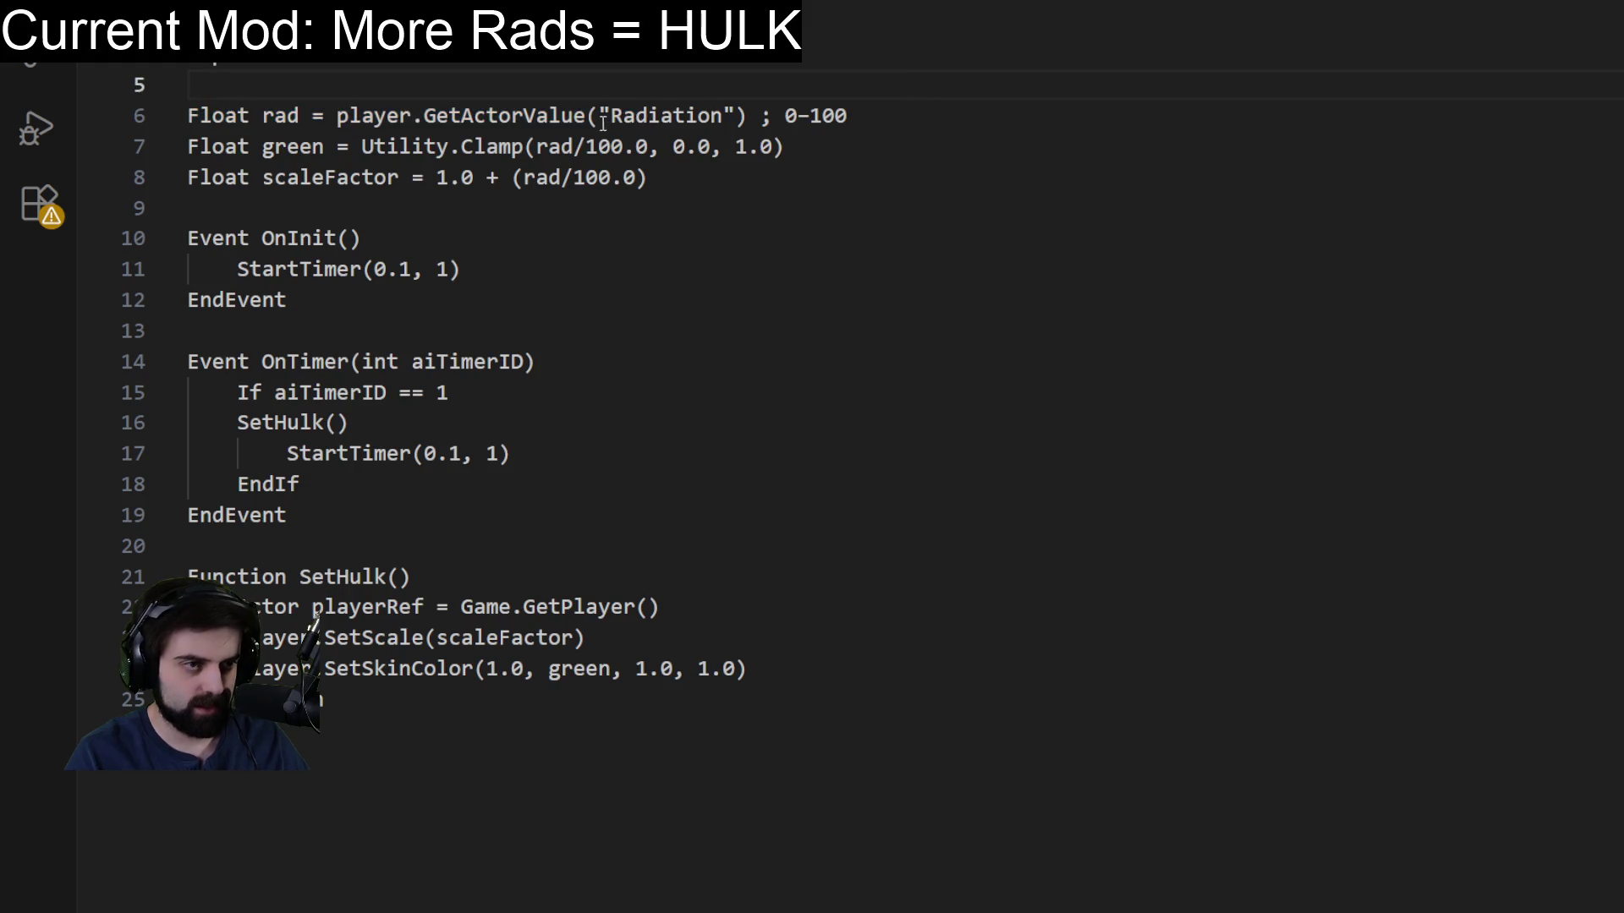
pyautogui.click(351, 116)
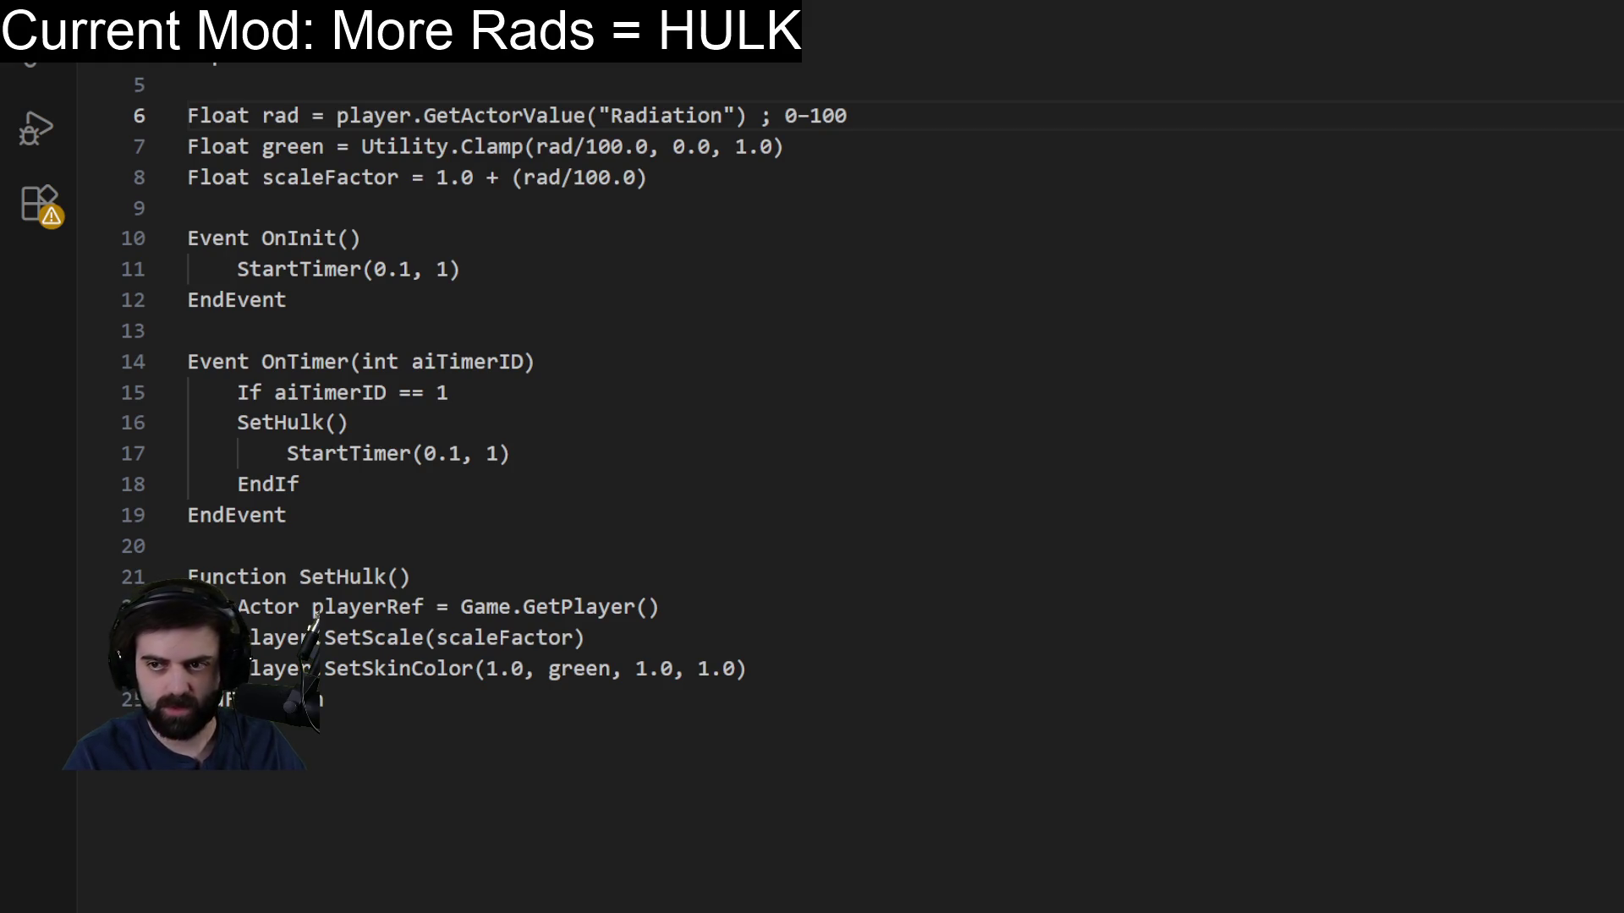
pyautogui.click(605, 84)
pyautogui.write('Actor player = Game.GetPlayer()')
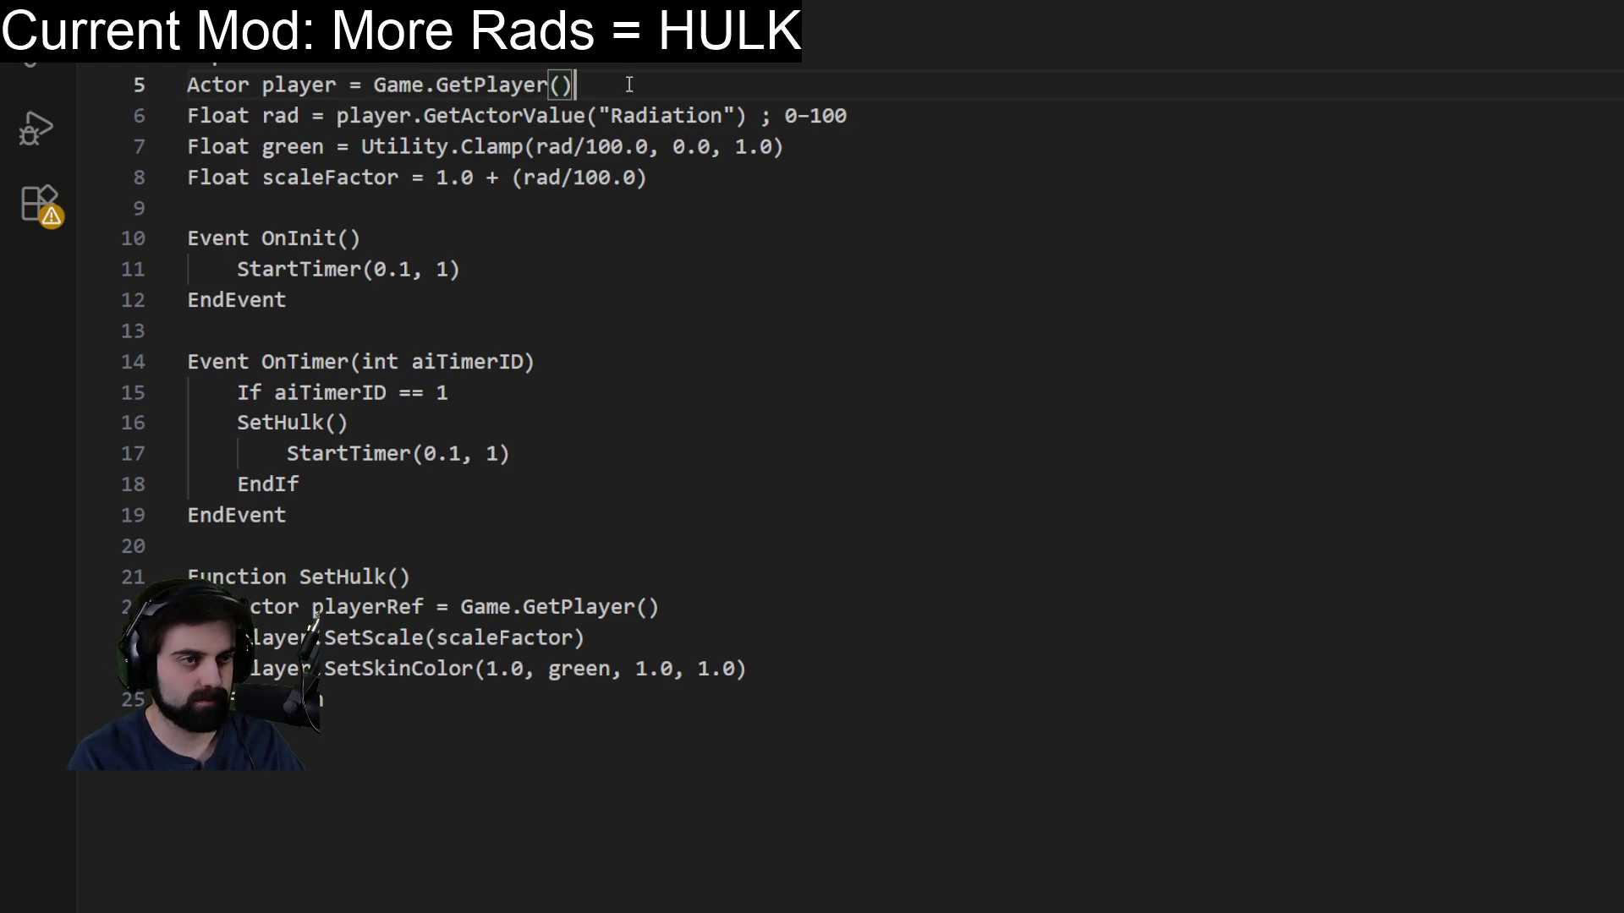
pyautogui.press('Return')
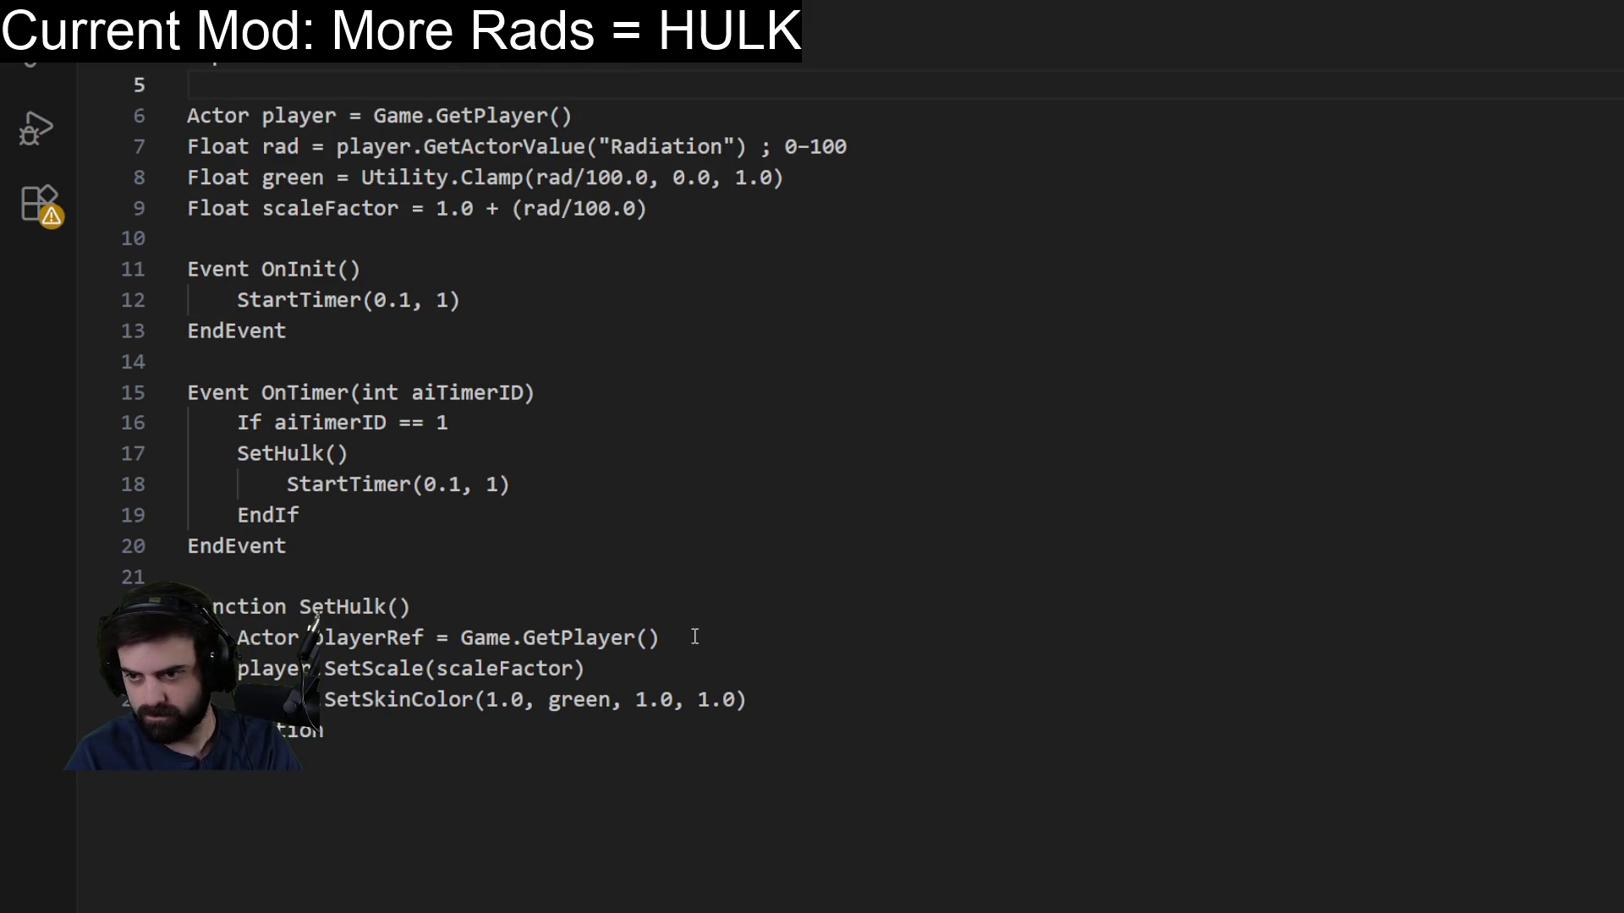
# Delete the redundant playerRef line inside the SetHulk function.
pyautogui.click(665, 638)
pyautogui.moveTo(665, 638); pyautogui.dragTo(240, 637)
pyautogui.press('BackSpace')
pyautogui.press('BackSpace')
pyautogui.press('BackSpace')
# Return to the Creation Kit object window.
pyautogui.click(648, 524)
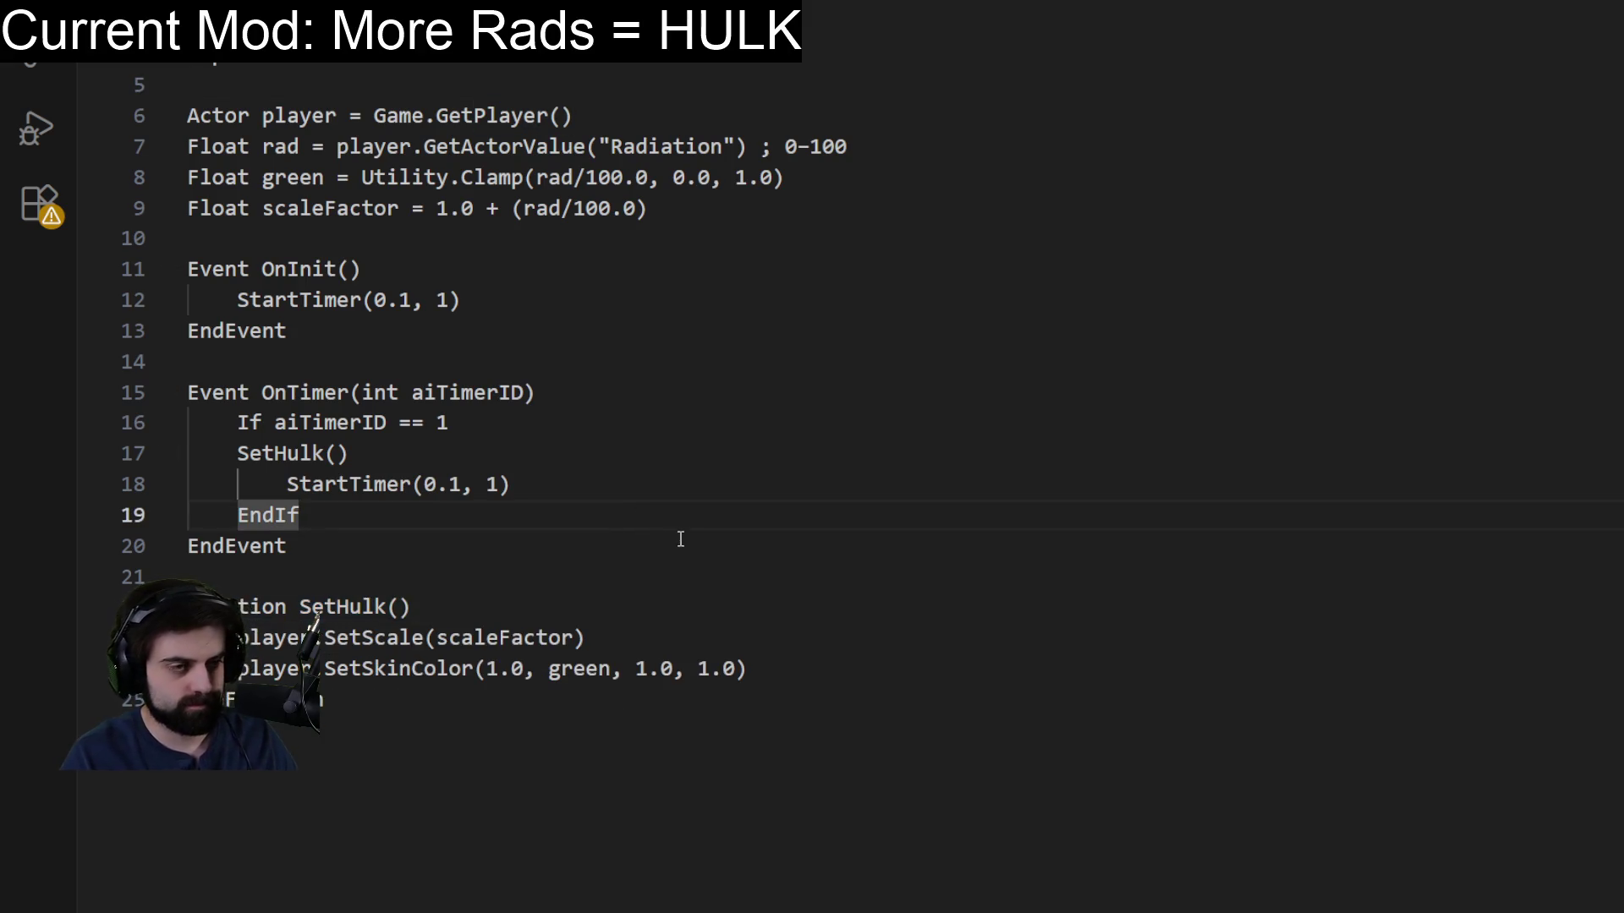
pyautogui.click(825, 269)
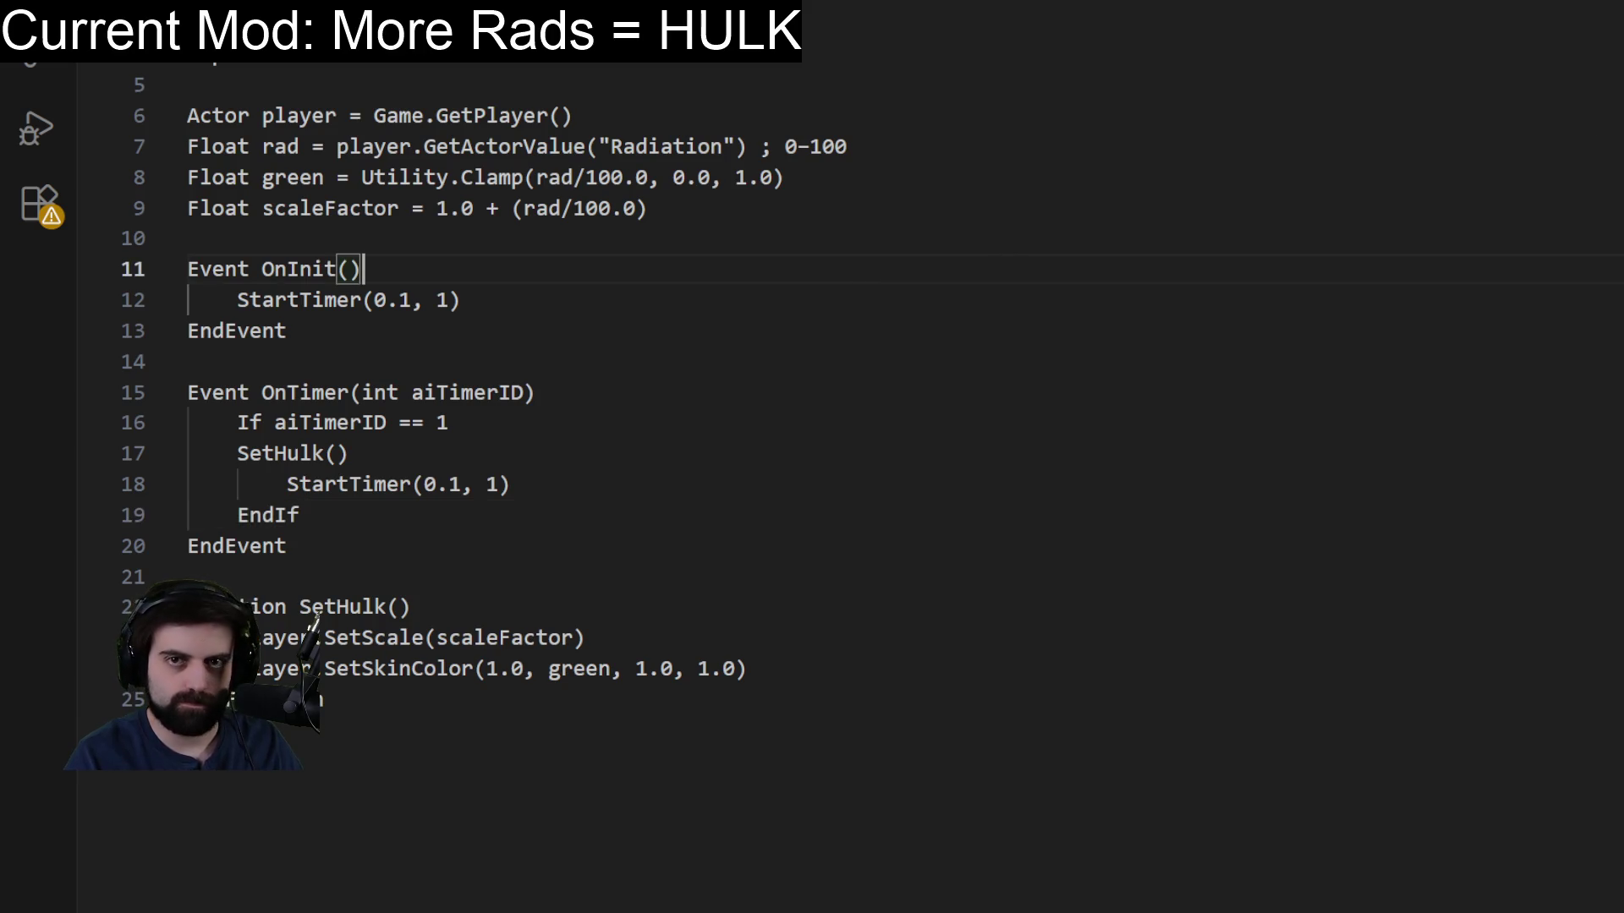
pyautogui.hotkey('alt', 'Tab')
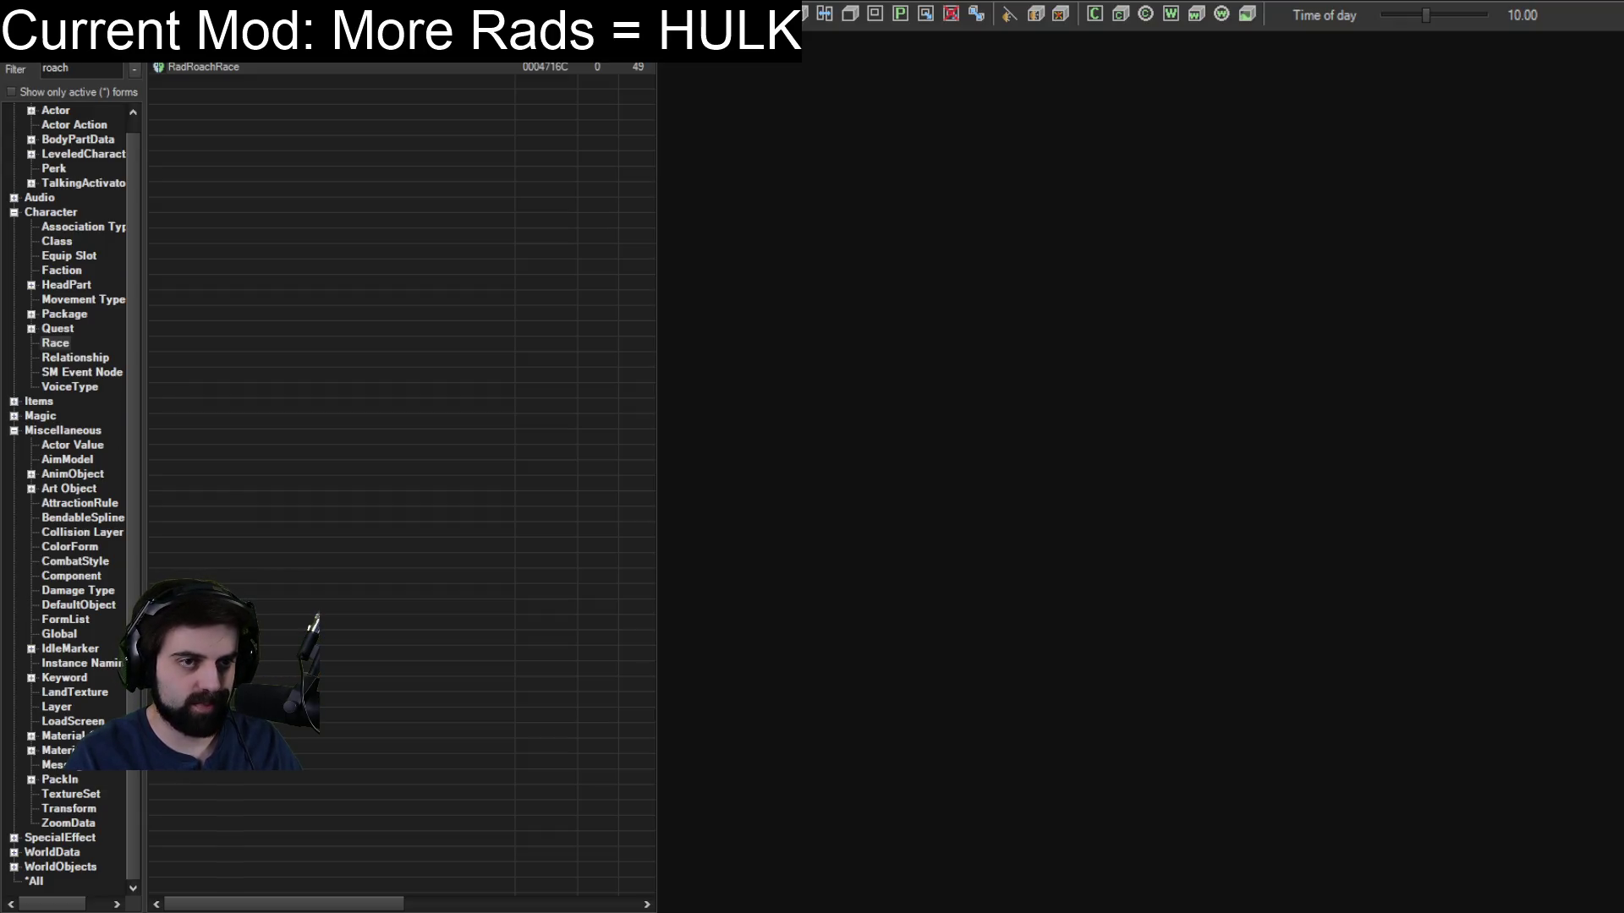